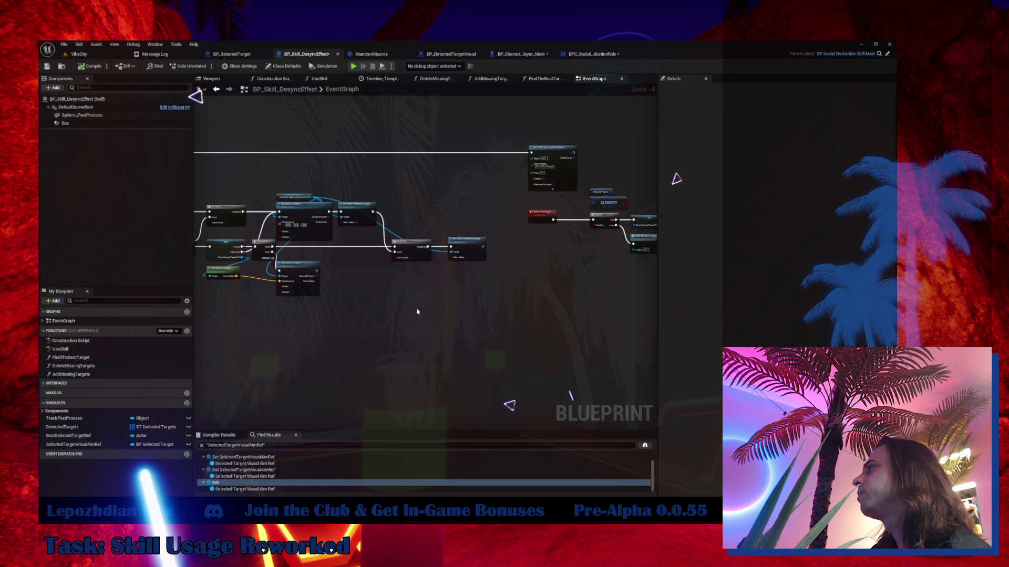
# - From the VibeCity level editor, save all modified assets with File > Save All
pyautogui.click(79, 54)
pyautogui.click(65, 44)
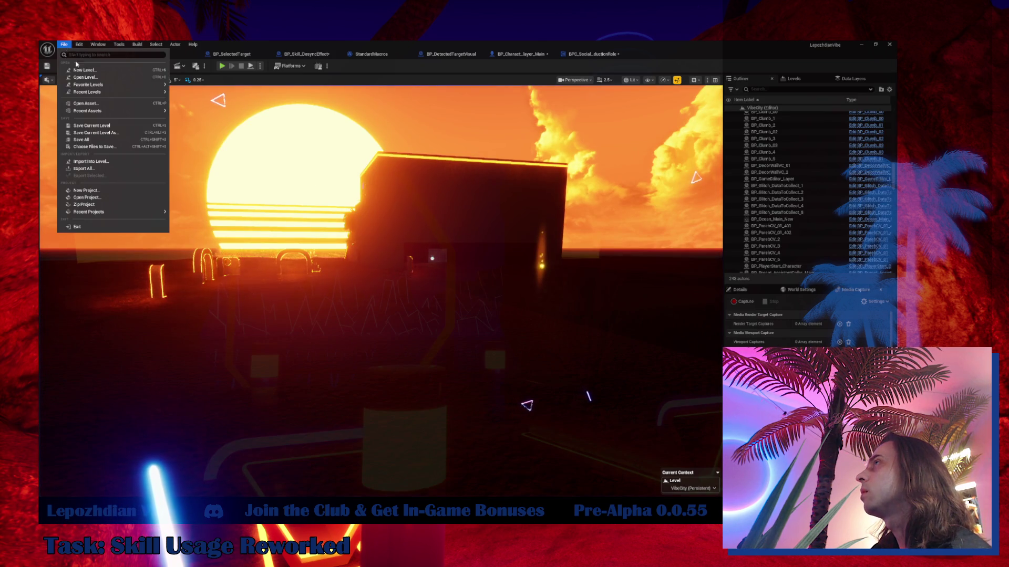
pyautogui.click(97, 139)
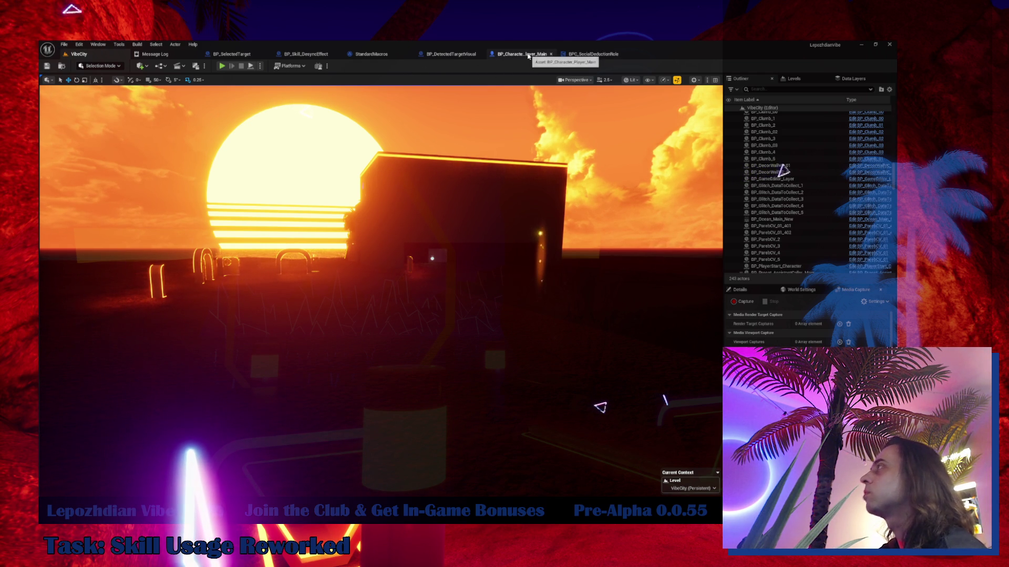
# - Browse the open blueprints, including BP_Character_Player_Main, BP_Skill_DesyncEffect and BPC_SocialDeductionRole
pyautogui.click(545, 54)
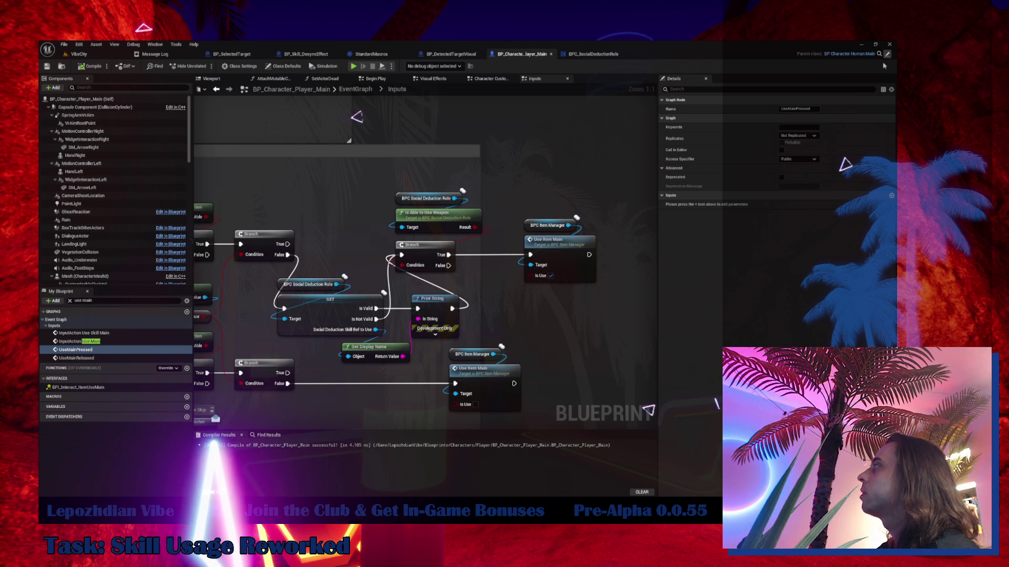
pyautogui.click(872, 54)
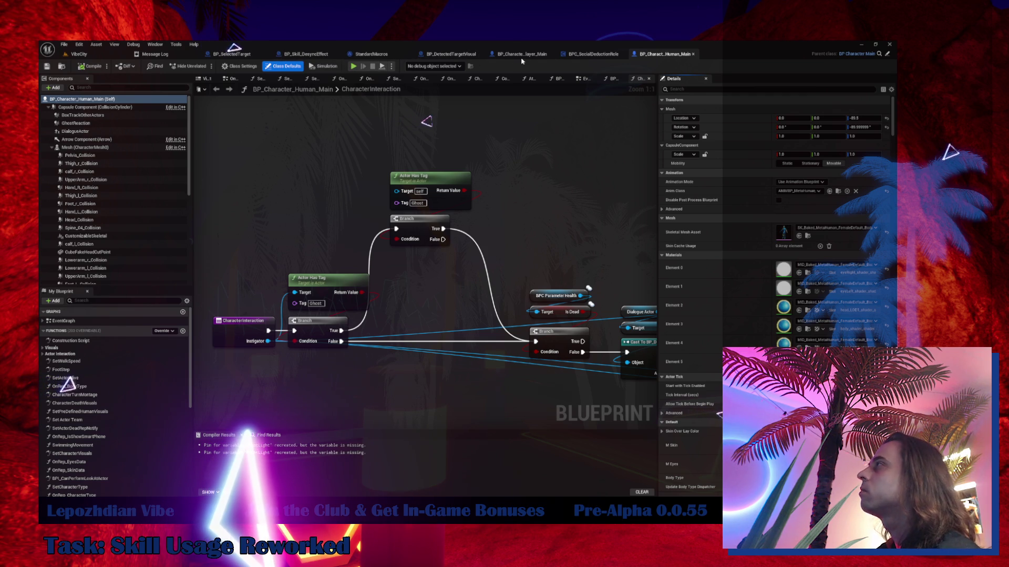
pyautogui.click(450, 54)
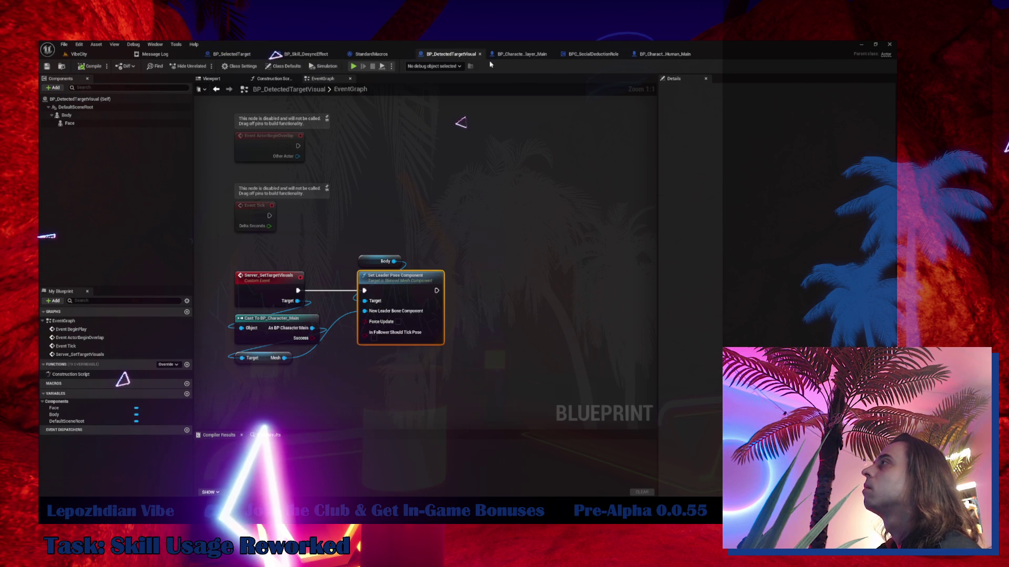
pyautogui.click(310, 55)
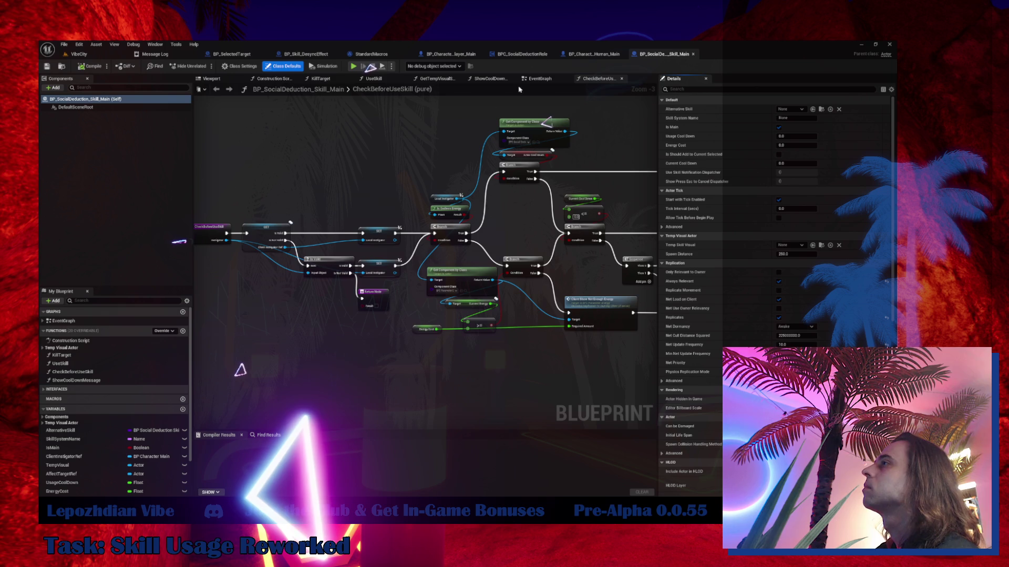
pyautogui.moveTo(426, 165); pyautogui.dragTo(465, 171)
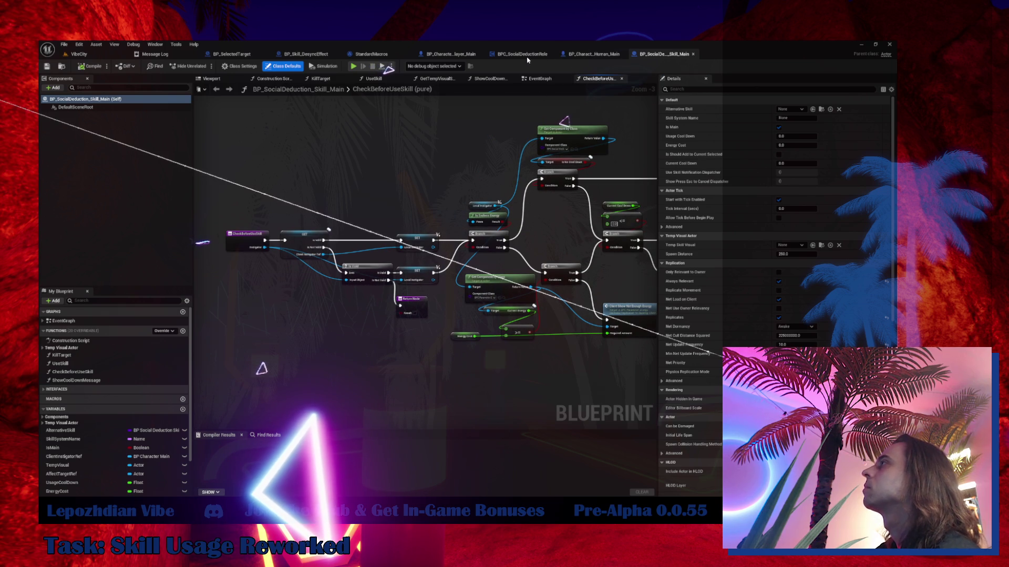
pyautogui.click(504, 54)
pyautogui.scroll(-3, 590, 210)
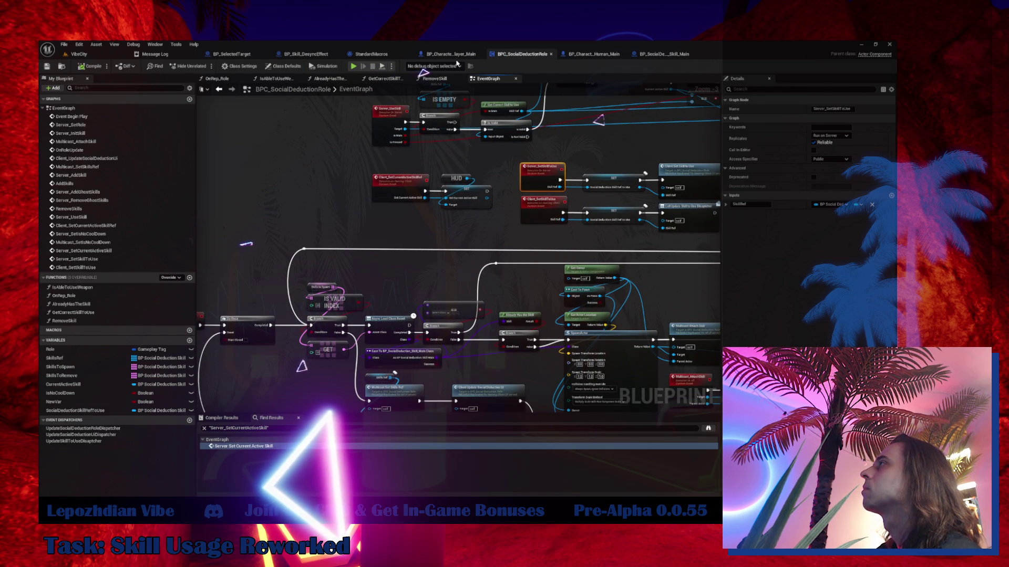
# - Close the StandardMacros and BP_SelectedTarget blueprint editors
pyautogui.click(410, 54)
pyautogui.click(246, 56)
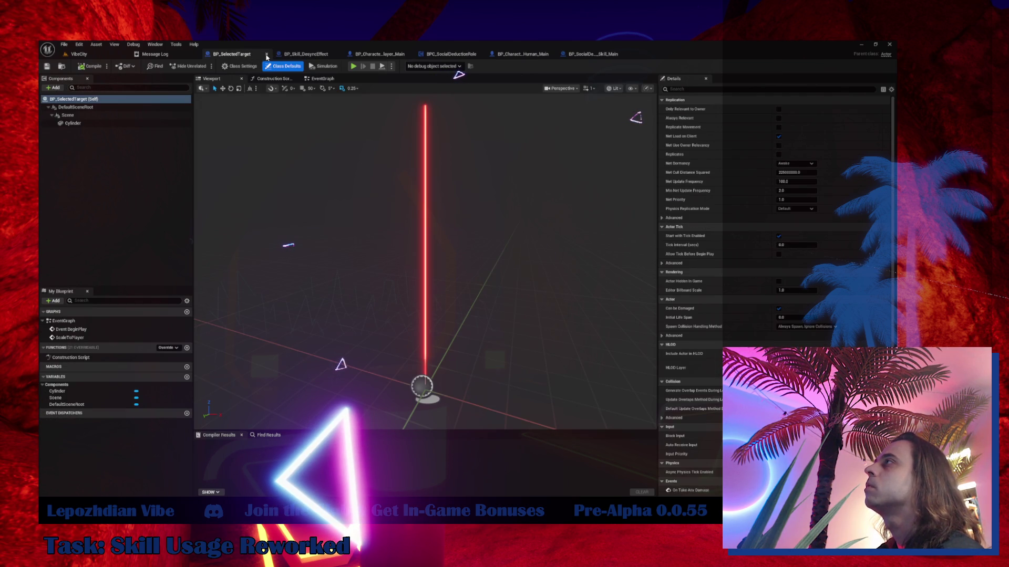
pyautogui.click(267, 56)
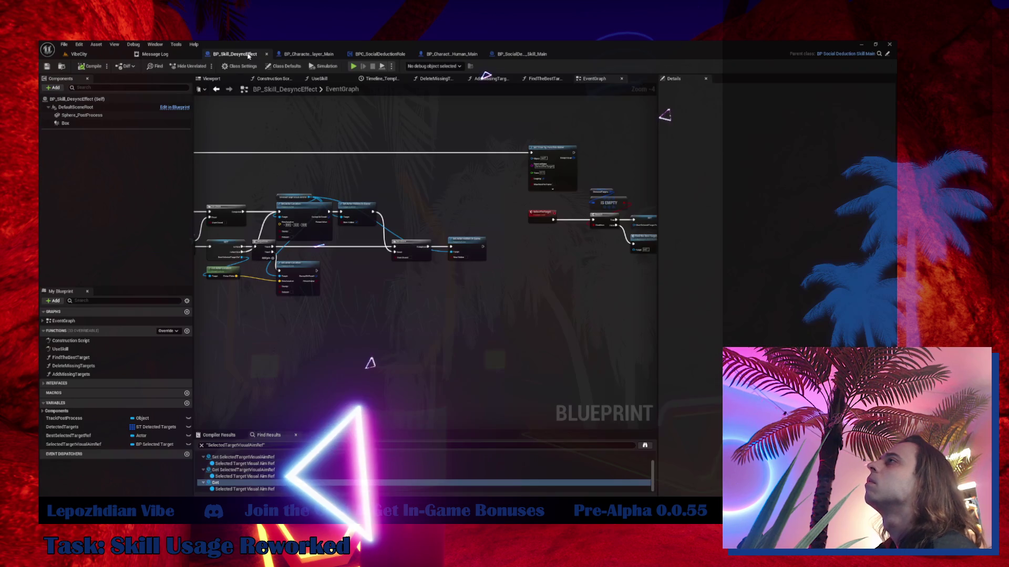
# - Open BP_SocialDeduction_Skill_Main's EventGraph and select the UseSkillMain server event
pyautogui.scroll(-5, 325, 310)
pyautogui.scroll(7, 342, 257)
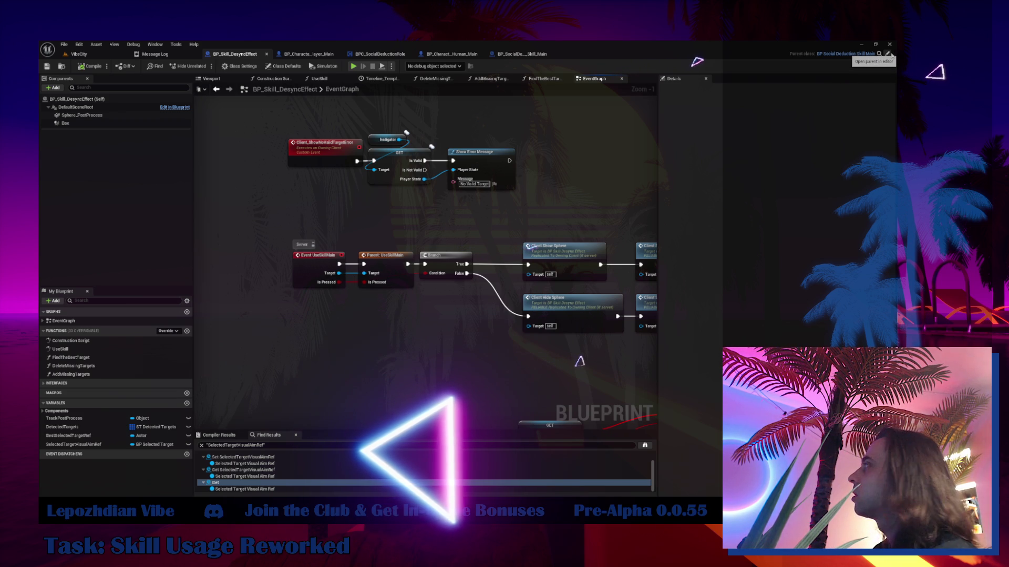
pyautogui.click(520, 53)
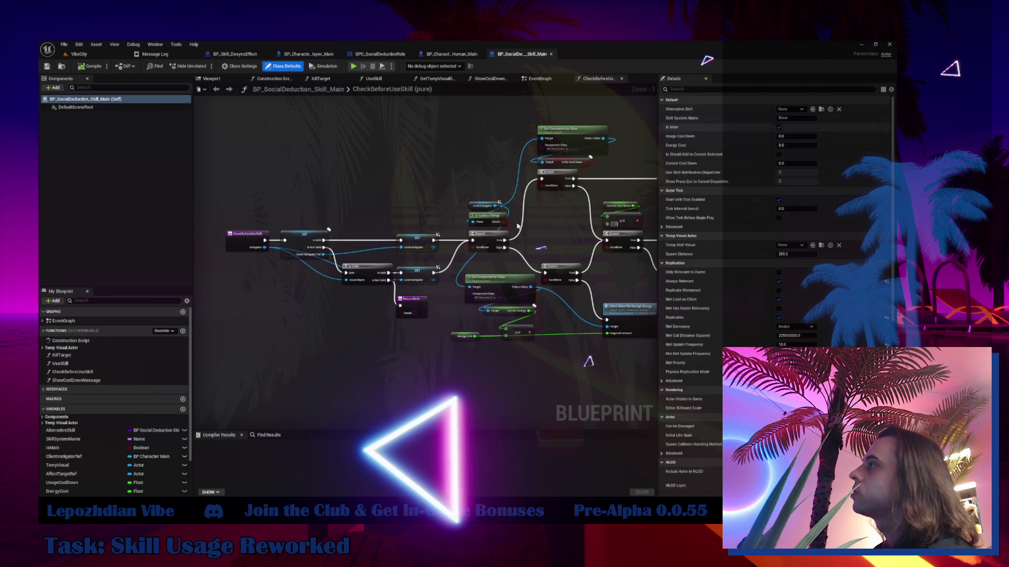
pyautogui.click(533, 80)
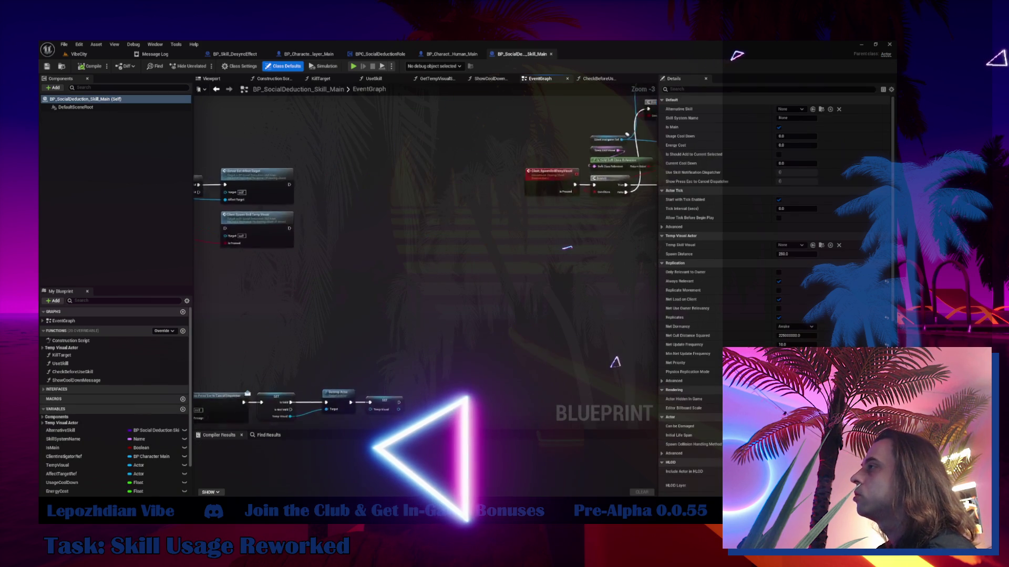
pyautogui.scroll(3, 358, 169)
pyautogui.click(358, 169)
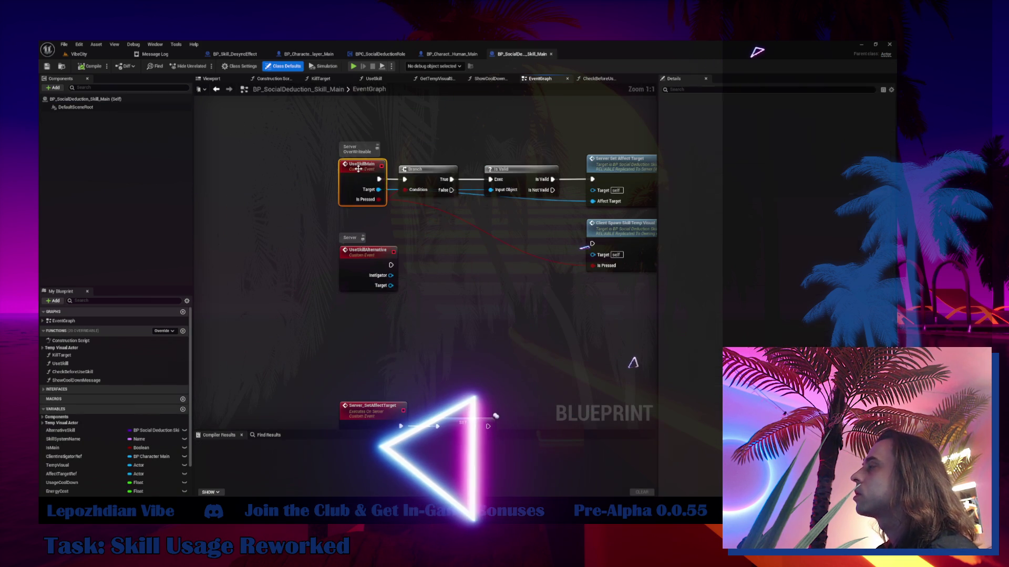
# - Rename the UseSkill function to UseSkillMainNew
pyautogui.doubleClick(92, 363)
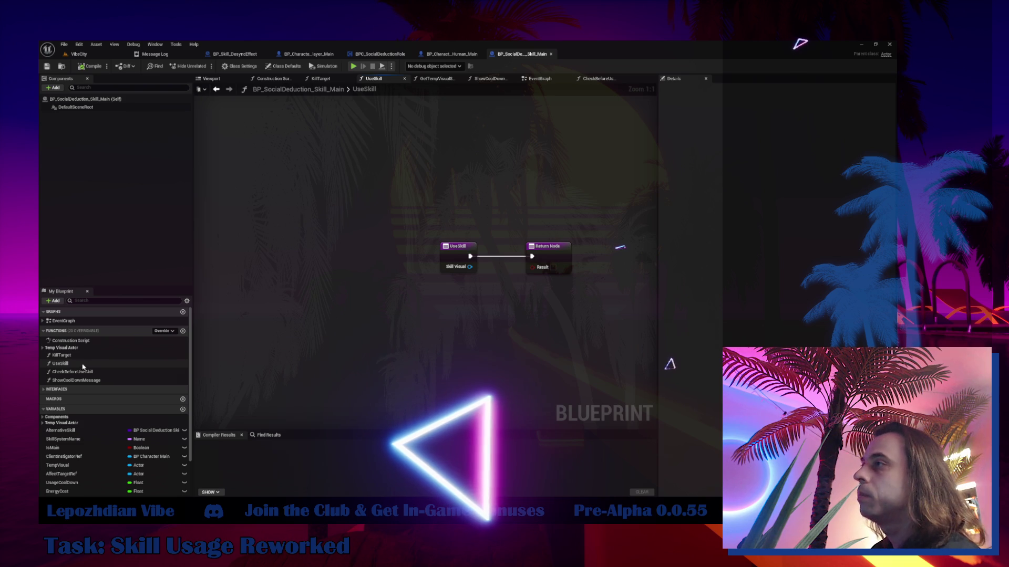
pyautogui.click(81, 364)
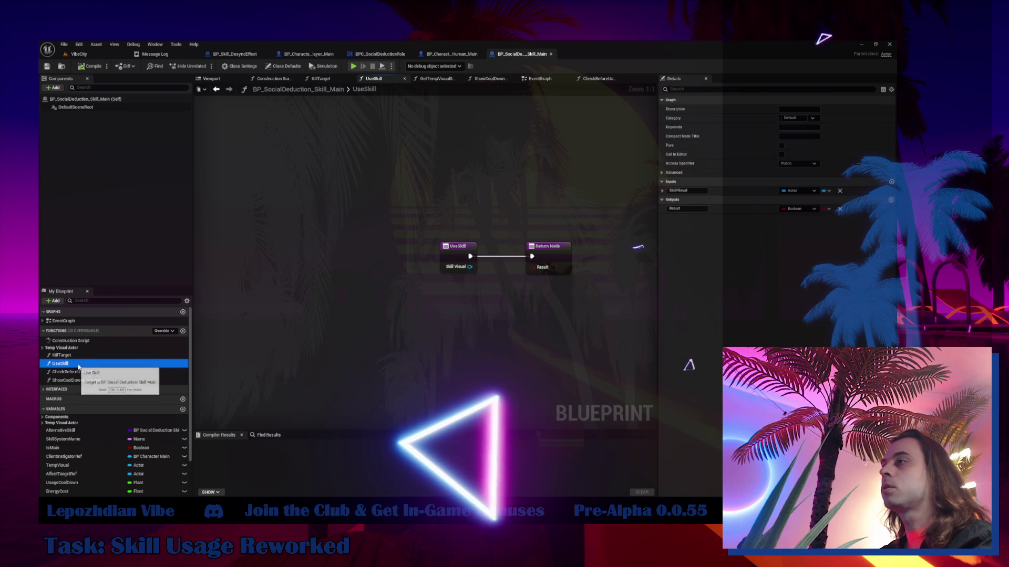
pyautogui.click(79, 364)
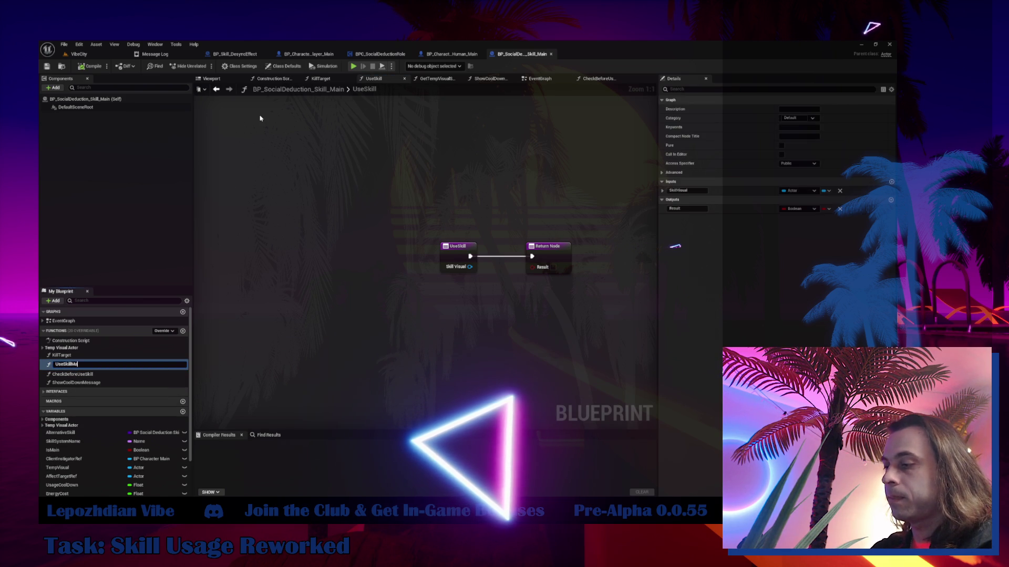
pyautogui.press('Return')
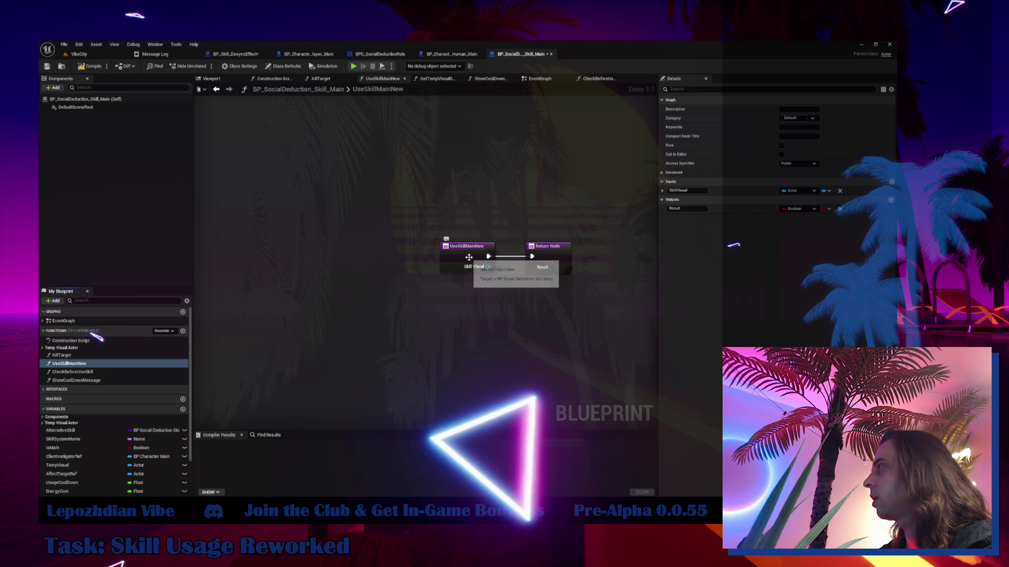
# - Add a new empty function named UseSkillAlternativeNew
pyautogui.click(183, 331)
pyautogui.write('UseSkill')
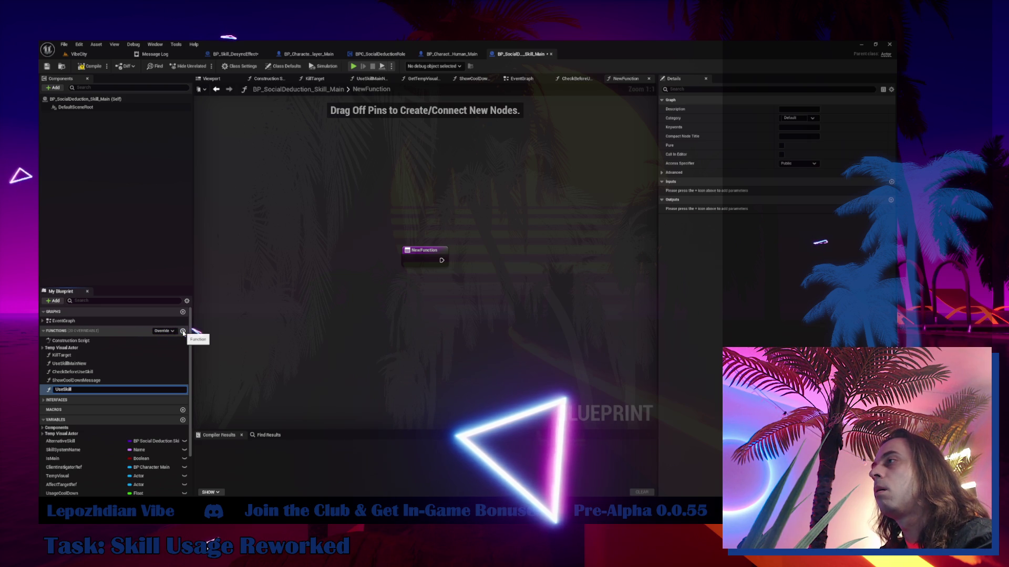
pyautogui.write('A')
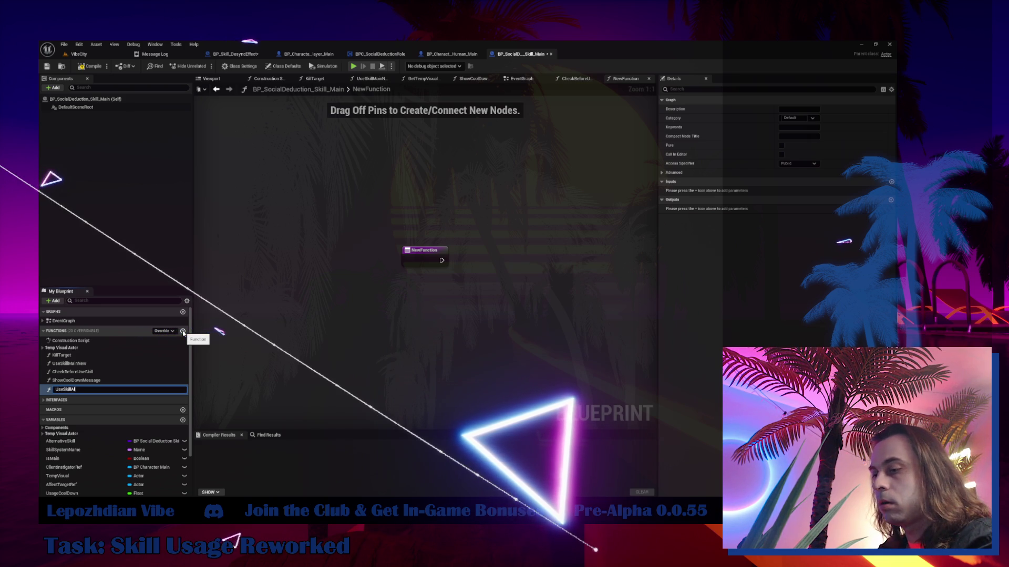
pyautogui.write('ltern')
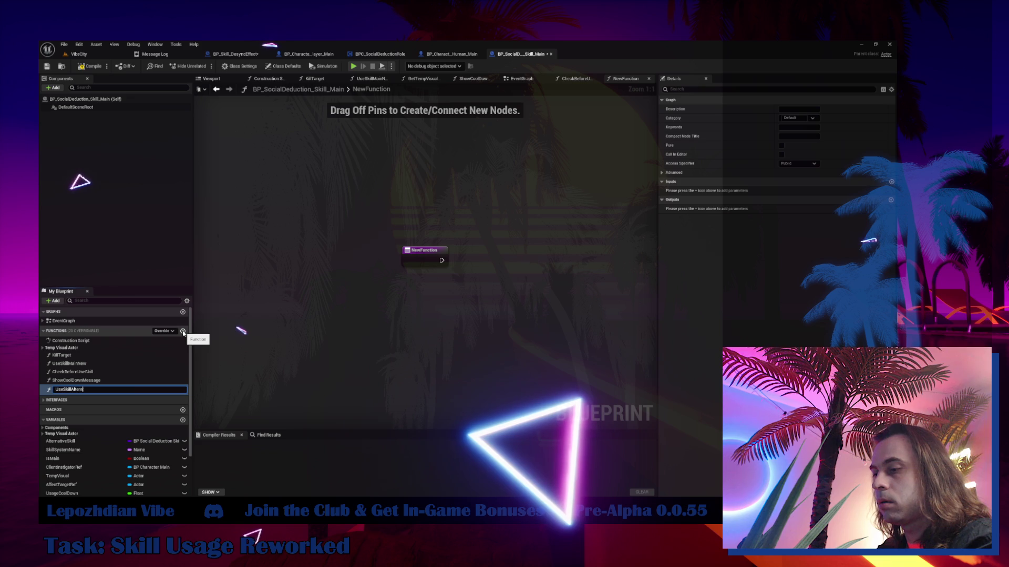
pyautogui.write('ative')
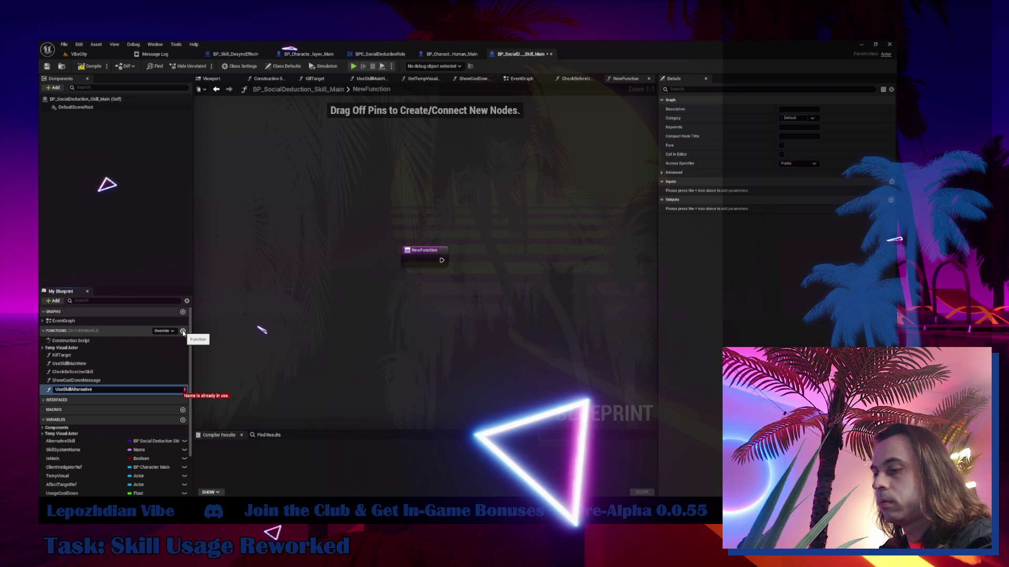
pyautogui.write('New')
pyautogui.press('Return')
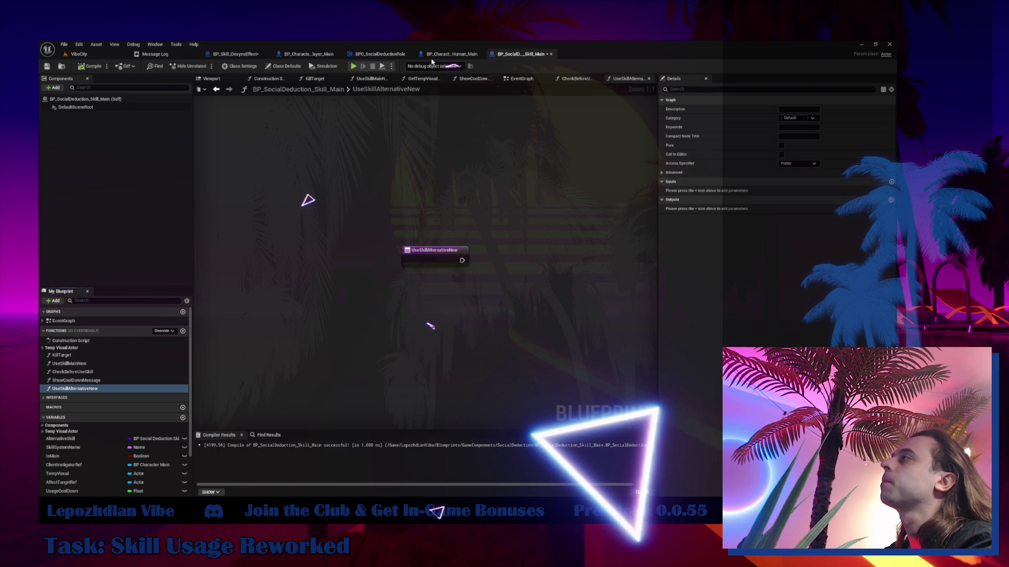
# - In BP_Character_Player_Main, move Print String and Get Display Name above the Branch and shift the Branch group right
pyautogui.click(303, 55)
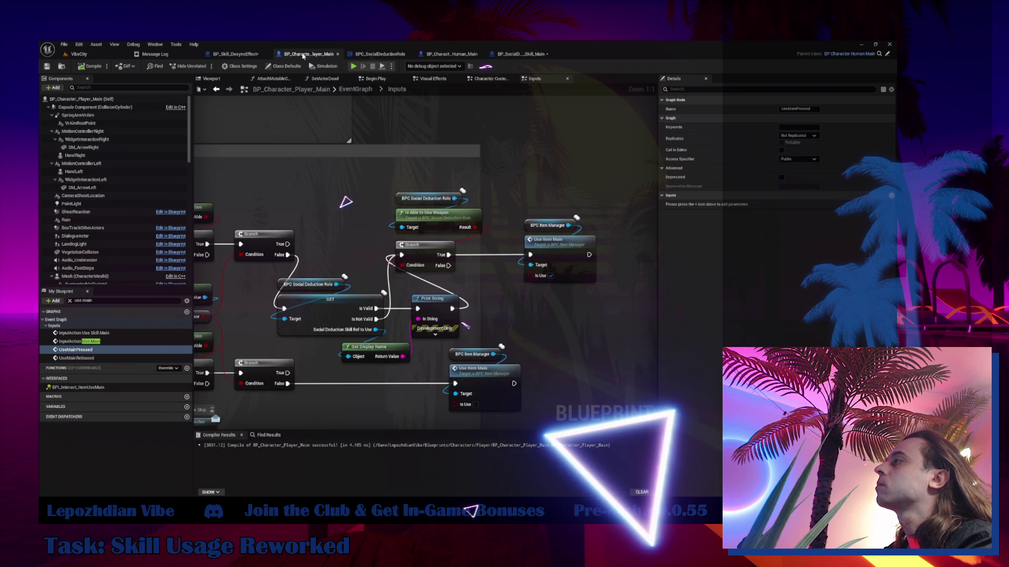
pyautogui.moveTo(329, 285)
pyautogui.mouseDown()
pyautogui.moveTo(361, 242)
pyautogui.moveTo(350, 263)
pyautogui.mouseUp()
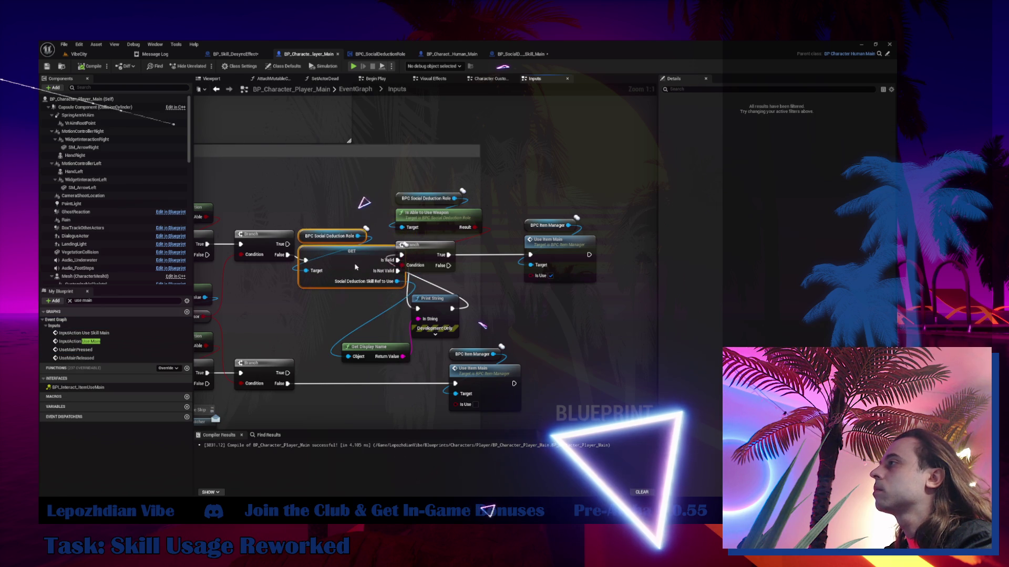
pyautogui.moveTo(415, 193); pyautogui.dragTo(547, 284)
pyautogui.moveTo(347, 318); pyautogui.dragTo(420, 347)
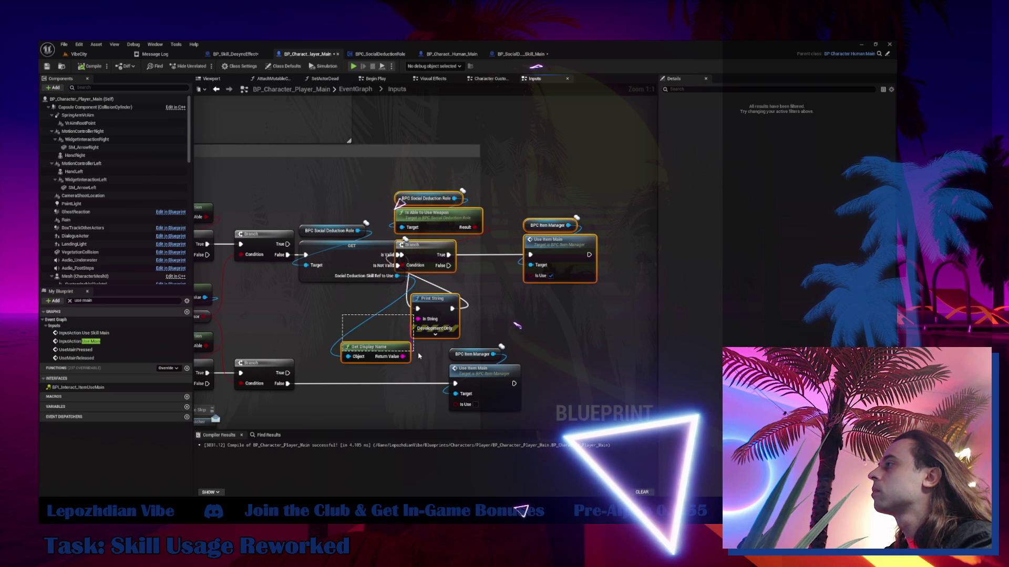
pyautogui.moveTo(428, 259); pyautogui.dragTo(632, 260)
pyautogui.moveTo(396, 289); pyautogui.dragTo(533, 363)
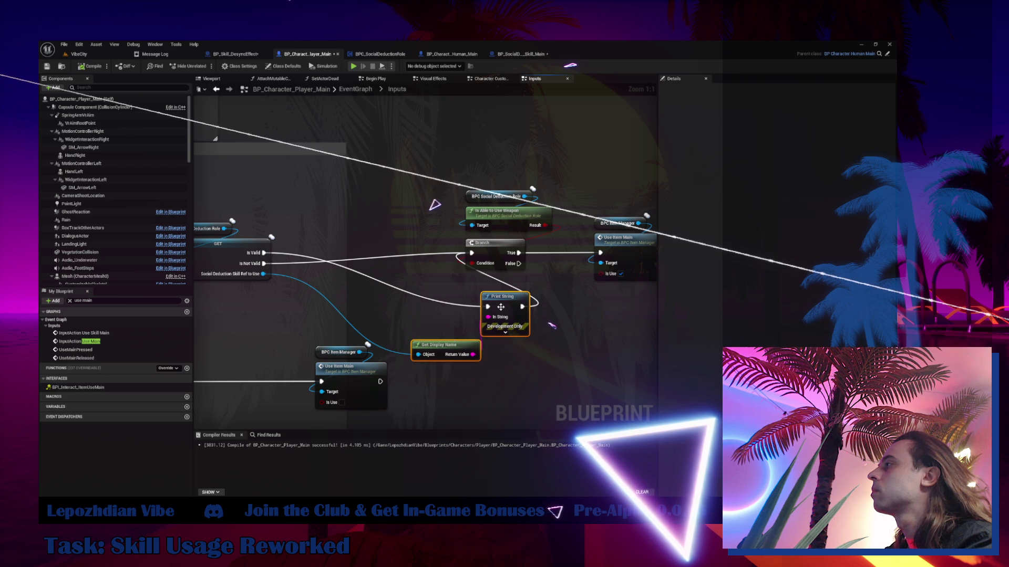
pyautogui.moveTo(502, 296); pyautogui.dragTo(412, 151)
pyautogui.moveTo(466, 169)
pyautogui.mouseDown()
pyautogui.moveTo(607, 282)
pyautogui.moveTo(635, 286)
pyautogui.mouseUp()
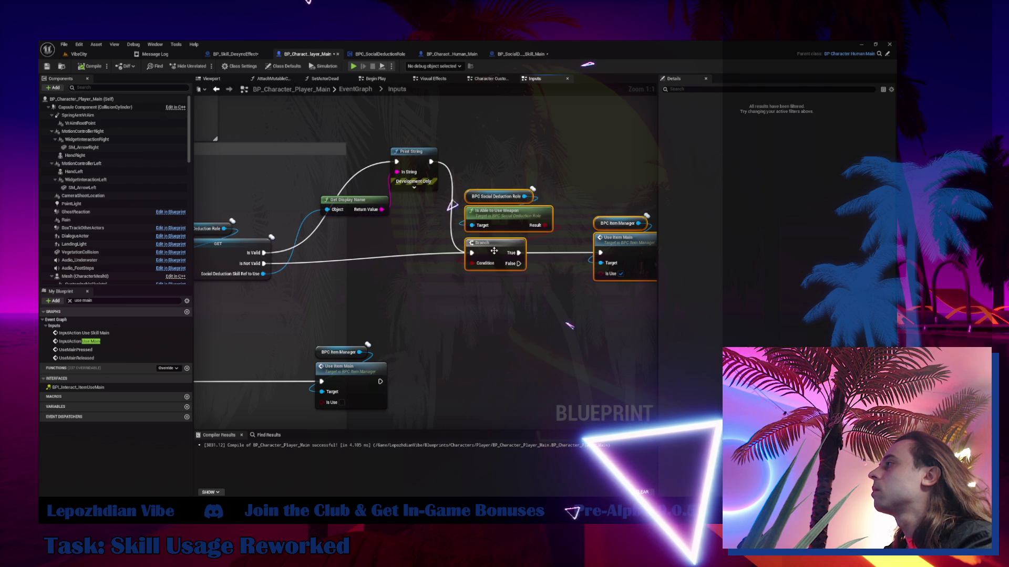
pyautogui.moveTo(497, 260); pyautogui.dragTo(501, 270)
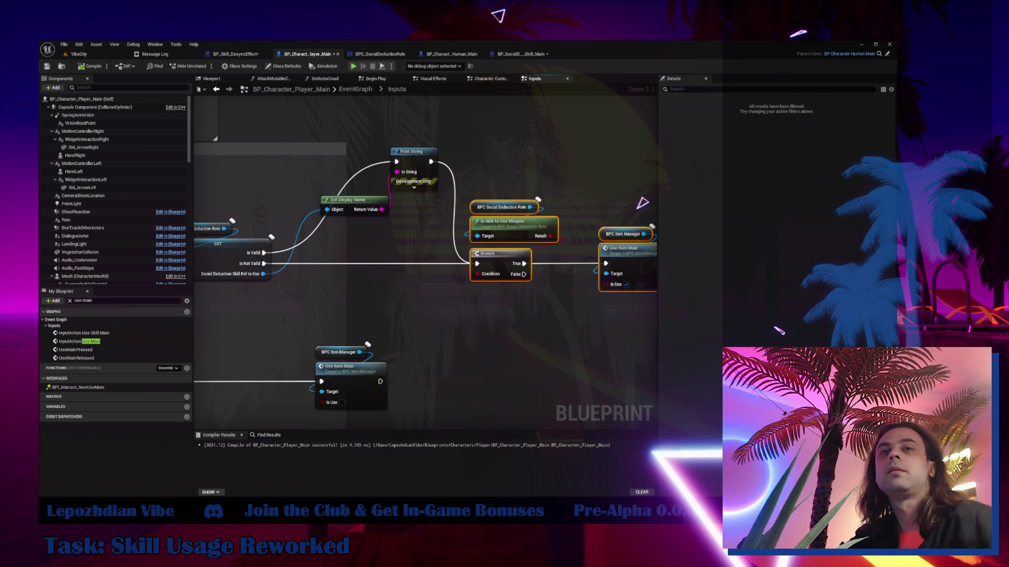
pyautogui.click(473, 120)
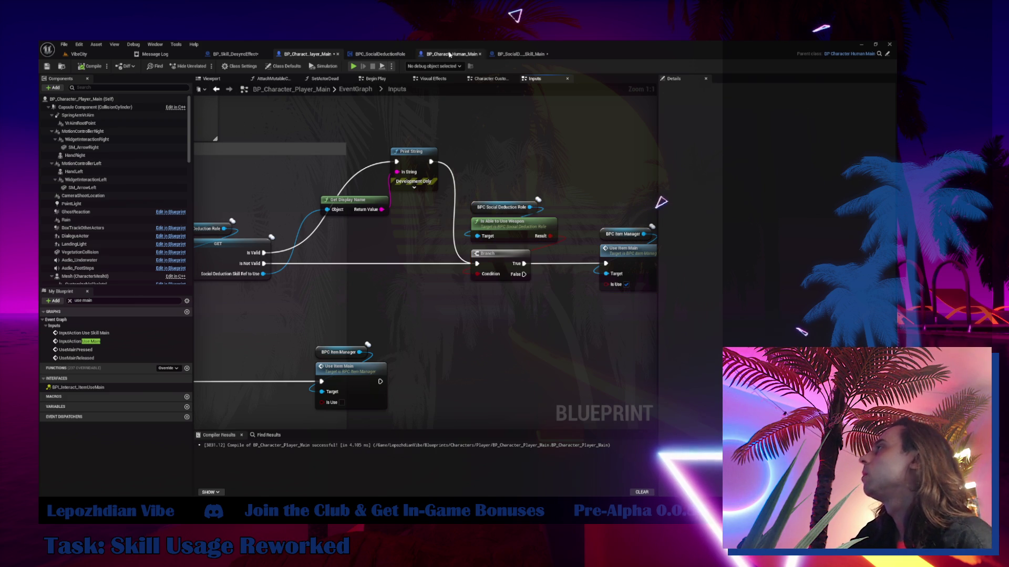
# - In UseSkillMainNew, remove the SkillVisual input and add a Boolean input named IsUse
pyautogui.click(509, 54)
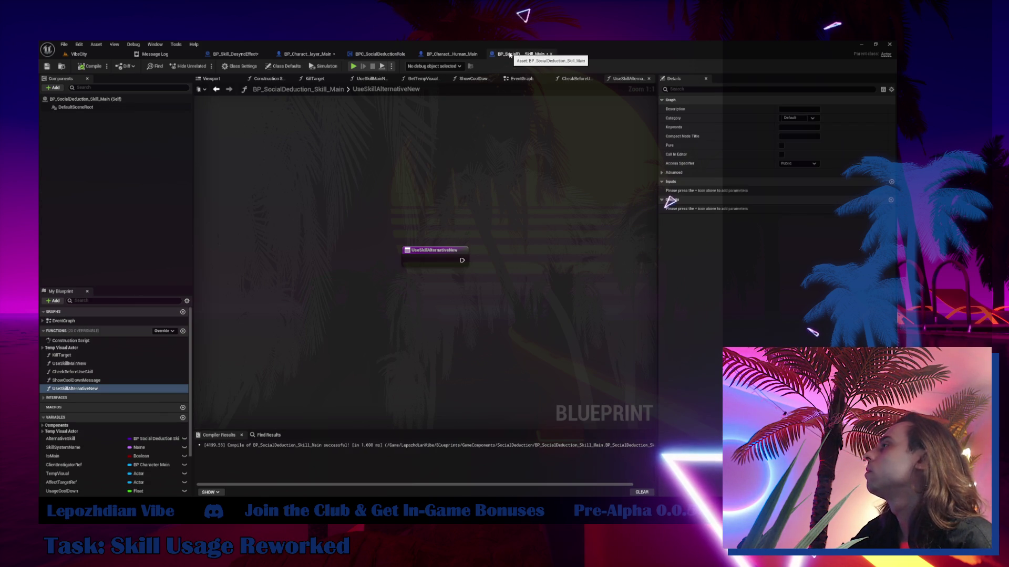
pyautogui.click(97, 367)
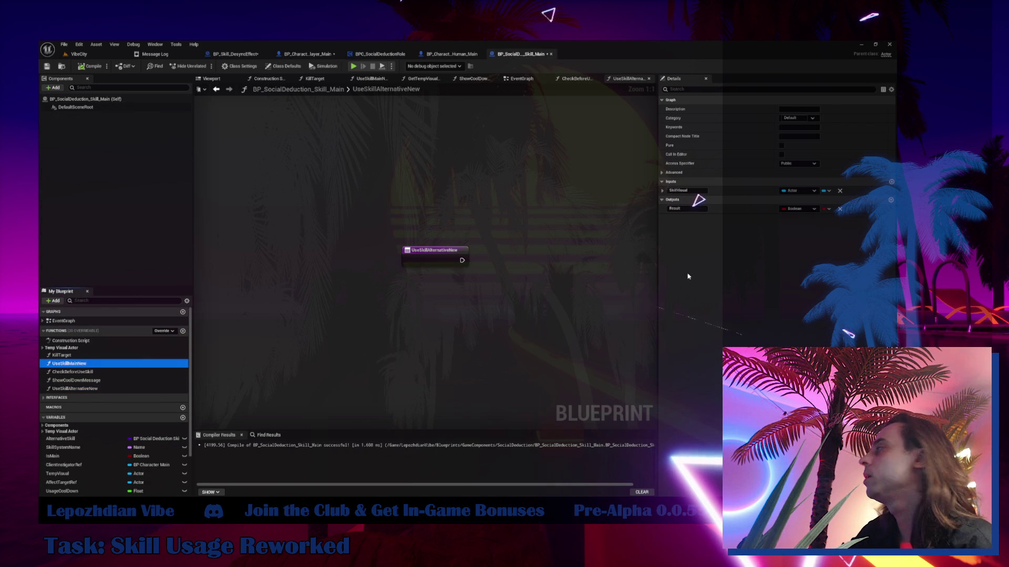
pyautogui.click(839, 191)
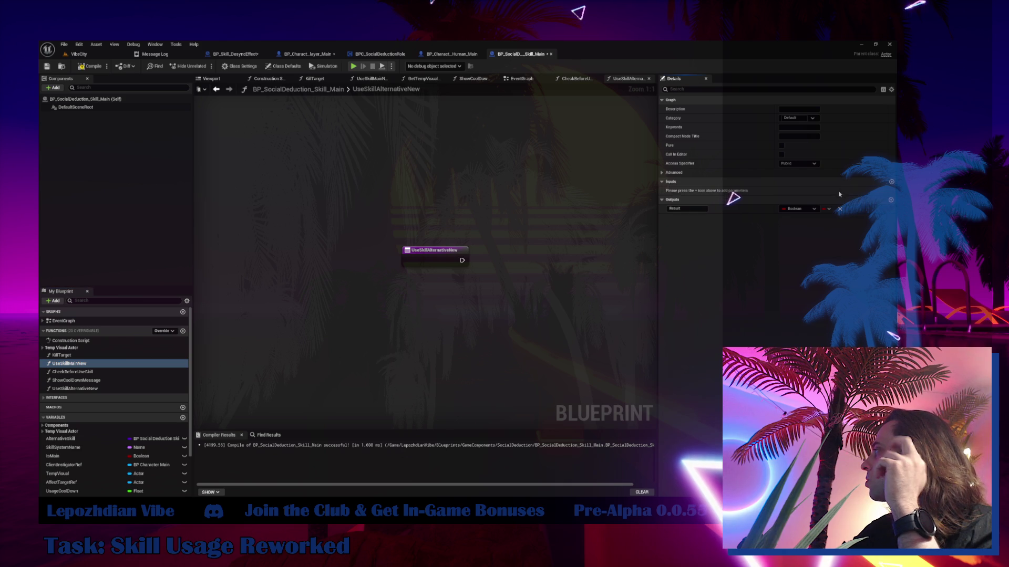
pyautogui.click(890, 182)
pyautogui.doubleClick(694, 191)
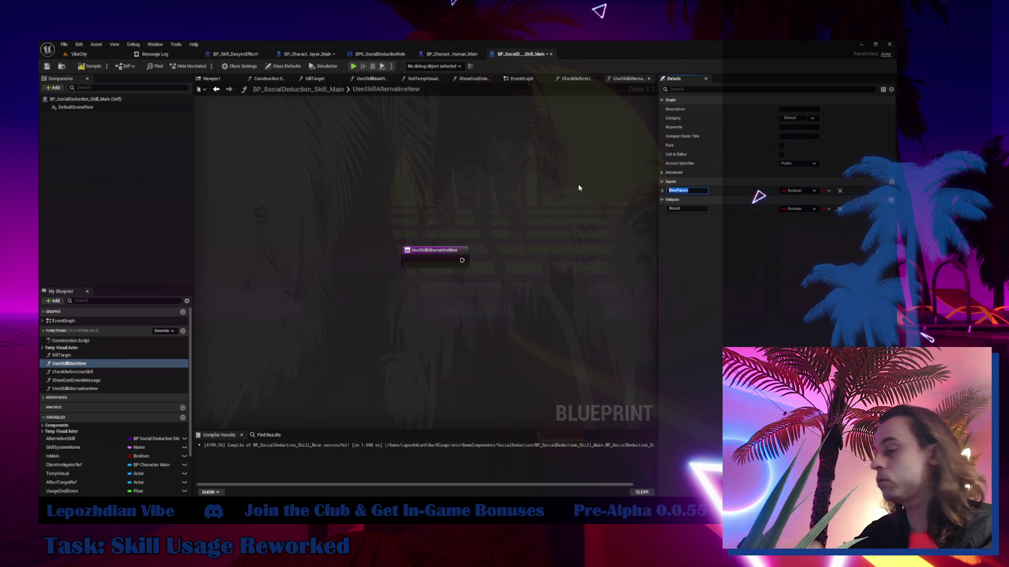
pyautogui.write('IsUse')
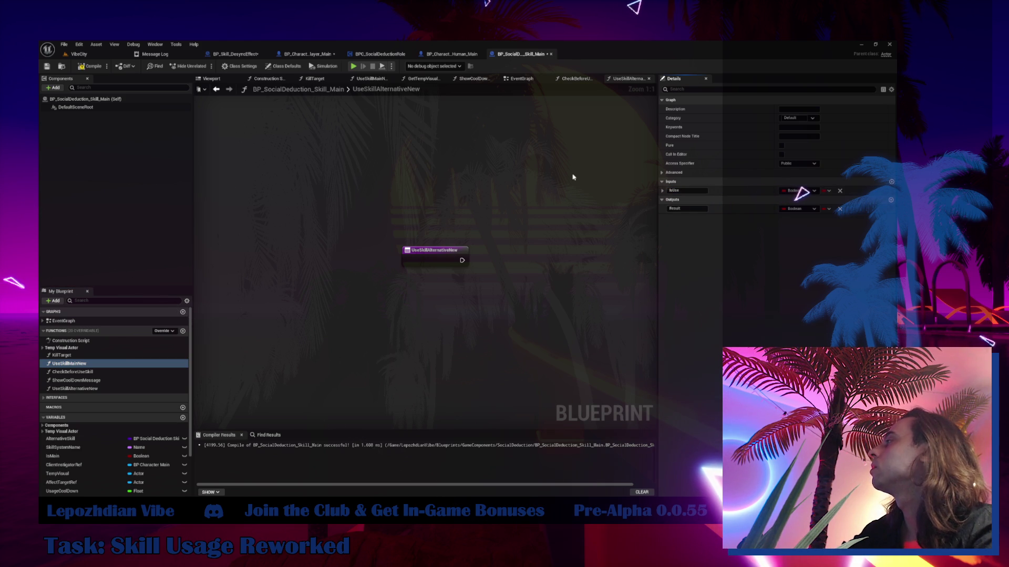
pyautogui.doubleClick(93, 365)
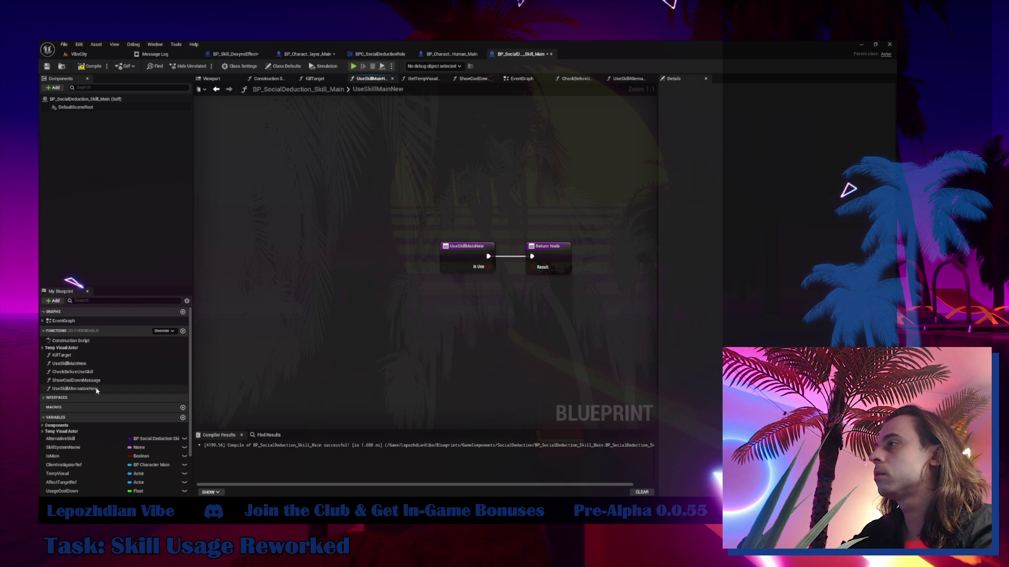
# - Add a Boolean input named IsUse to UseSkillAlternativeNew
pyautogui.doubleClick(97, 390)
pyautogui.click(411, 263)
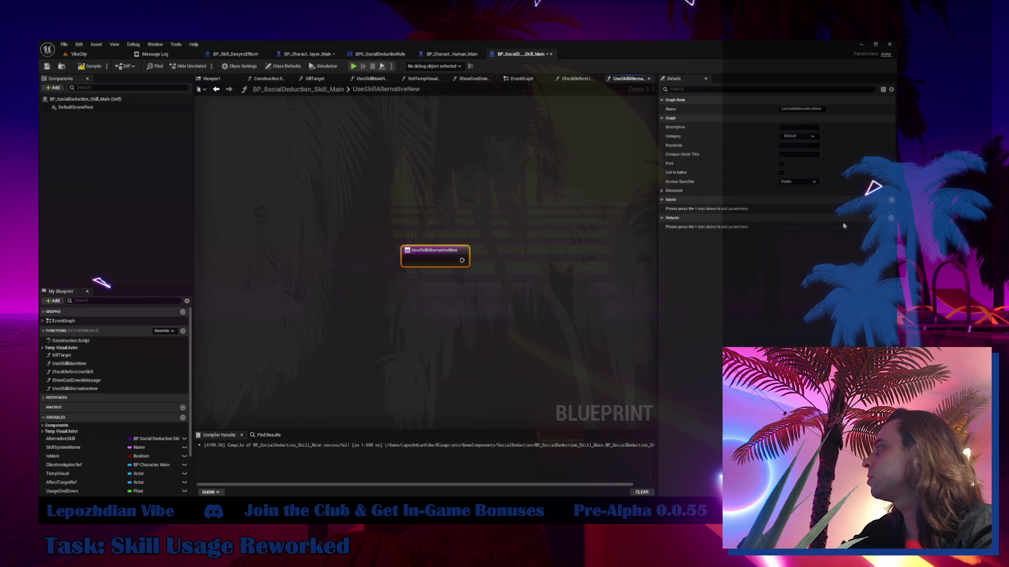
pyautogui.click(891, 200)
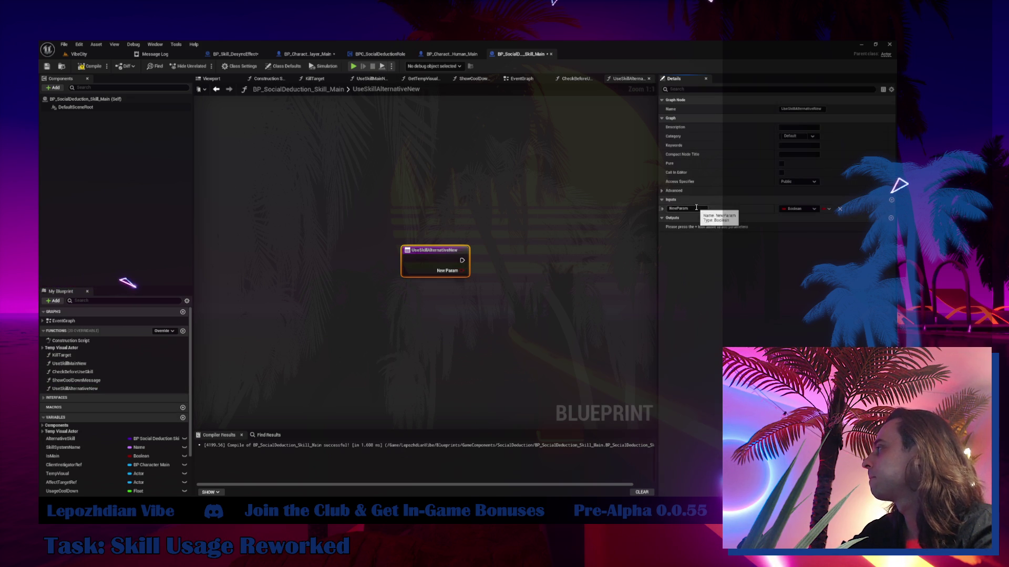
pyautogui.click(697, 207)
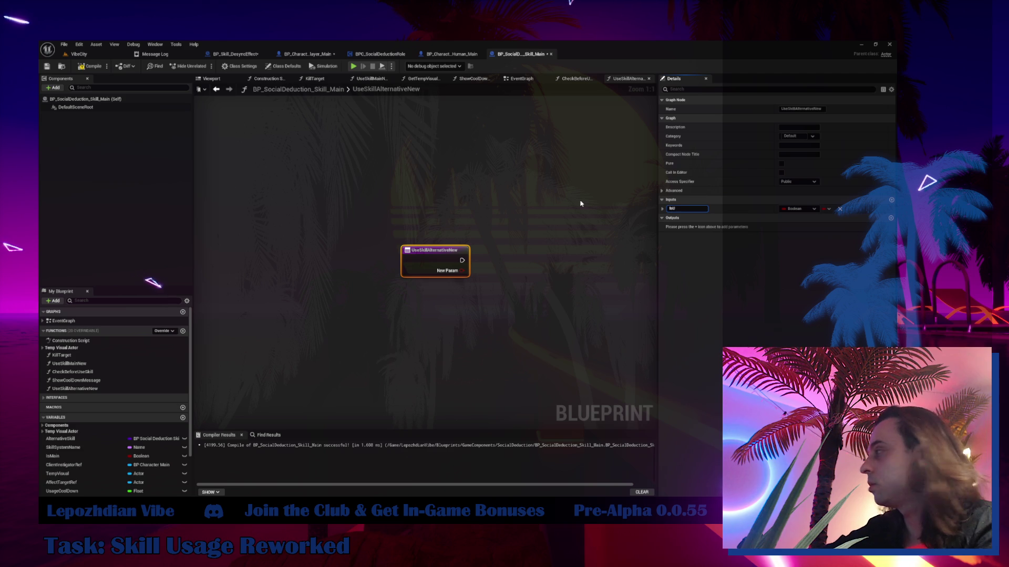
pyautogui.write('se')
pyautogui.press('Return')
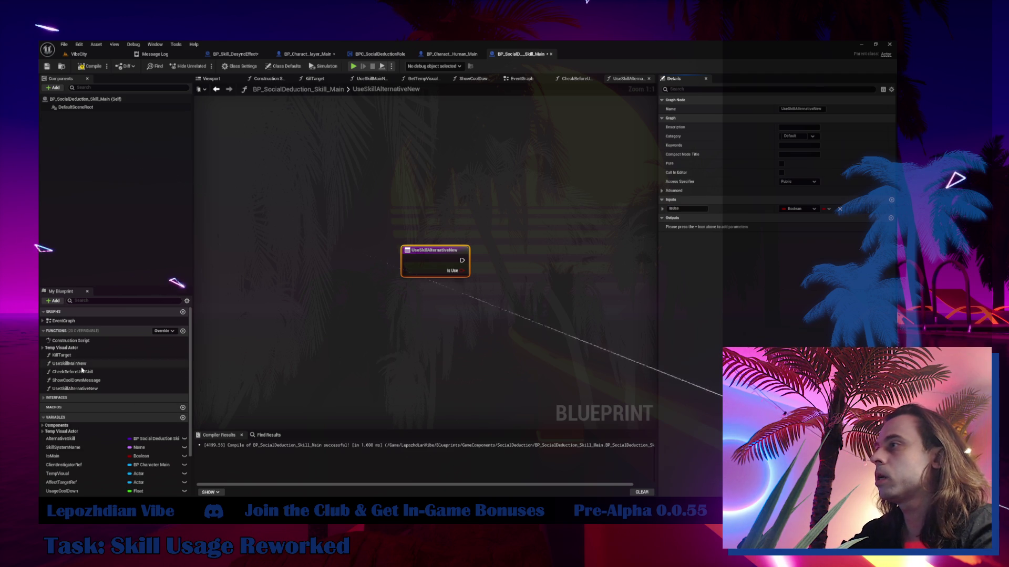
# - Remove UseSkillMainNew's Result output and delete its Return Node
pyautogui.doubleClick(73, 363)
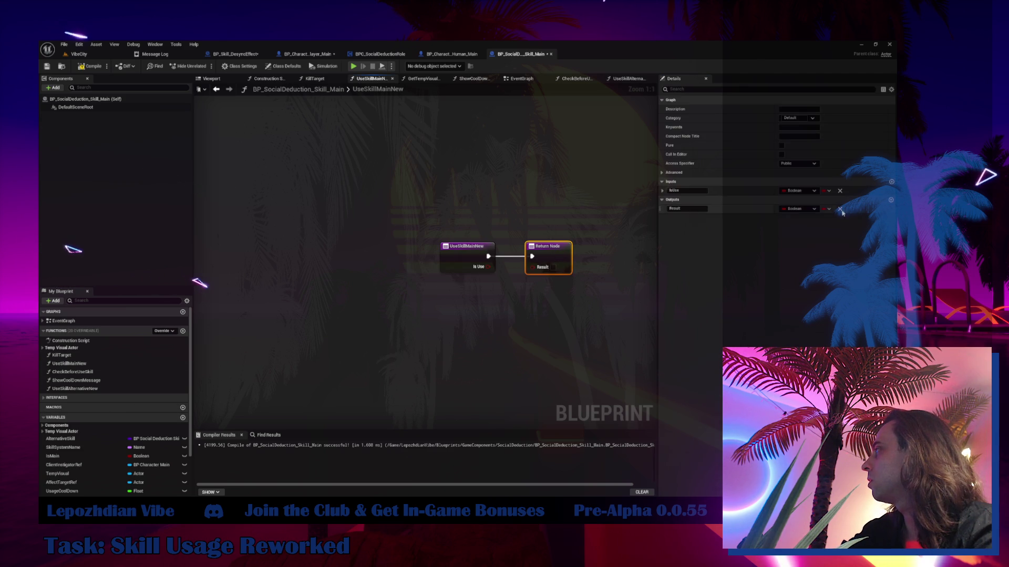
pyautogui.click(839, 209)
pyautogui.press('Delete')
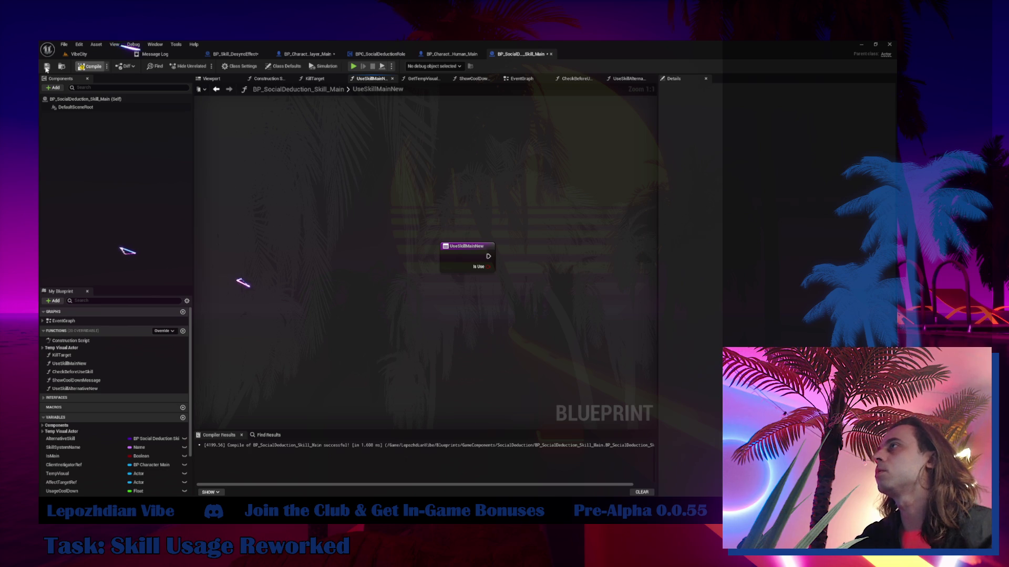
# - Refresh the erroring Use Skill Main New call node and recompile the blueprint successfully
pyautogui.click(46, 69)
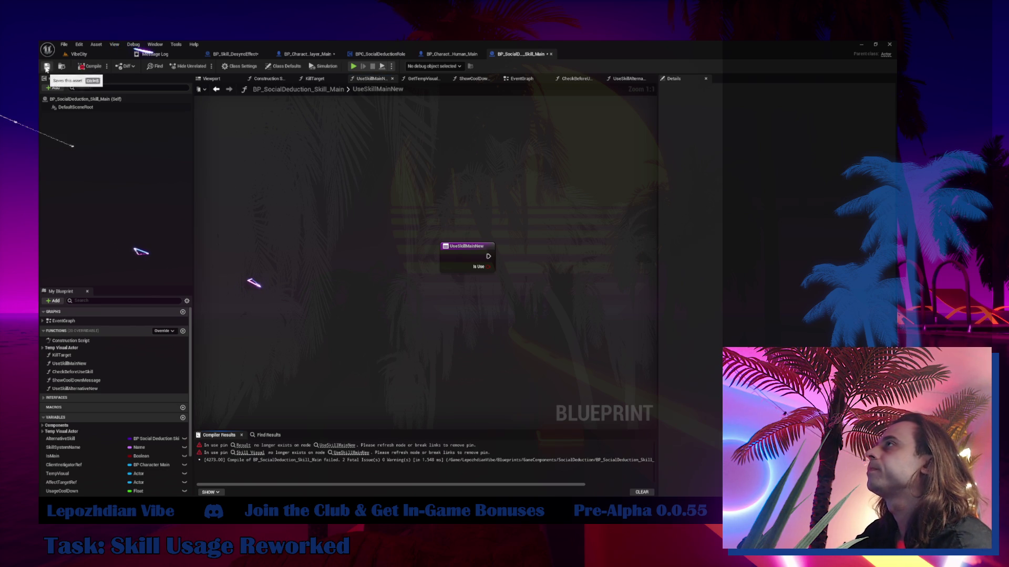
pyautogui.click(256, 453)
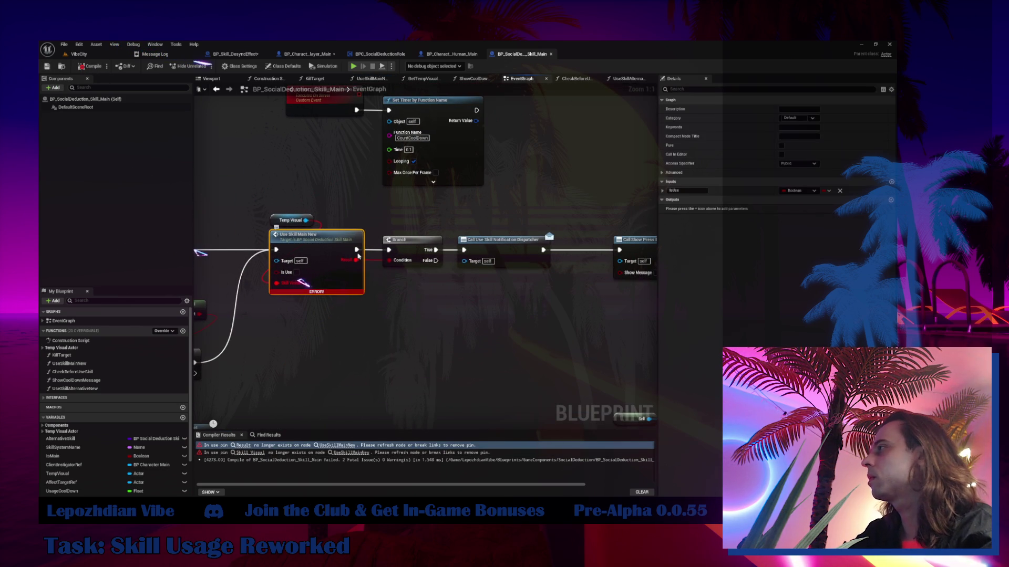
pyautogui.rightClick(355, 261)
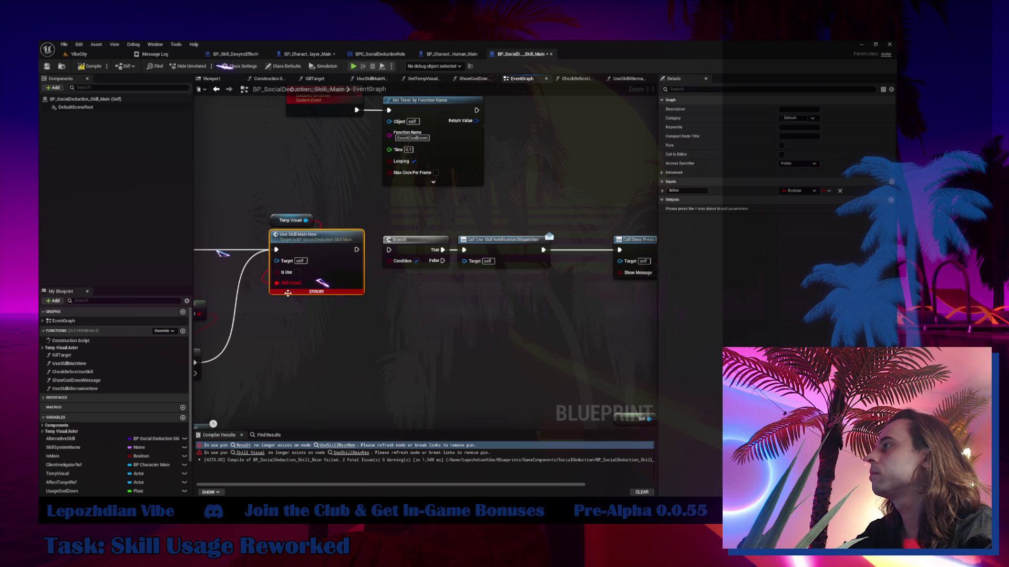
pyautogui.click(389, 307)
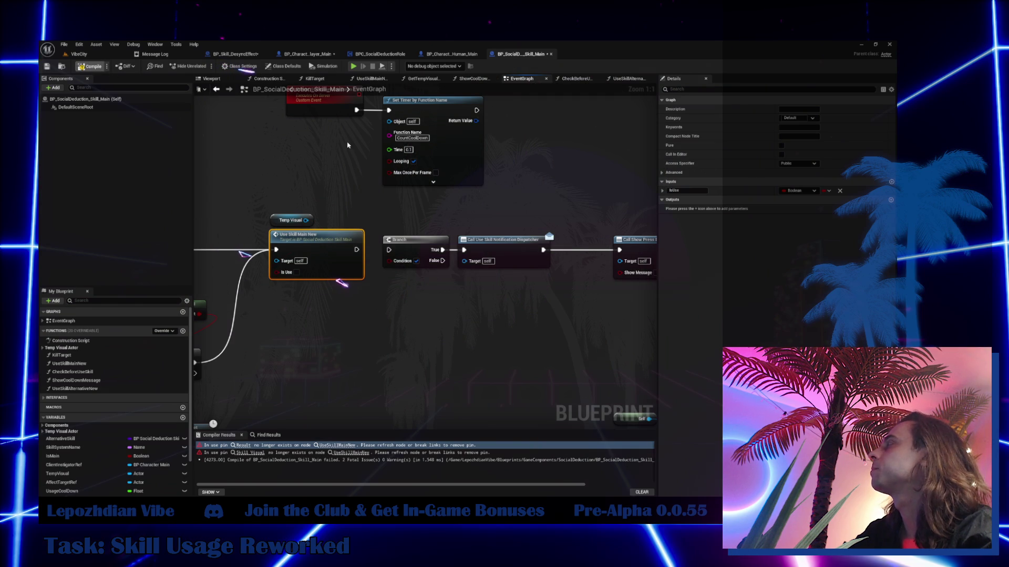
pyautogui.press('F7')
# - Inspect the Call Show Press and Call Use Skill nodes further along the graph
pyautogui.moveTo(444, 298); pyautogui.dragTo(255, 311)
pyautogui.moveTo(429, 209); pyautogui.dragTo(470, 296)
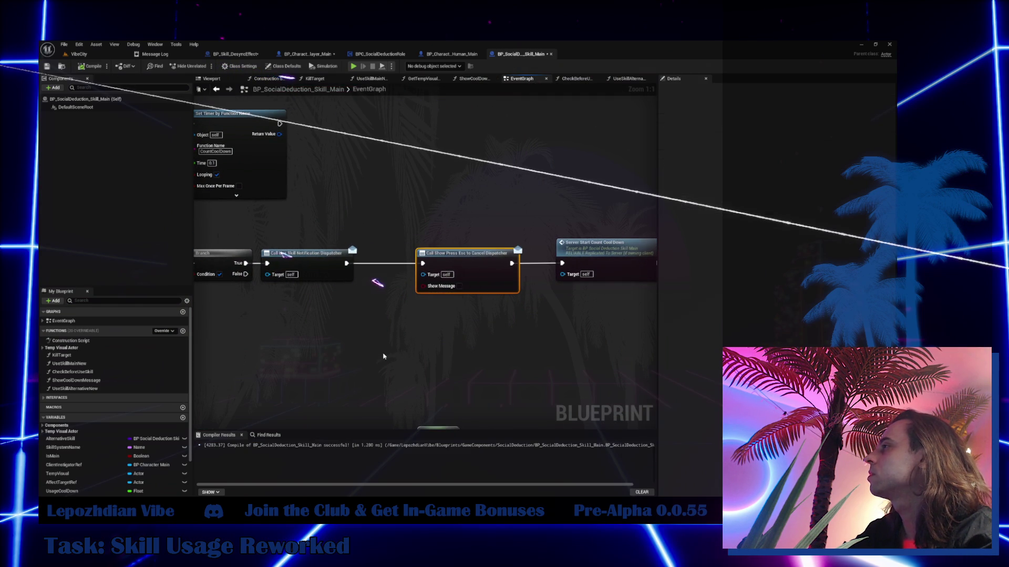
pyautogui.moveTo(383, 353); pyautogui.dragTo(509, 331)
pyautogui.moveTo(489, 210); pyautogui.dragTo(433, 264)
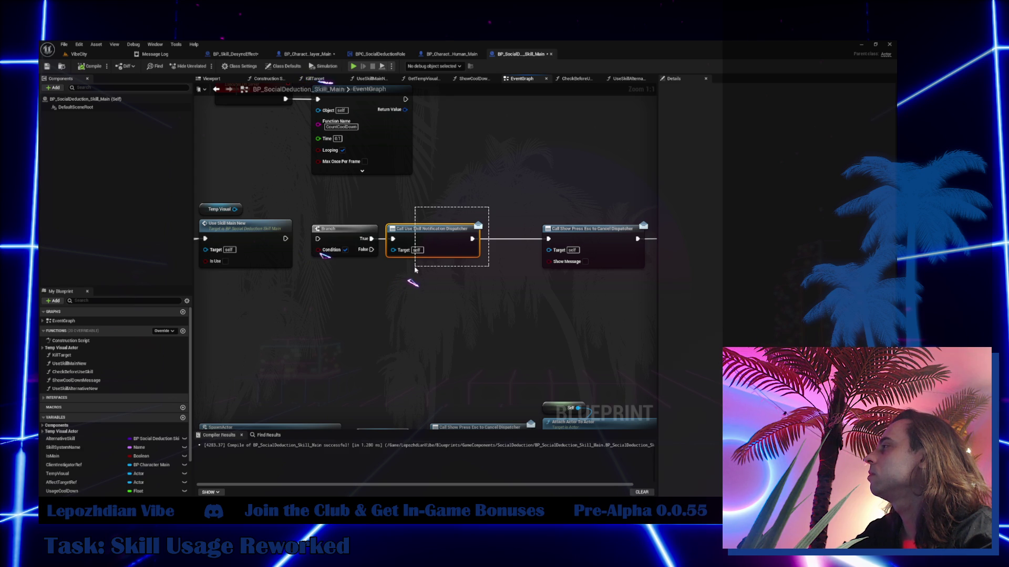
pyautogui.scroll(-2, 414, 270)
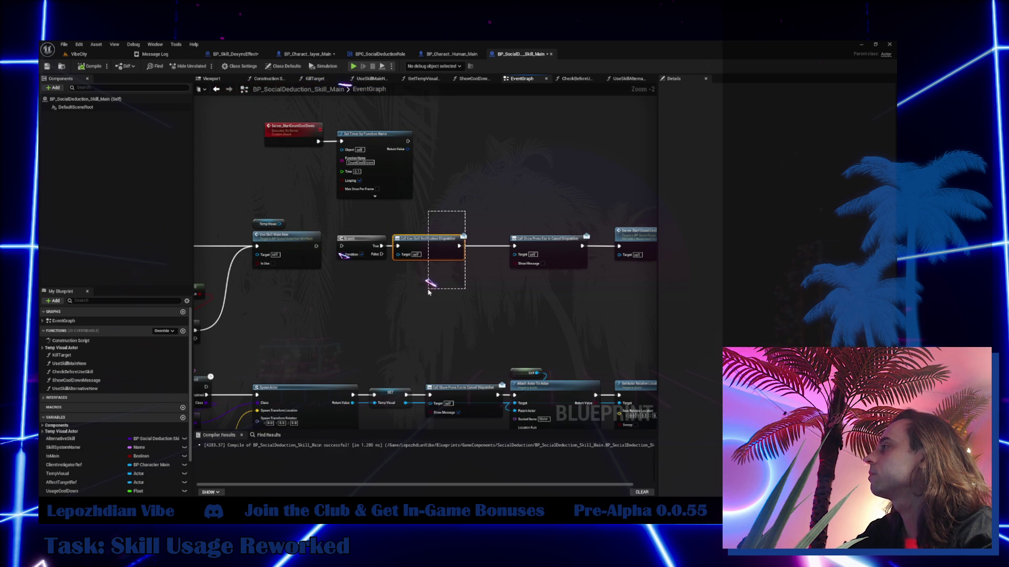
# - In BP_Character_Player_Main, add a Use Skill Main New call with Is Use ticked, driven by Is Valid
pyautogui.click(304, 54)
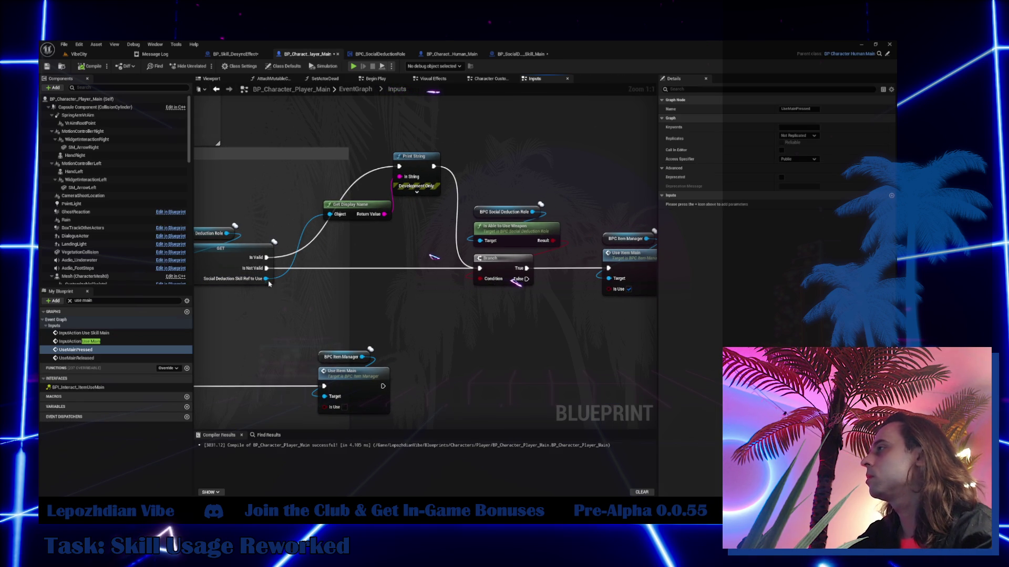
pyautogui.moveTo(267, 278)
pyautogui.mouseDown()
pyautogui.moveTo(305, 303)
pyautogui.moveTo(402, 279)
pyautogui.moveTo(234, 361)
pyautogui.mouseUp()
pyautogui.moveTo(239, 319); pyautogui.dragTo(257, 336)
pyautogui.write('use')
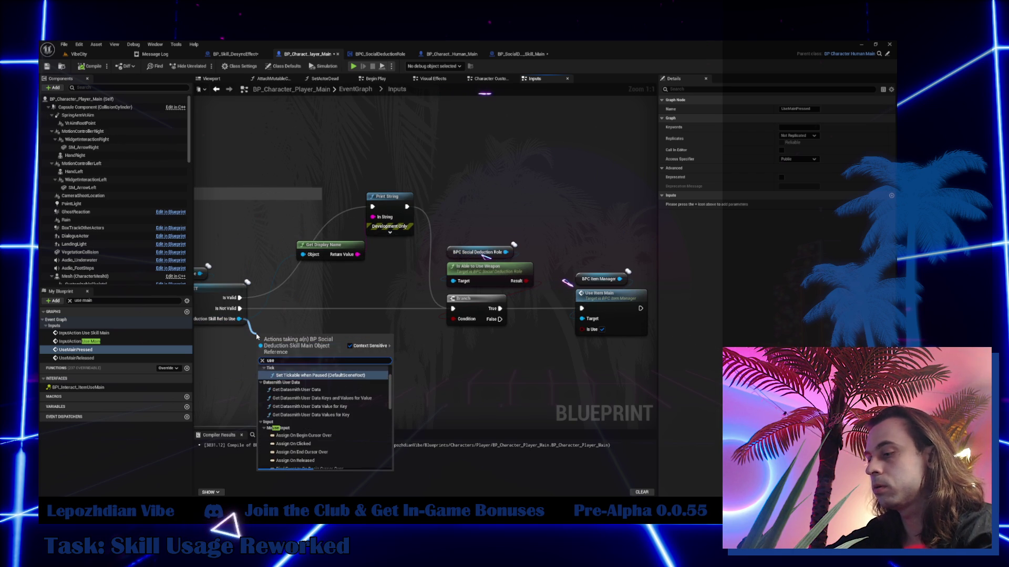
pyautogui.write(' sk')
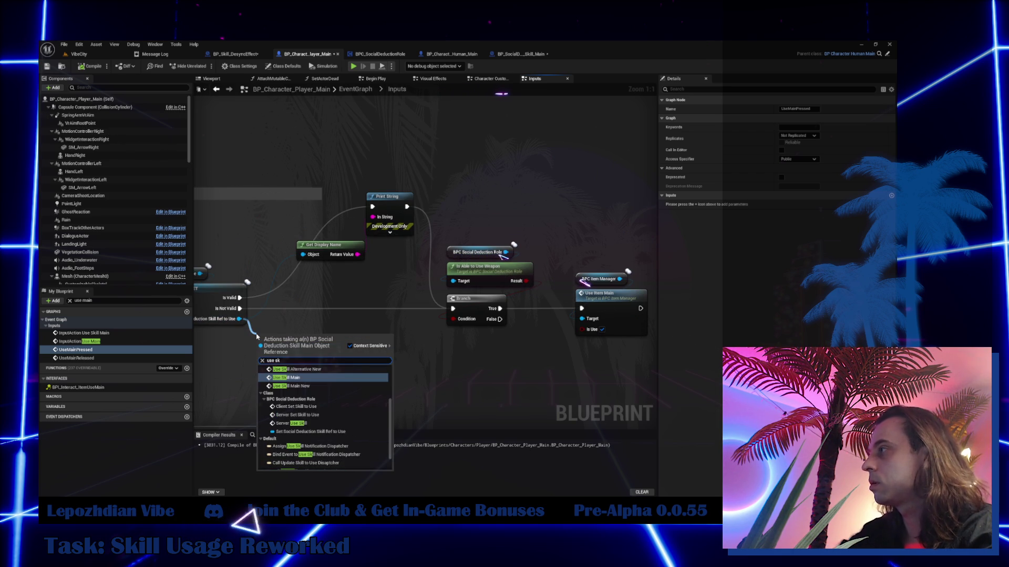
pyautogui.click(284, 386)
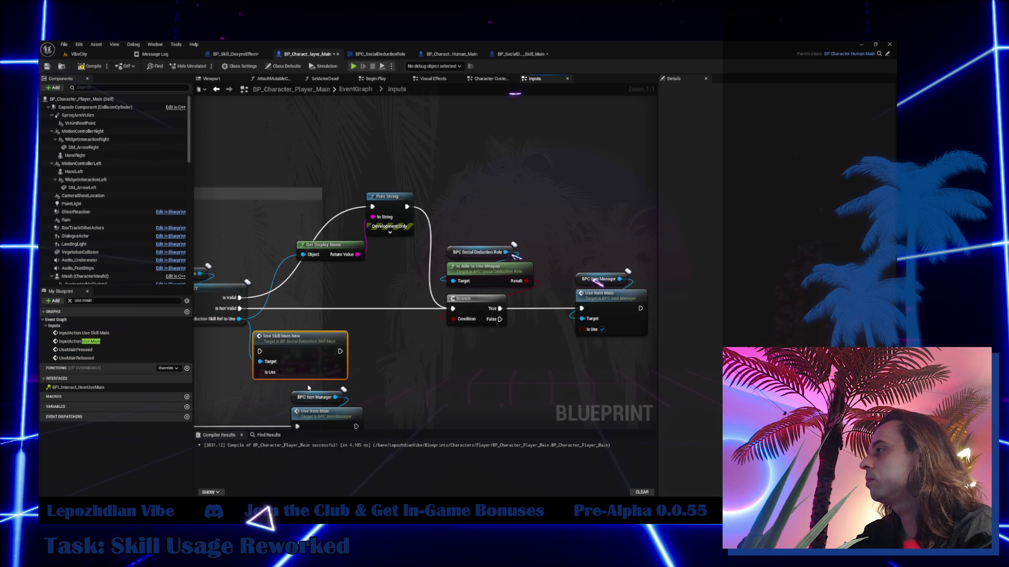
pyautogui.click(278, 373)
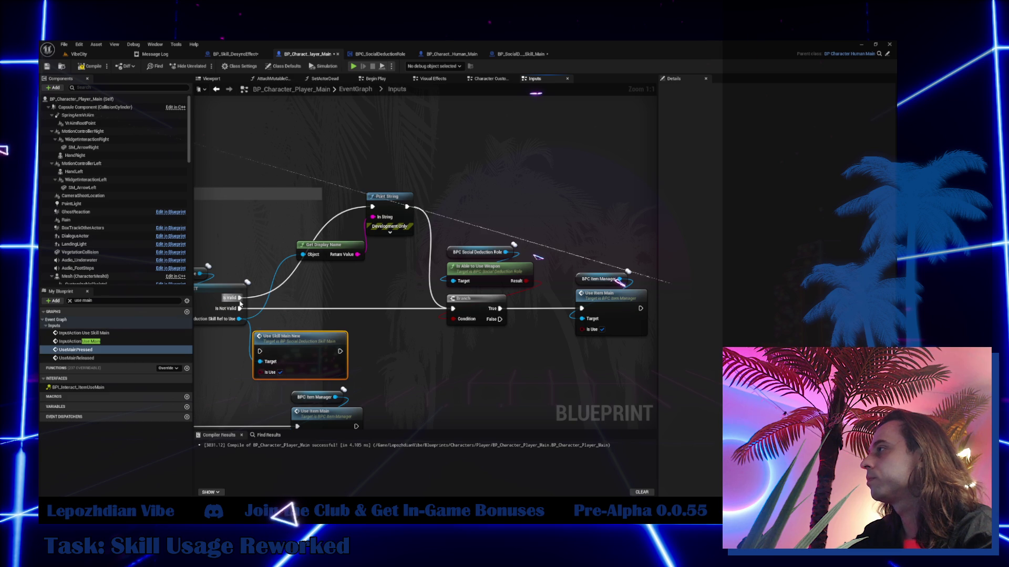
pyautogui.moveTo(241, 303); pyautogui.dragTo(260, 351)
# - Delete the Print String and Get Display Name nodes and move the skill call into their place
pyautogui.moveTo(420, 187); pyautogui.dragTo(294, 265)
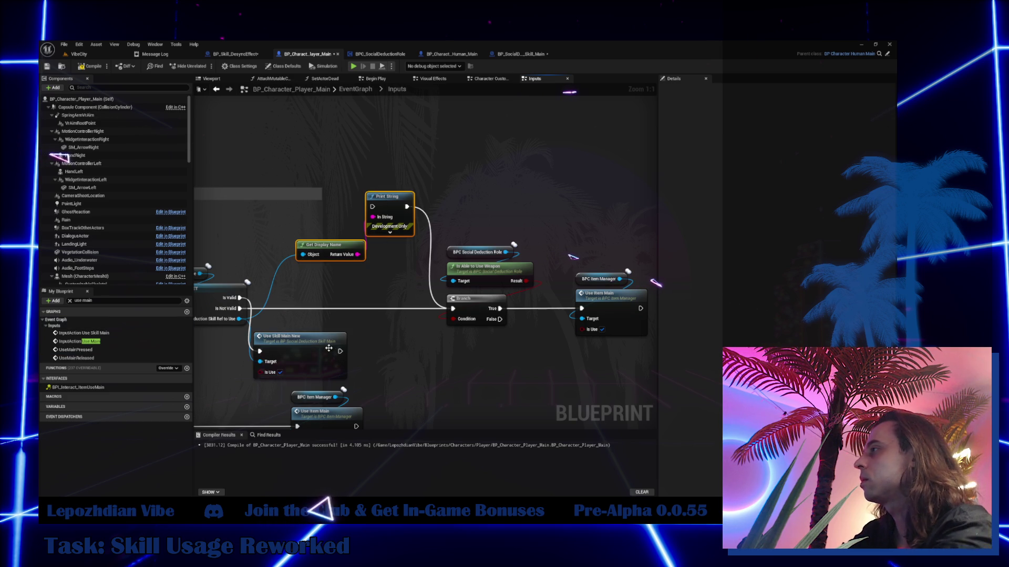
pyautogui.press('Delete')
pyautogui.moveTo(315, 342)
pyautogui.mouseDown()
pyautogui.moveTo(370, 231)
pyautogui.moveTo(389, 220)
pyautogui.moveTo(368, 265)
pyautogui.moveTo(333, 235)
pyautogui.moveTo(363, 223)
pyautogui.moveTo(372, 299)
pyautogui.moveTo(466, 218)
pyautogui.moveTo(536, 243)
pyautogui.mouseUp()
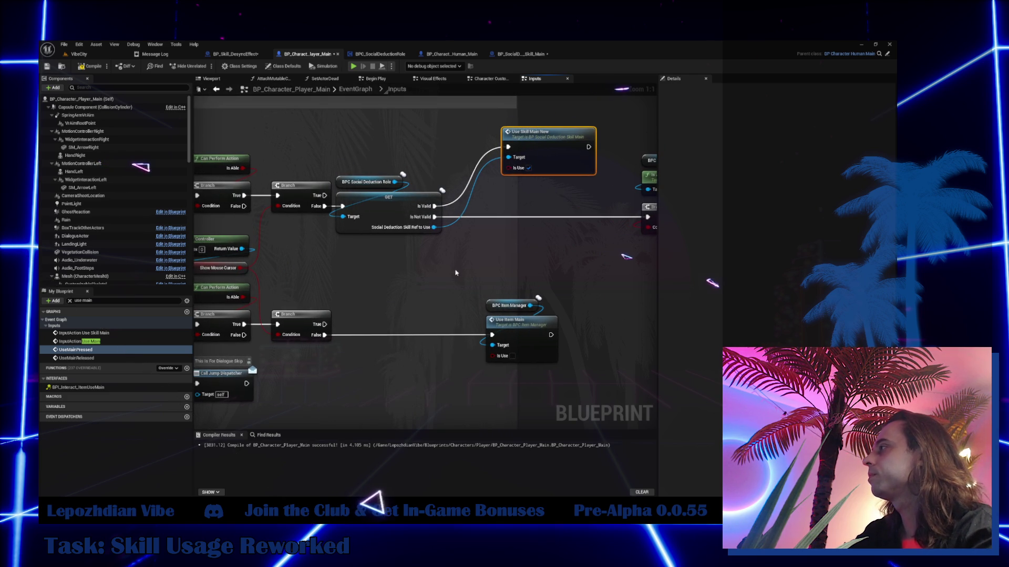
# - Copy the role and GET validity check to the lower Branch False, routing Is Not Valid to Use Item Main
pyautogui.moveTo(456, 272); pyautogui.dragTo(428, 288)
pyautogui.moveTo(357, 173); pyautogui.dragTo(346, 322)
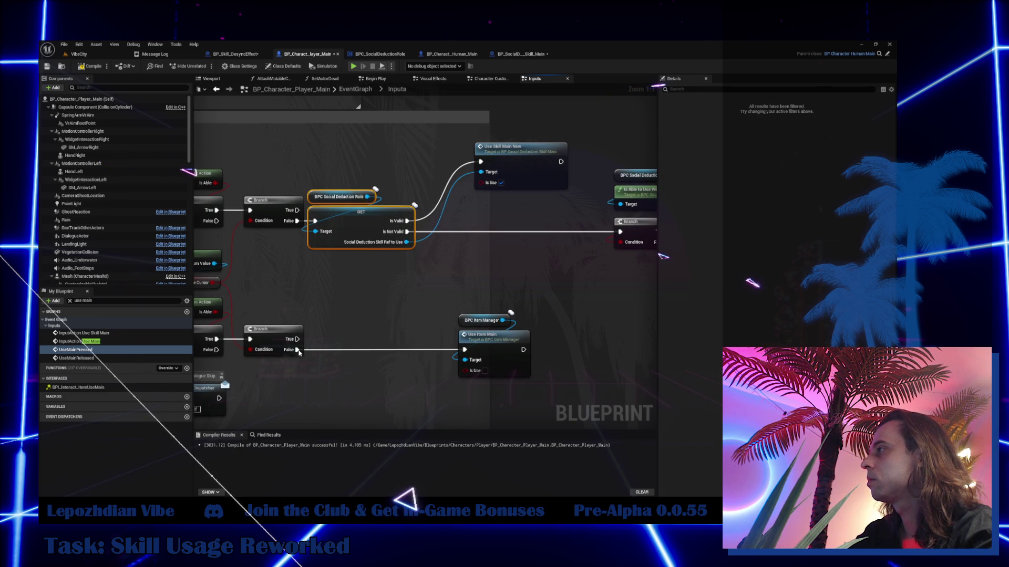
pyautogui.hotkey('ctrl', 'c')
pyautogui.hotkey('ctrl', 'v')
pyautogui.moveTo(297, 350)
pyautogui.mouseDown()
pyautogui.moveTo(342, 322)
pyautogui.moveTo(365, 325)
pyautogui.moveTo(354, 339)
pyautogui.mouseUp()
pyautogui.moveTo(429, 367); pyautogui.dragTo(341, 356)
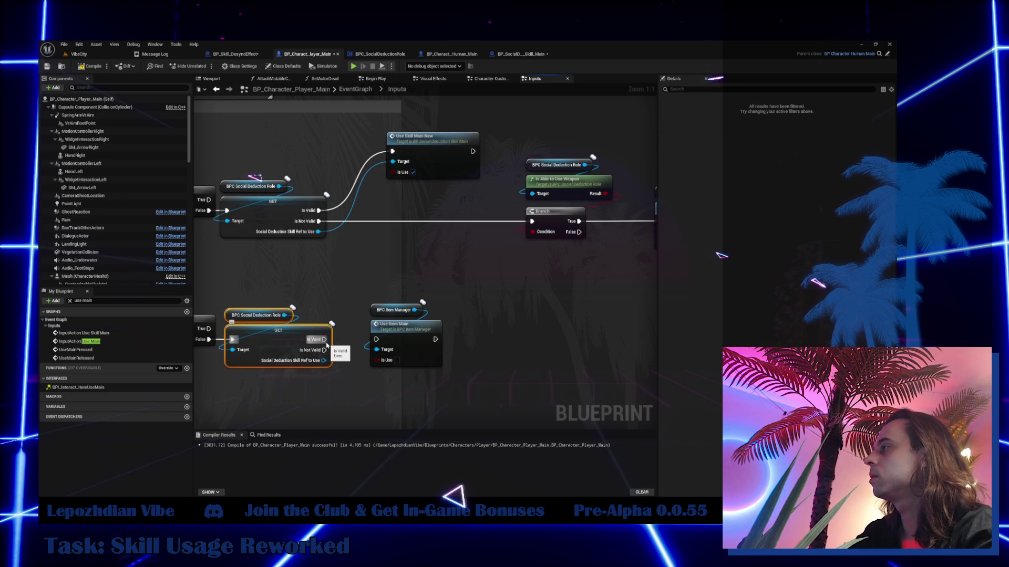
pyautogui.moveTo(324, 349)
pyautogui.mouseDown()
pyautogui.moveTo(377, 339)
pyautogui.moveTo(454, 356)
pyautogui.mouseUp()
# - Duplicate Use Skill Main New onto the lower Is Valid path with the skill reference as Target
pyautogui.click(434, 157)
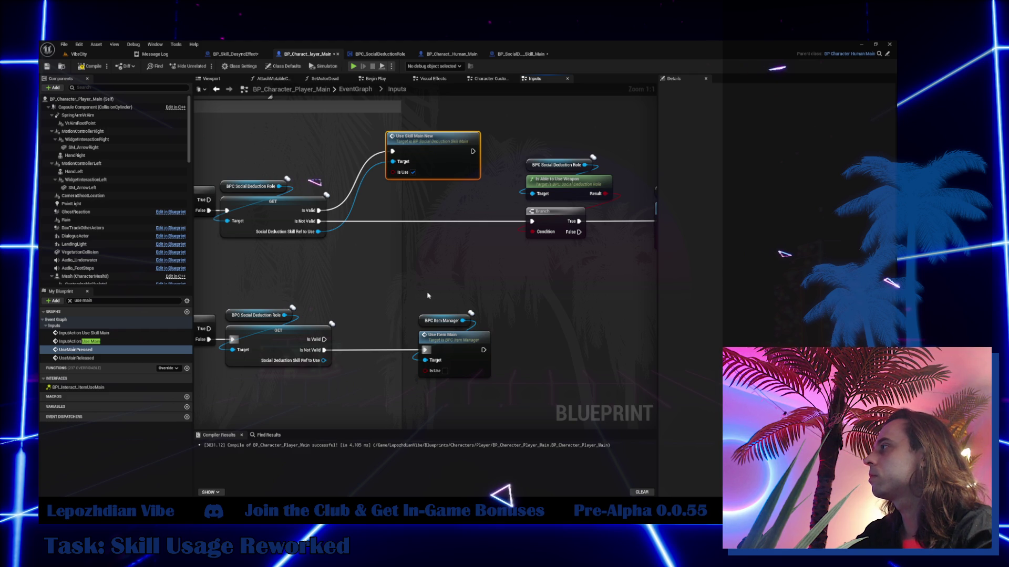
pyautogui.hotkey('ctrl', 'v')
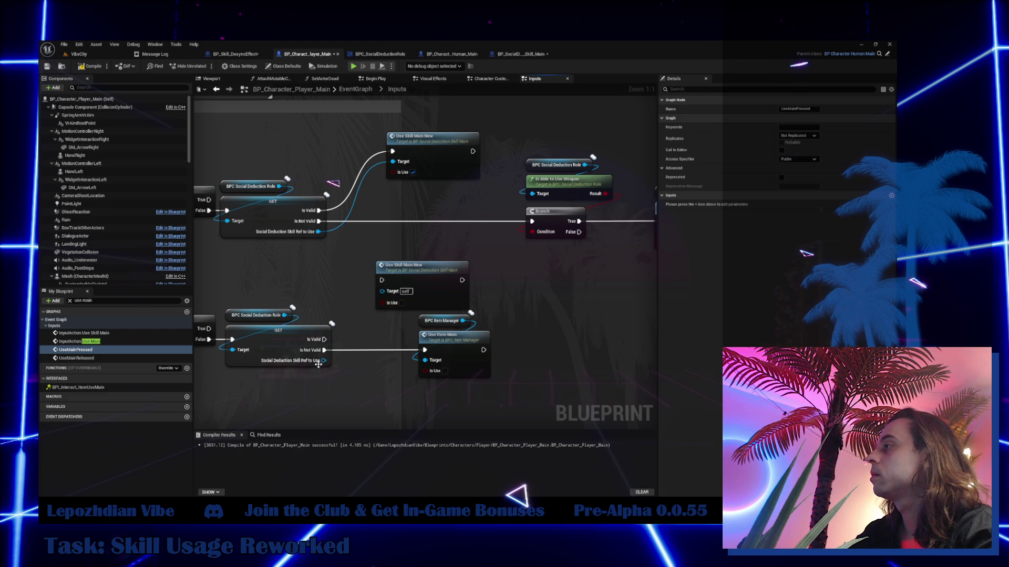
pyautogui.moveTo(324, 340); pyautogui.dragTo(381, 280)
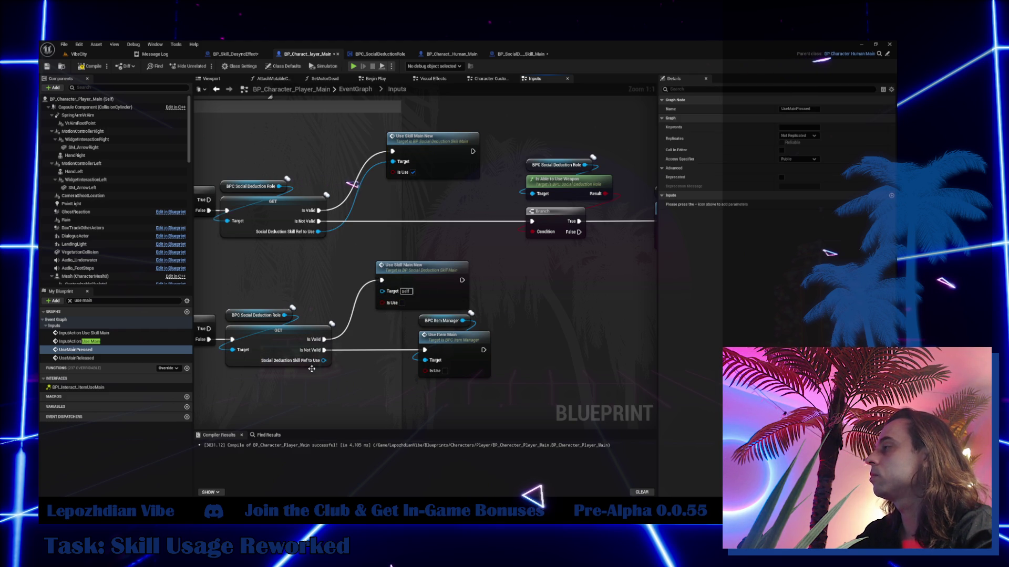
pyautogui.moveTo(323, 361)
pyautogui.mouseDown()
pyautogui.moveTo(382, 291)
pyautogui.moveTo(460, 264)
pyautogui.mouseUp()
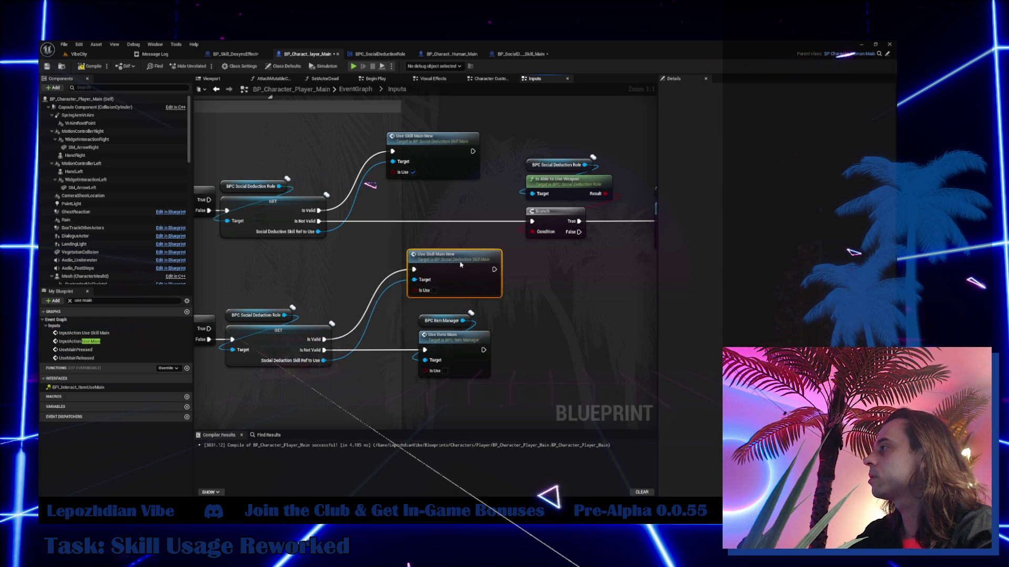
# - Shift the right-hand item-use nodes further right to make room for new validity checks
pyautogui.scroll(-3, 377, 316)
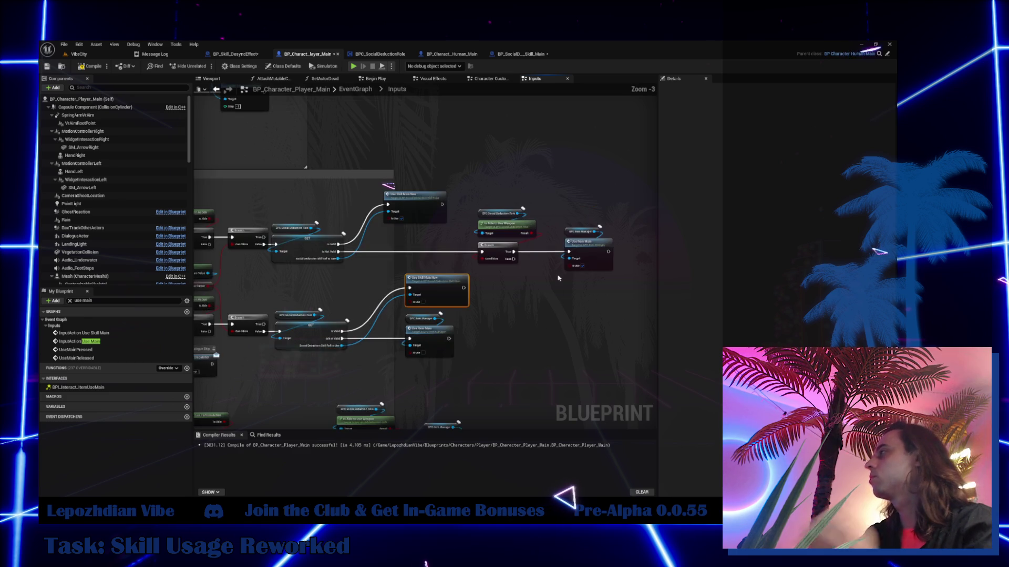
pyautogui.scroll(1, 558, 277)
pyautogui.moveTo(557, 278)
pyautogui.mouseDown()
pyautogui.moveTo(599, 228)
pyautogui.moveTo(601, 171)
pyautogui.moveTo(498, 236)
pyautogui.moveTo(545, 160)
pyautogui.mouseUp()
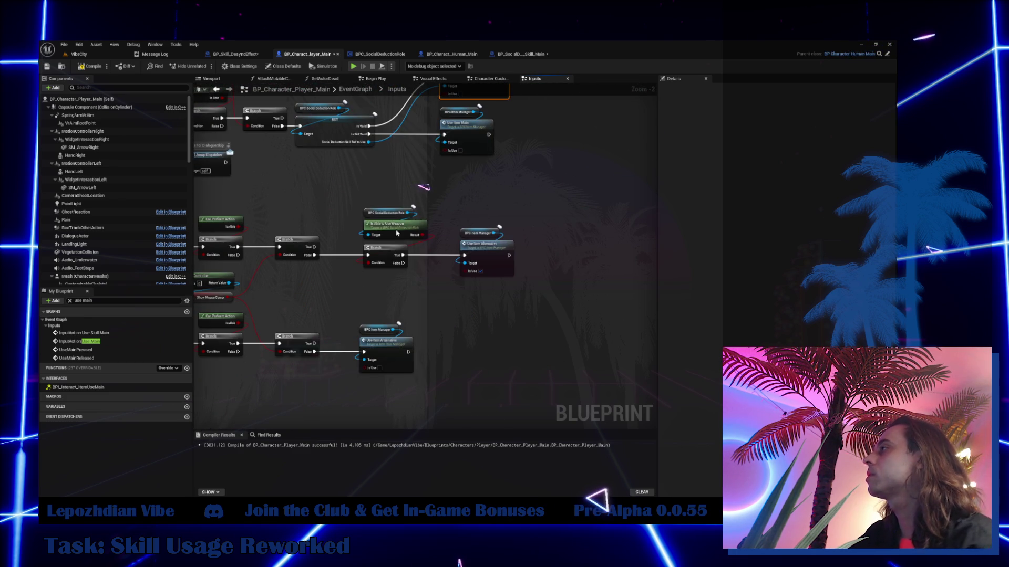
pyautogui.moveTo(364, 177); pyautogui.dragTo(550, 386)
pyautogui.scroll(2, 492, 269)
pyautogui.moveTo(400, 251); pyautogui.dragTo(587, 251)
pyautogui.moveTo(486, 268); pyautogui.dragTo(486, 354)
pyautogui.click(283, 141)
pyautogui.moveTo(336, 309); pyautogui.dragTo(336, 203)
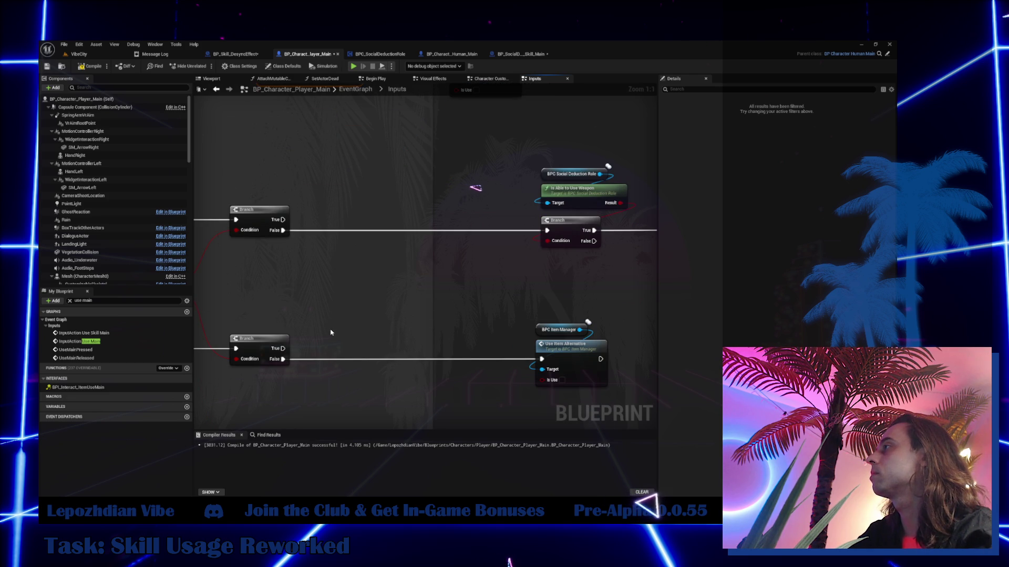
# - Paste two validity checks and route the upper Branch False through one, Is Not Valid to the item fallback
pyautogui.hotkey('ctrl', 'v')
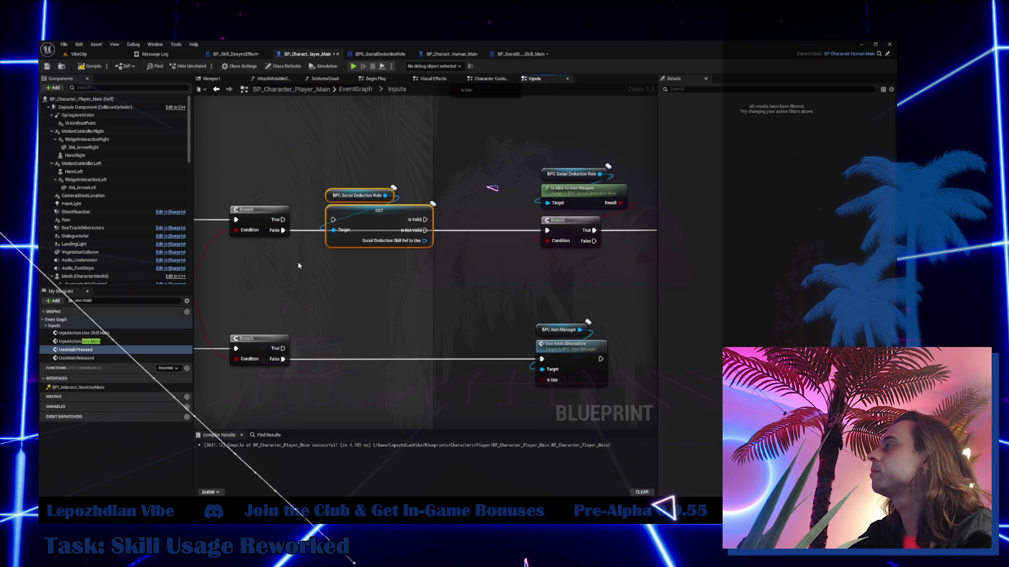
pyautogui.hotkey('ctrl', 'v')
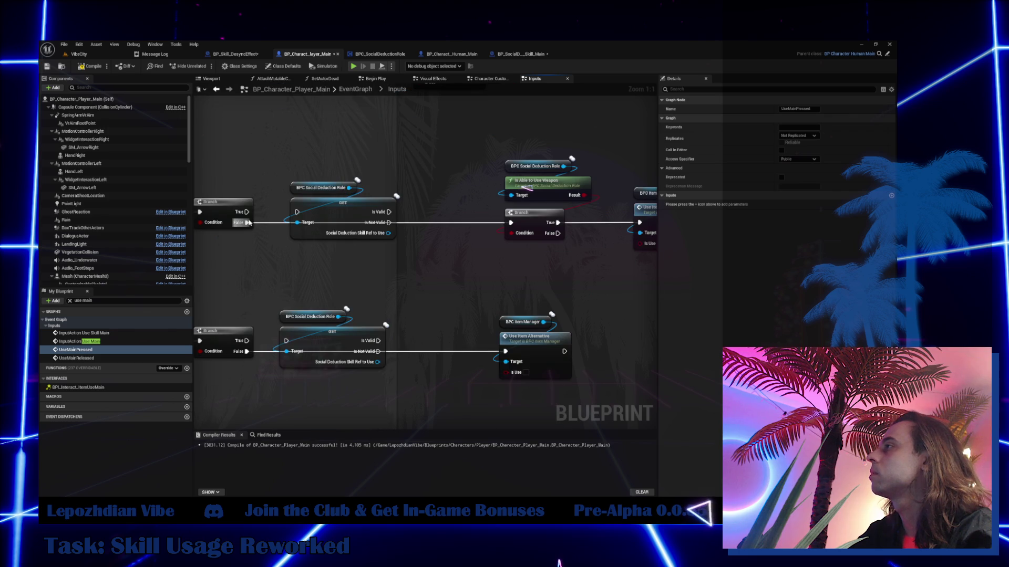
pyautogui.moveTo(248, 223); pyautogui.dragTo(385, 229)
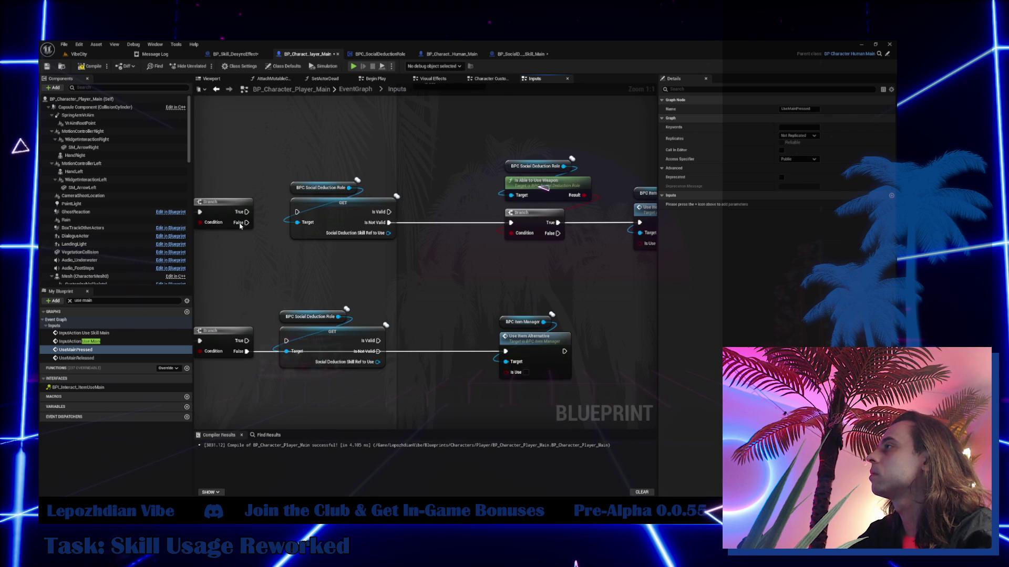
pyautogui.moveTo(247, 223)
pyautogui.mouseDown()
pyautogui.moveTo(298, 220)
pyautogui.moveTo(298, 210)
pyautogui.moveTo(324, 235)
pyautogui.mouseUp()
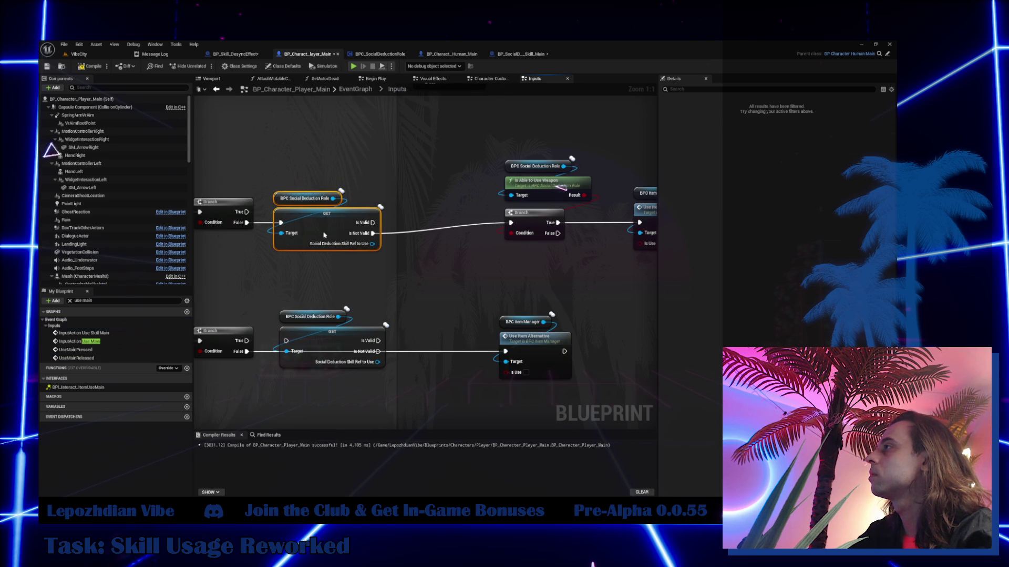
pyautogui.moveTo(427, 162); pyautogui.dragTo(595, 268)
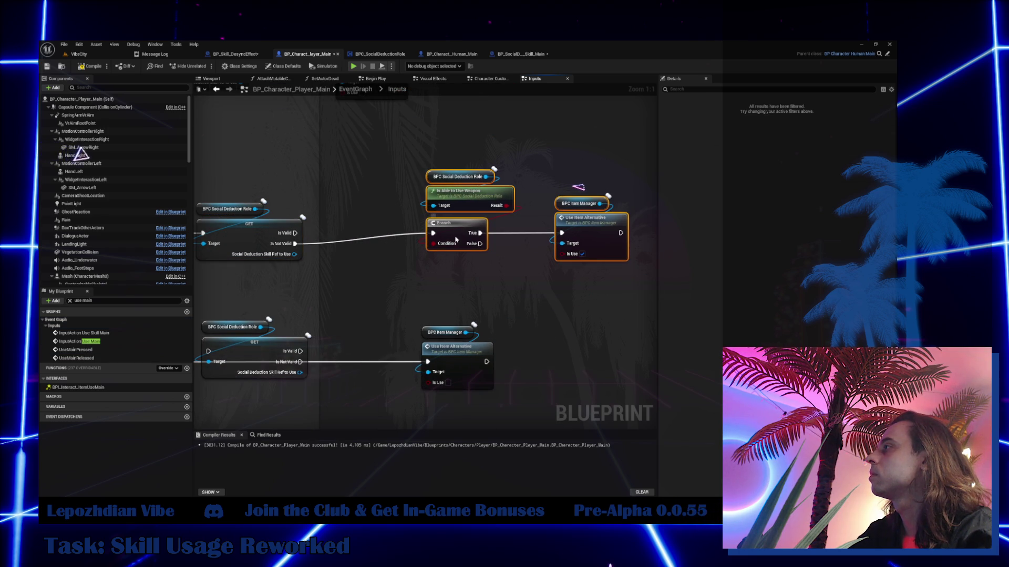
pyautogui.moveTo(456, 240); pyautogui.dragTo(455, 247)
# - Add a Use Skill Alternative New call on the skill reference with Is Use ticked
pyautogui.moveTo(293, 255)
pyautogui.mouseDown()
pyautogui.moveTo(383, 288)
pyautogui.moveTo(372, 281)
pyautogui.mouseUp()
pyautogui.write('use s')
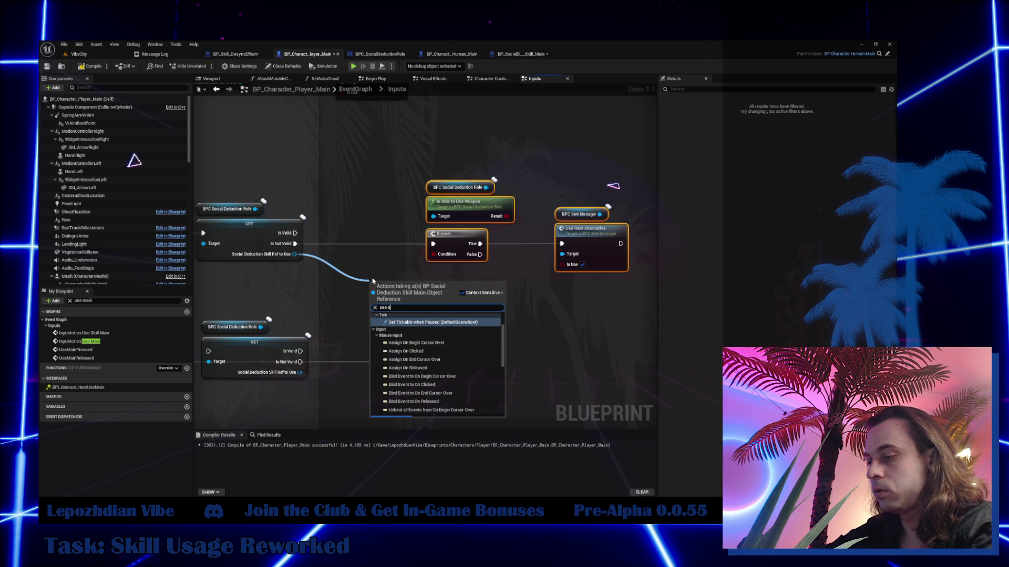
pyautogui.write('kill al')
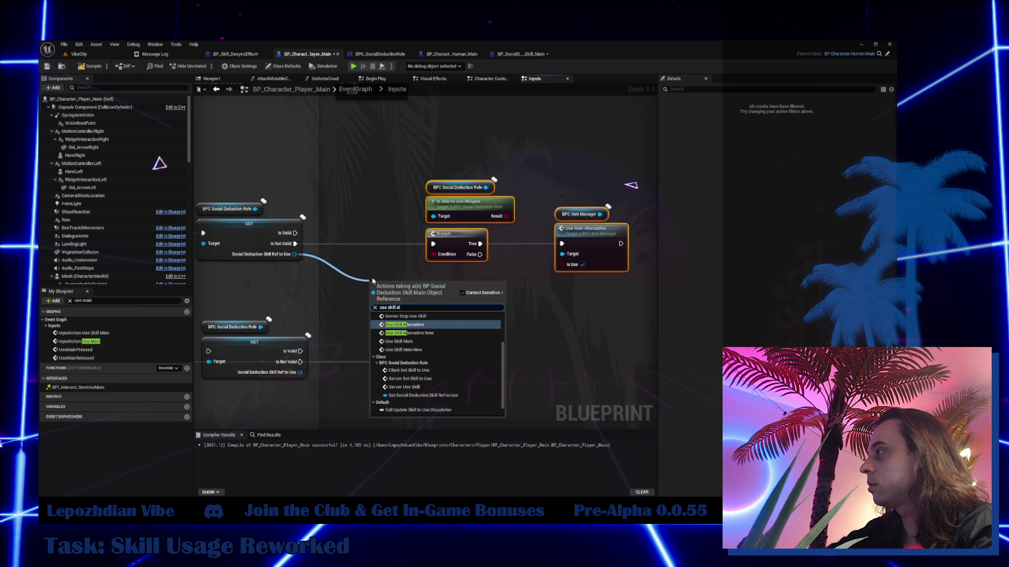
pyautogui.click(450, 333)
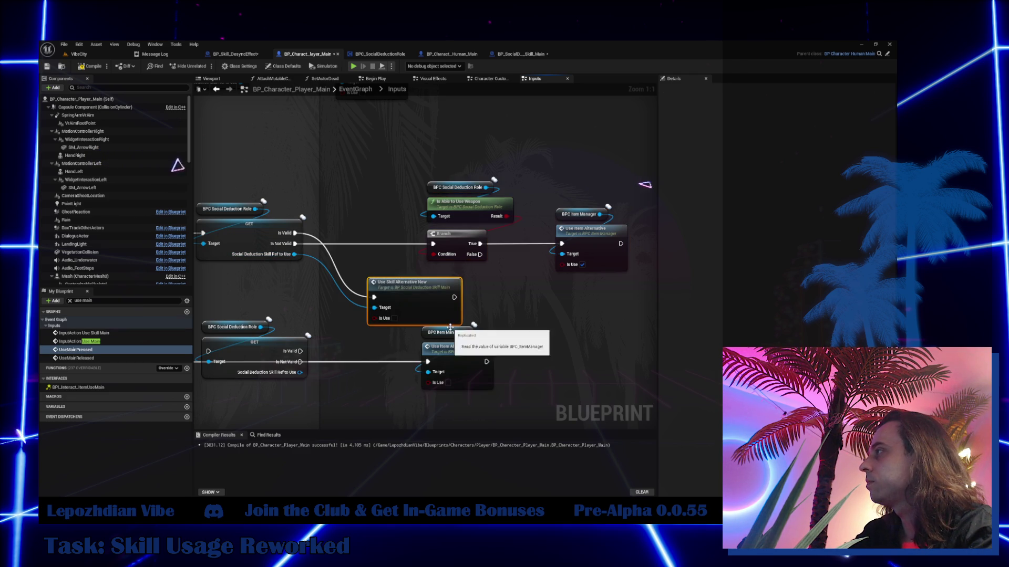
pyautogui.click(394, 319)
pyautogui.moveTo(400, 282); pyautogui.dragTo(372, 126)
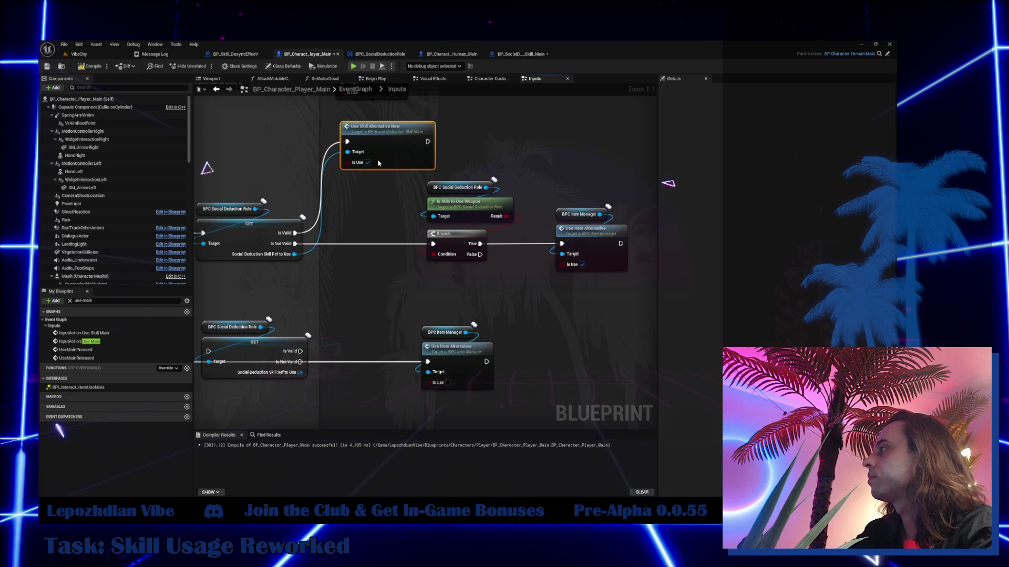
# - Route the lower Branch False through its validity check, with Is Not Valid to Use Item Alternative
pyautogui.moveTo(376, 256); pyautogui.dragTo(433, 238)
pyautogui.moveTo(282, 323); pyautogui.dragTo(294, 317)
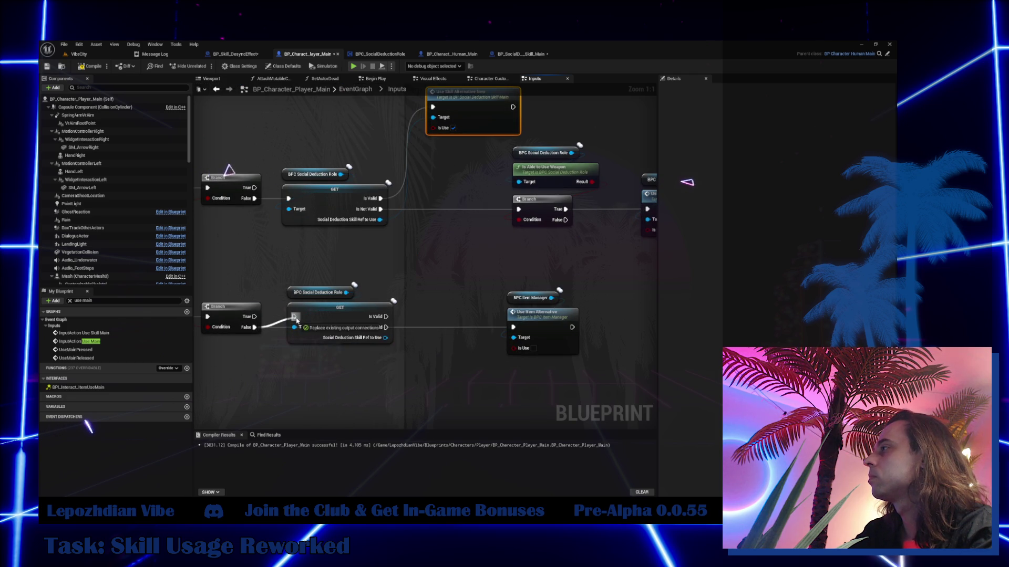
pyautogui.moveTo(386, 327); pyautogui.dragTo(513, 327)
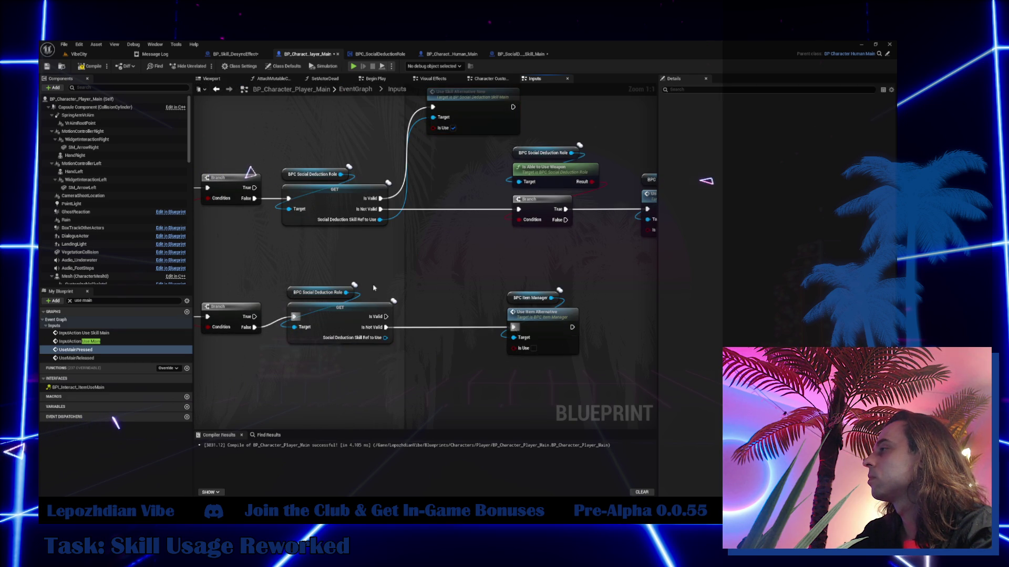
pyautogui.moveTo(276, 283); pyautogui.dragTo(391, 341)
pyautogui.moveTo(333, 328); pyautogui.dragTo(328, 338)
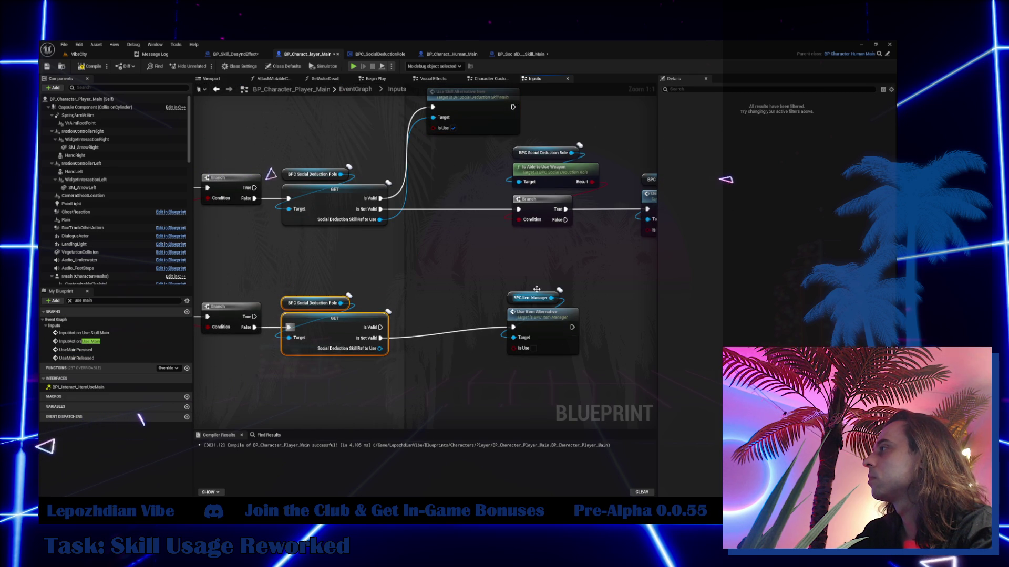
pyautogui.moveTo(502, 286)
pyautogui.mouseDown()
pyautogui.moveTo(583, 361)
pyautogui.moveTo(549, 349)
pyautogui.mouseUp()
pyautogui.moveTo(473, 308); pyautogui.dragTo(430, 371)
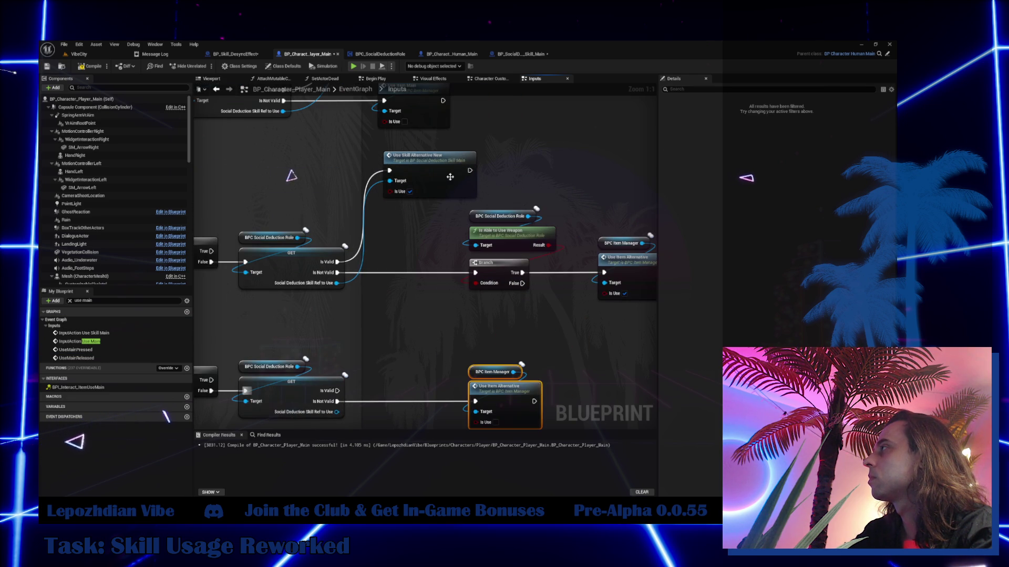
pyautogui.click(420, 158)
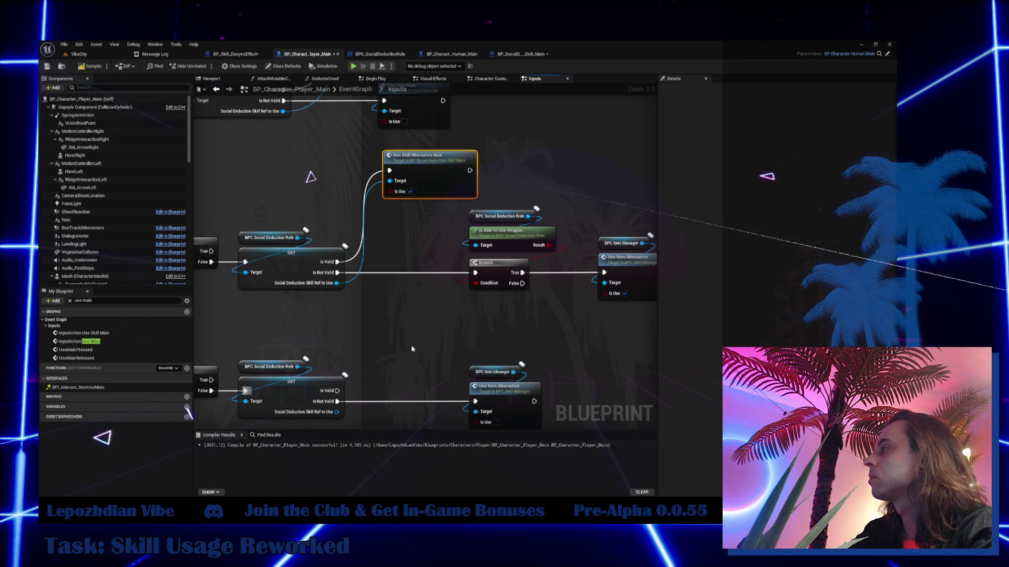
# - Paste a second Use Skill Alternative New with Is Use unticked, wired to the lower Is Valid and skill reference
pyautogui.hotkey('ctrl', 'v')
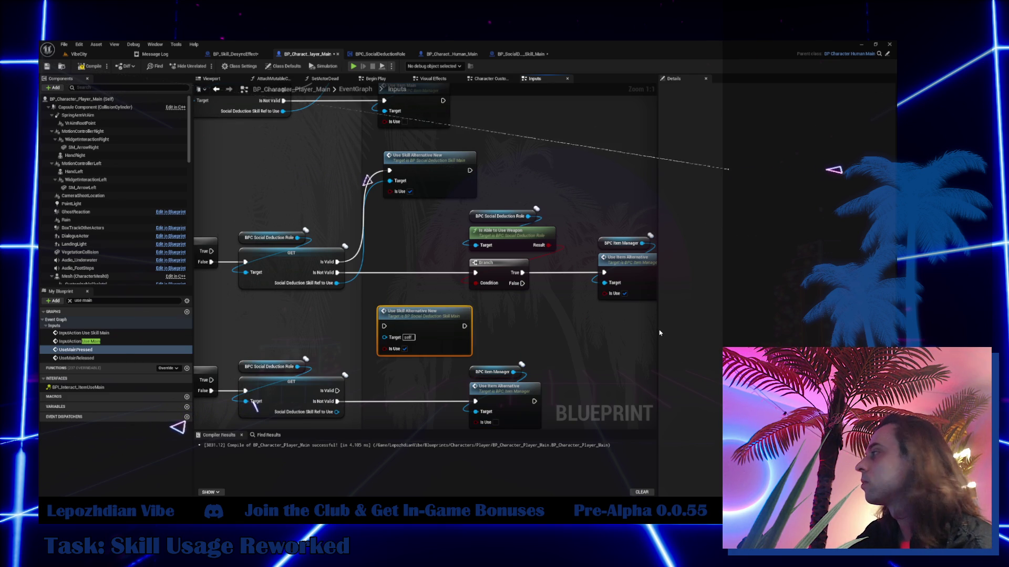
pyautogui.moveTo(660, 333); pyautogui.dragTo(723, 332)
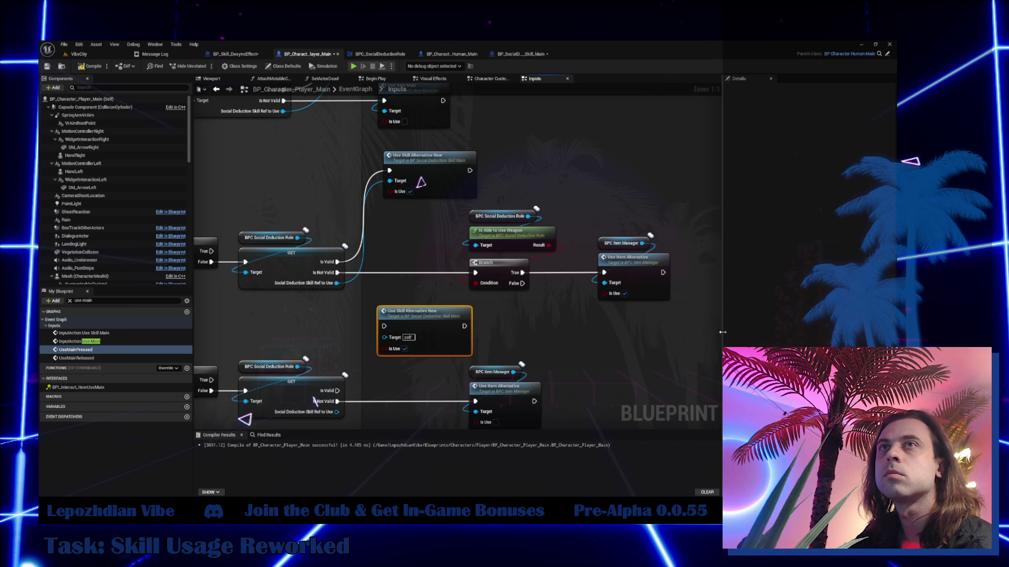
pyautogui.moveTo(331, 358); pyautogui.dragTo(339, 295)
pyautogui.click(414, 288)
pyautogui.click(369, 332)
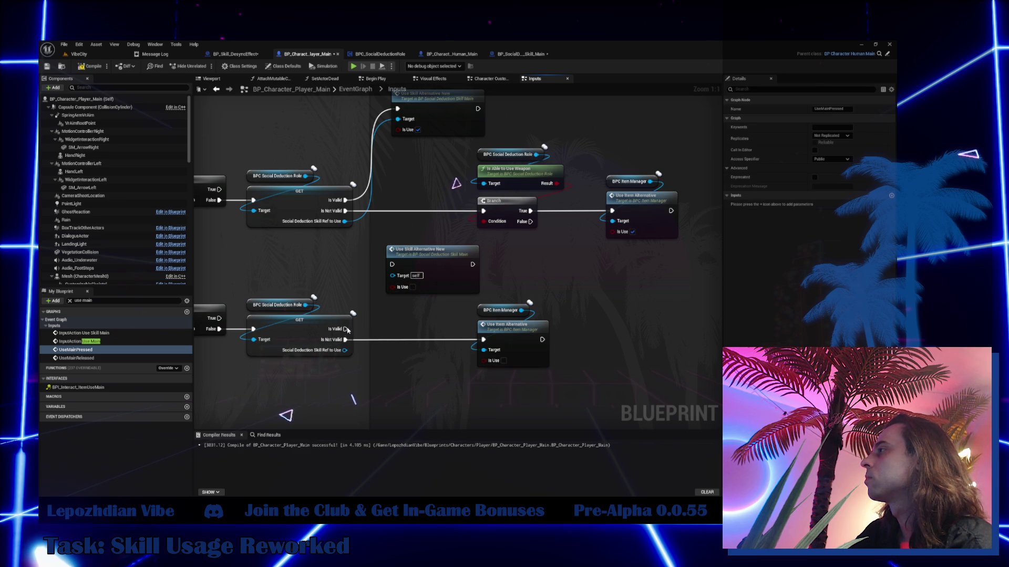
pyautogui.moveTo(347, 329); pyautogui.dragTo(392, 265)
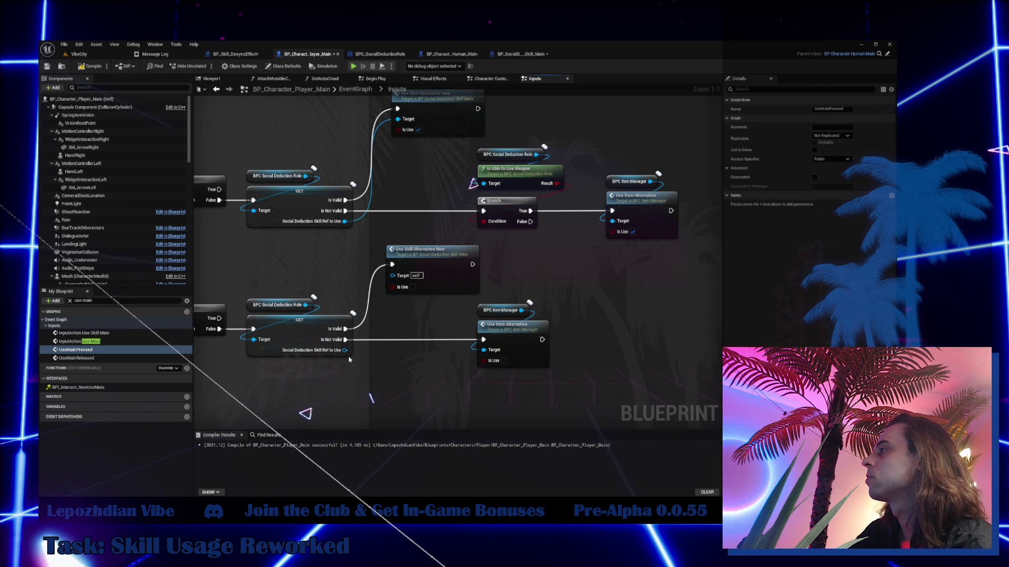
pyautogui.moveTo(345, 350); pyautogui.dragTo(391, 275)
# - Move the lower Use Item Alternative nodes right, then compile and save BP_Character_Player_Main
pyautogui.click(512, 335)
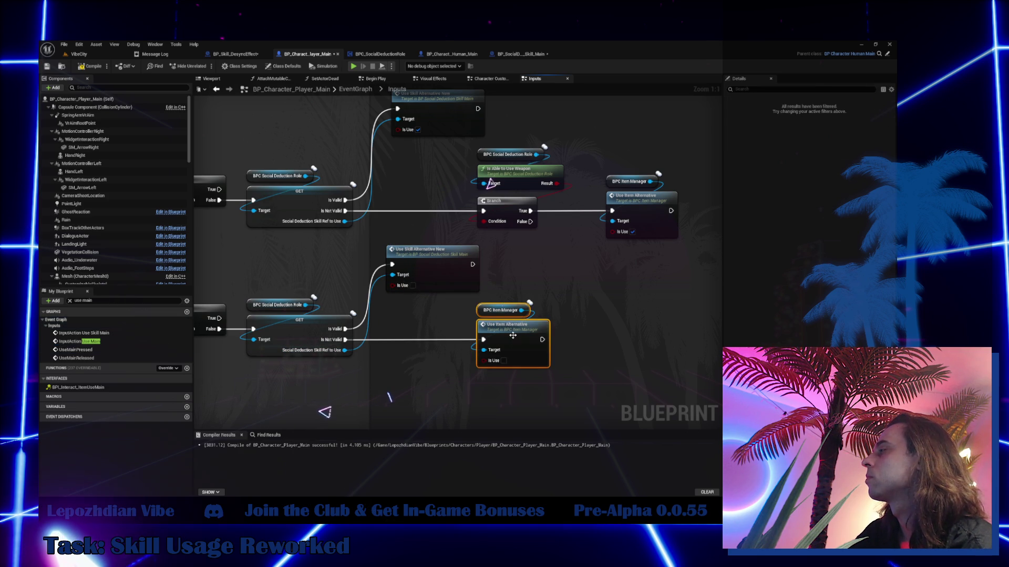
pyautogui.moveTo(513, 335); pyautogui.dragTo(640, 337)
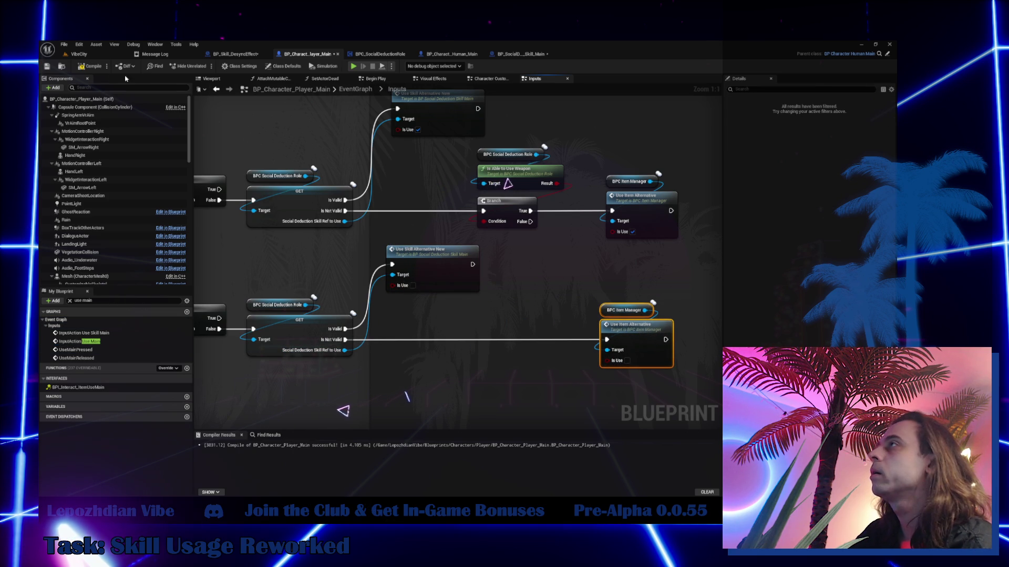
pyautogui.click(79, 70)
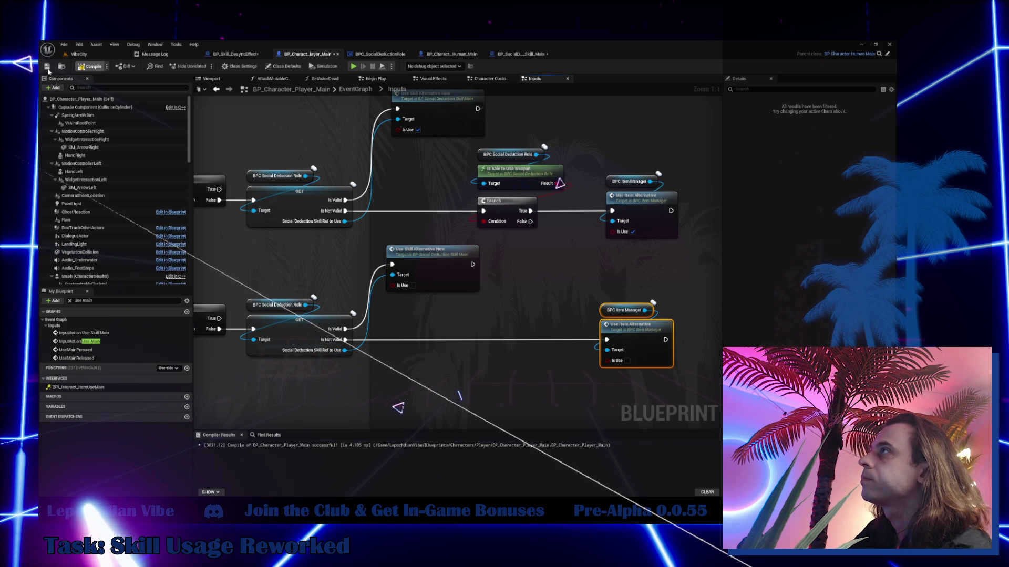
pyautogui.click(47, 67)
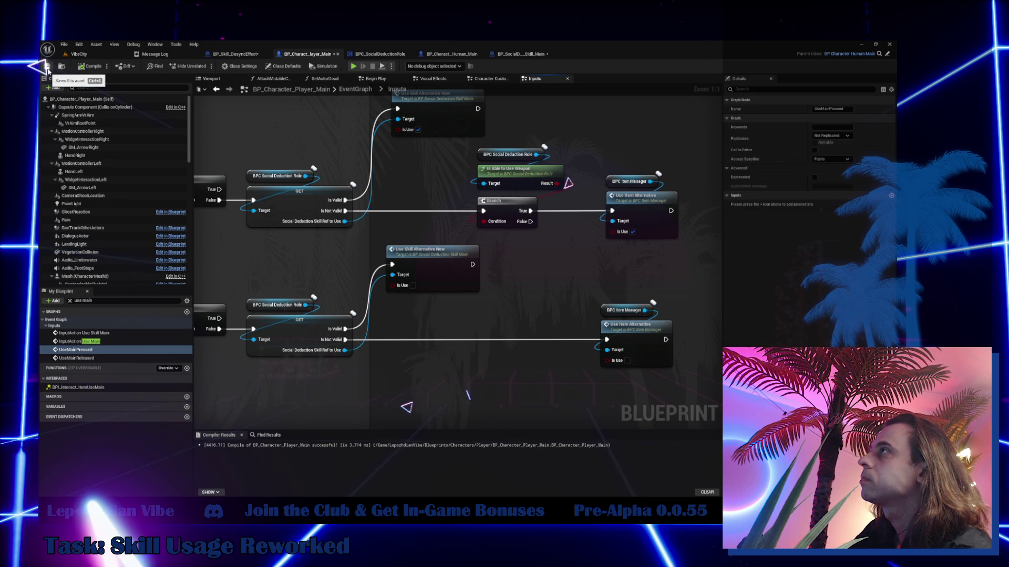
# - Add a Use Skill Main New call node to BP_Skill_DesyncEffect's event graph
pyautogui.click(229, 55)
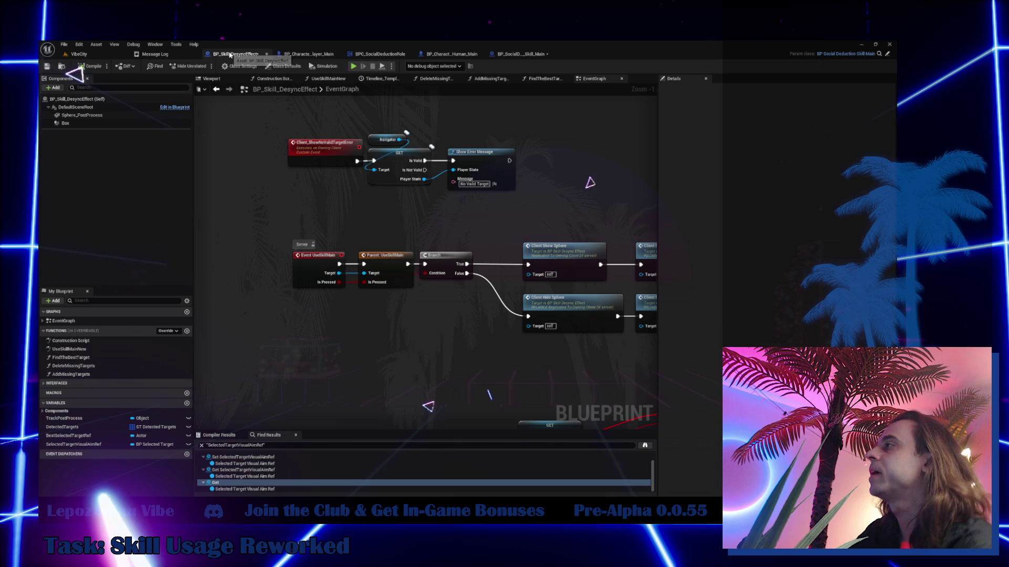
pyautogui.moveTo(319, 356); pyautogui.dragTo(277, 308)
pyautogui.rightClick(296, 318)
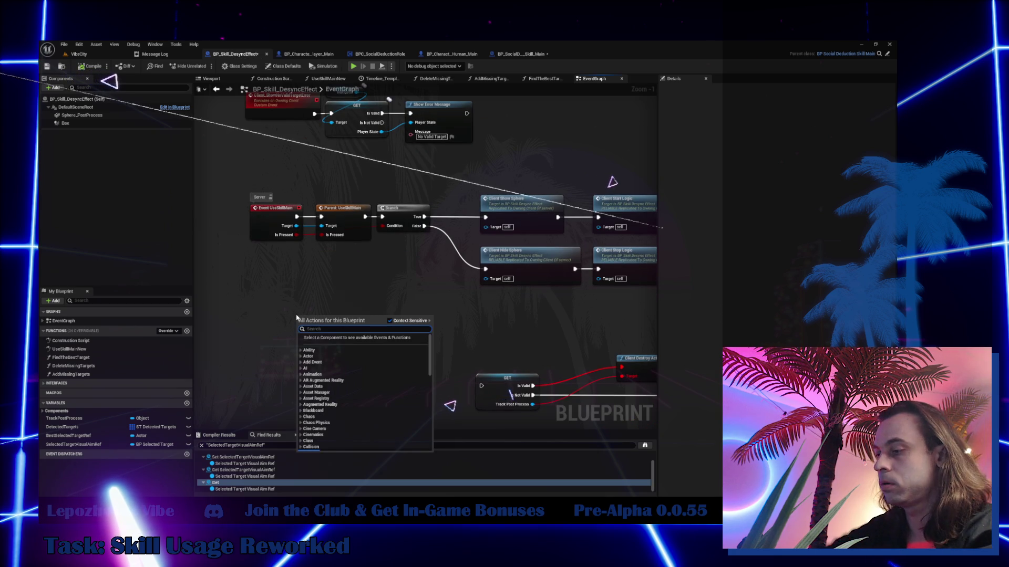
pyautogui.write('use skill')
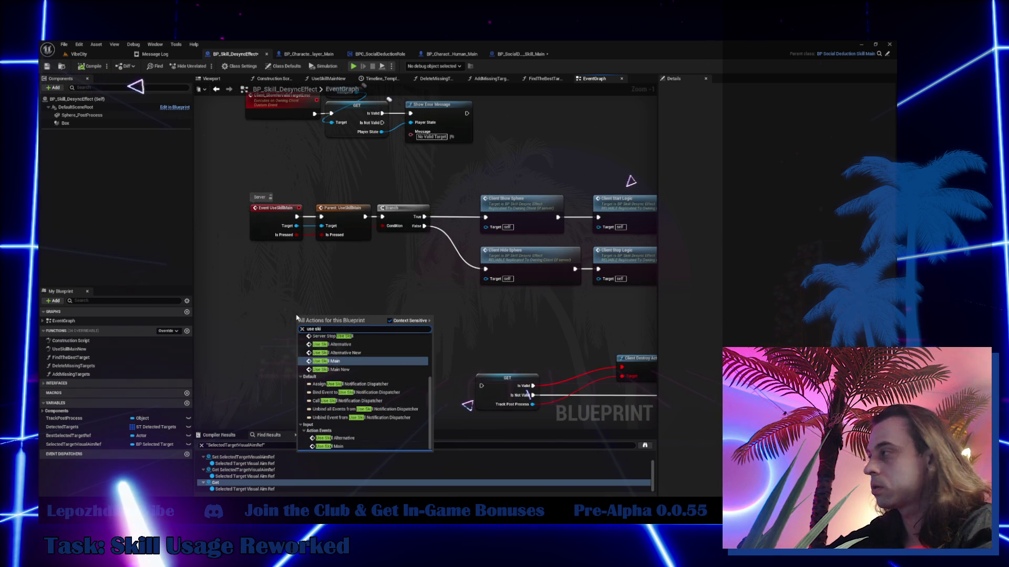
pyautogui.click(362, 370)
pyautogui.rightClick(335, 383)
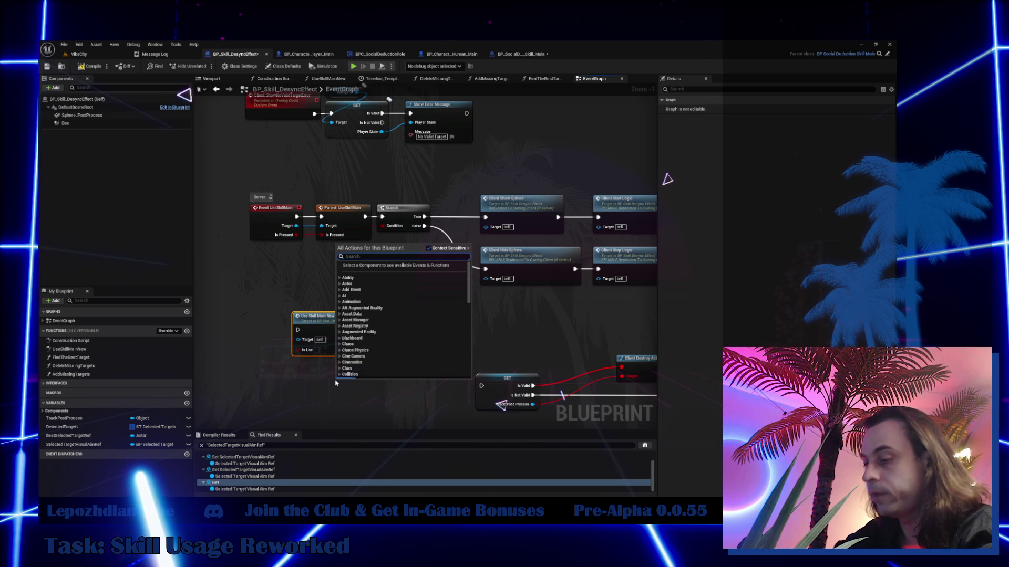
pyautogui.write('event')
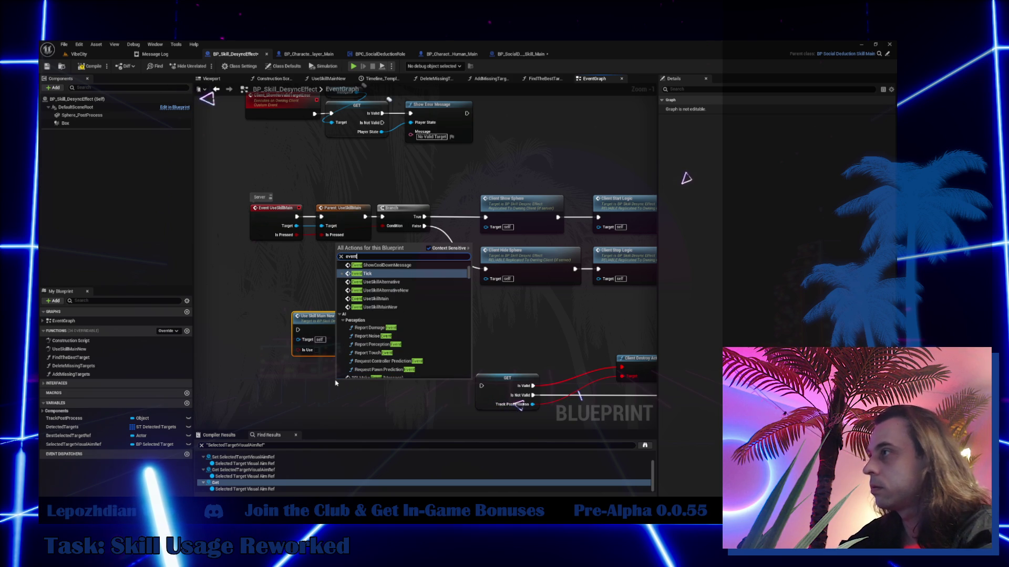
# - In UseSkillMainNew, wire the entry into a Branch and add a Selected Target Visual Aim Ref getter
pyautogui.doubleClick(120, 350)
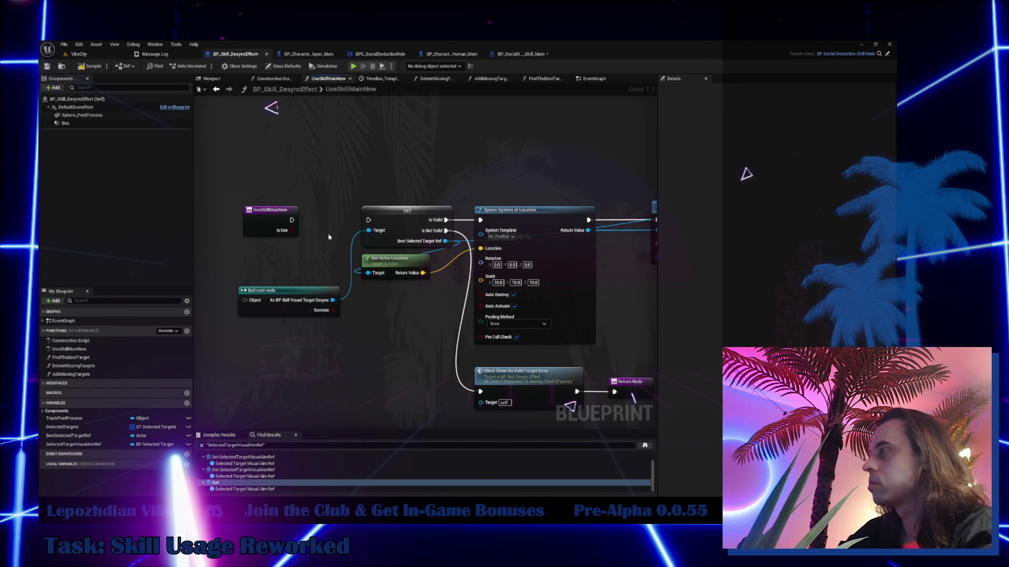
pyautogui.click(324, 225)
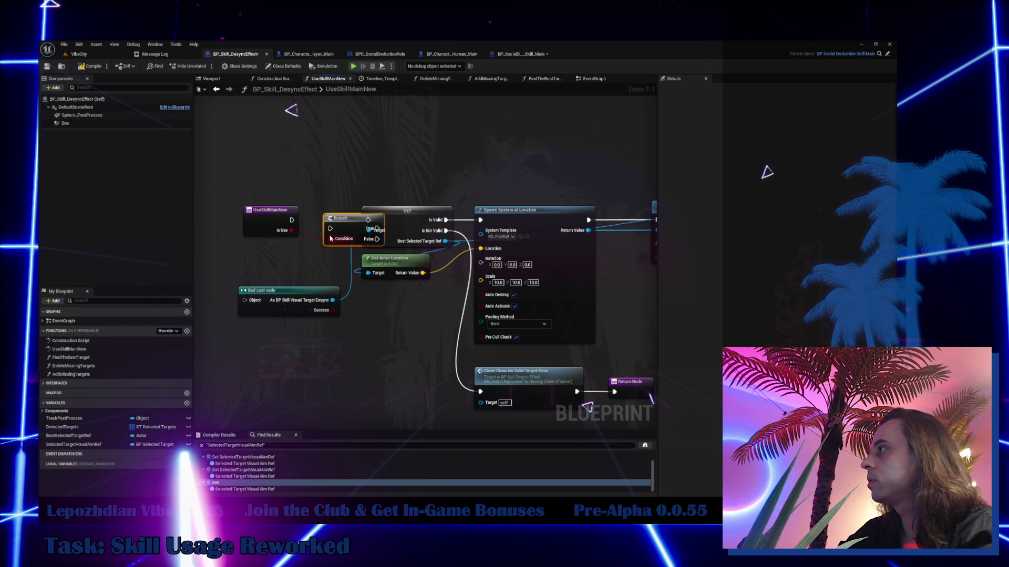
pyautogui.moveTo(293, 221); pyautogui.dragTo(336, 220)
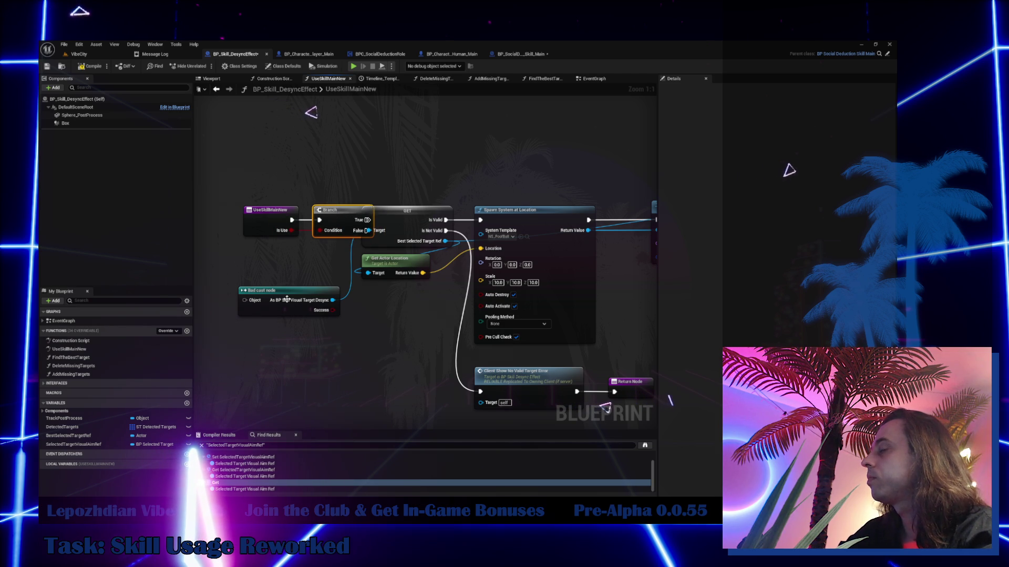
pyautogui.moveTo(74, 445)
pyautogui.mouseDown()
pyautogui.moveTo(347, 349)
pyautogui.moveTo(334, 353)
pyautogui.mouseUp()
pyautogui.click(362, 360)
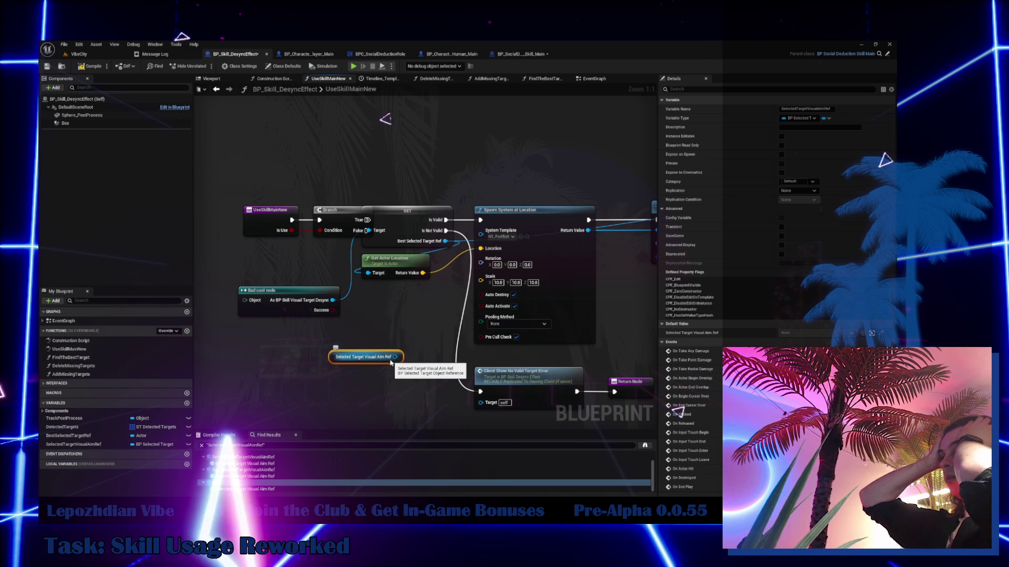
# - Rearrange the Branch, getter and location nodes in the UseSkillMainNew graph
pyautogui.click(269, 215)
pyautogui.scroll(-4, 398, 313)
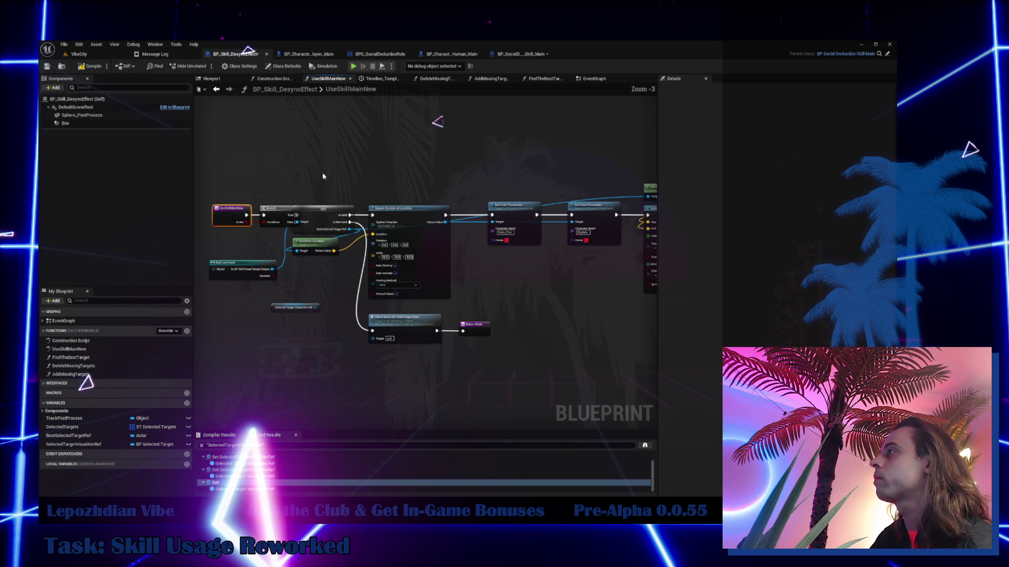
pyautogui.moveTo(323, 173); pyautogui.dragTo(367, 266)
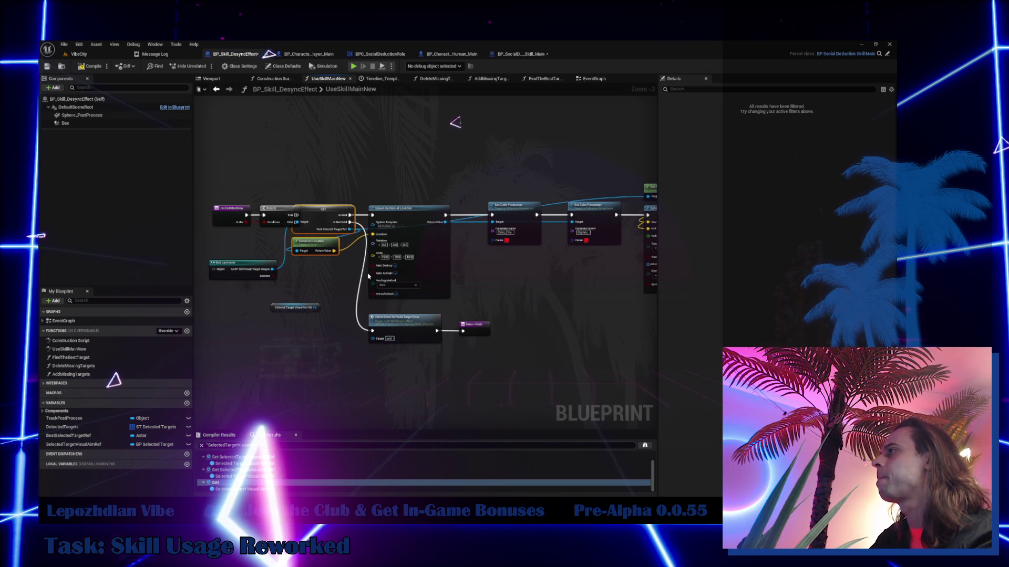
pyautogui.scroll(-4, 367, 265)
pyautogui.moveTo(297, 167); pyautogui.dragTo(663, 382)
pyautogui.scroll(3, 377, 254)
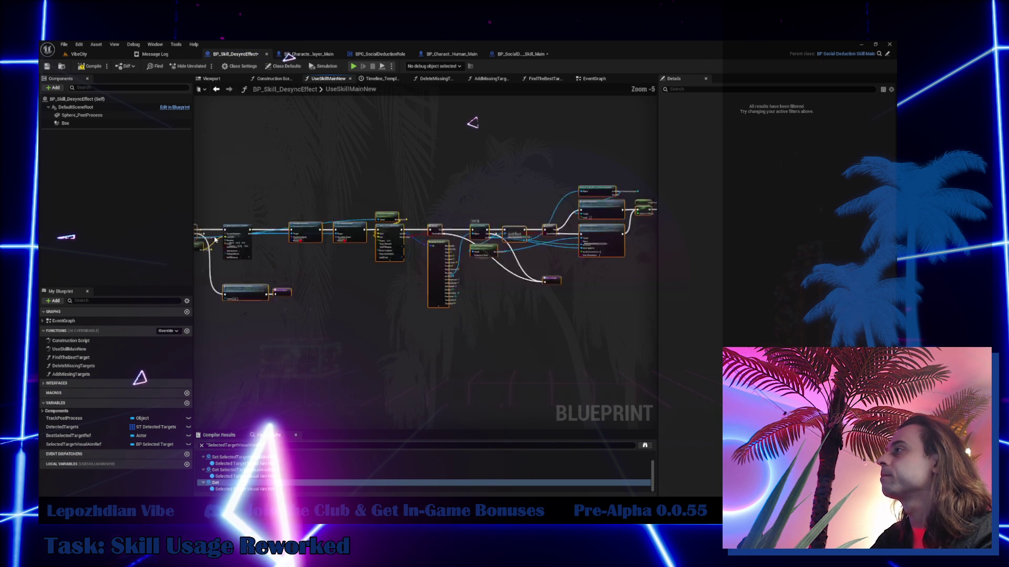
pyautogui.moveTo(371, 245)
pyautogui.mouseDown()
pyautogui.moveTo(362, 251)
pyautogui.moveTo(372, 247)
pyautogui.moveTo(470, 315)
pyautogui.mouseUp()
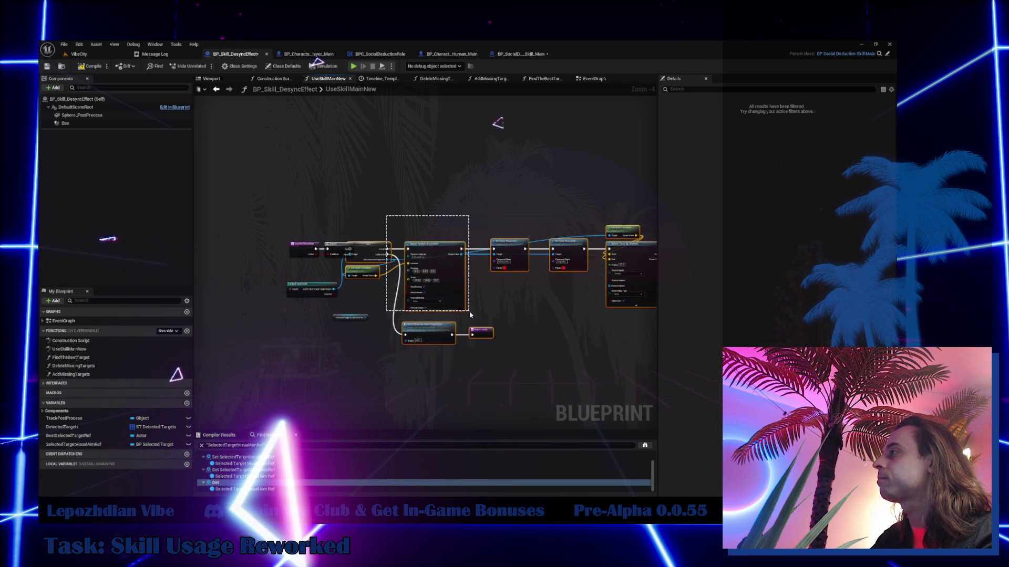
pyautogui.moveTo(389, 253); pyautogui.dragTo(443, 263)
# - Place a Best Selected Target Ref getter node in the graph
pyautogui.moveTo(97, 435)
pyautogui.mouseDown()
pyautogui.moveTo(342, 288)
pyautogui.moveTo(375, 240)
pyautogui.mouseUp()
pyautogui.click(380, 250)
pyautogui.scroll(4, 389, 233)
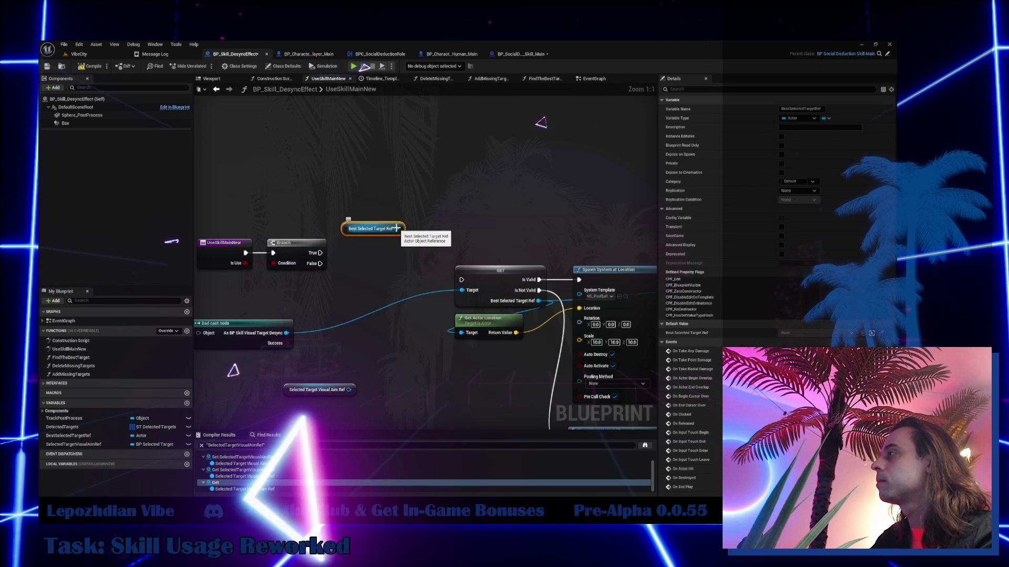
# - Convert the Best Selected Target Ref getter to a validated Get and add a Print String node
pyautogui.rightClick(397, 229)
pyautogui.click(442, 303)
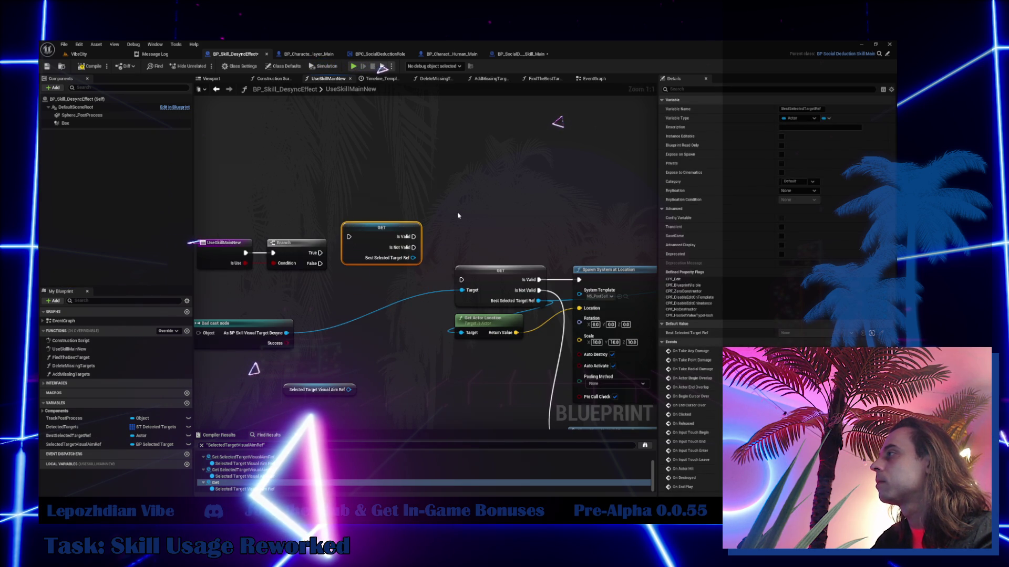
pyautogui.rightClick(457, 215)
pyautogui.write('print')
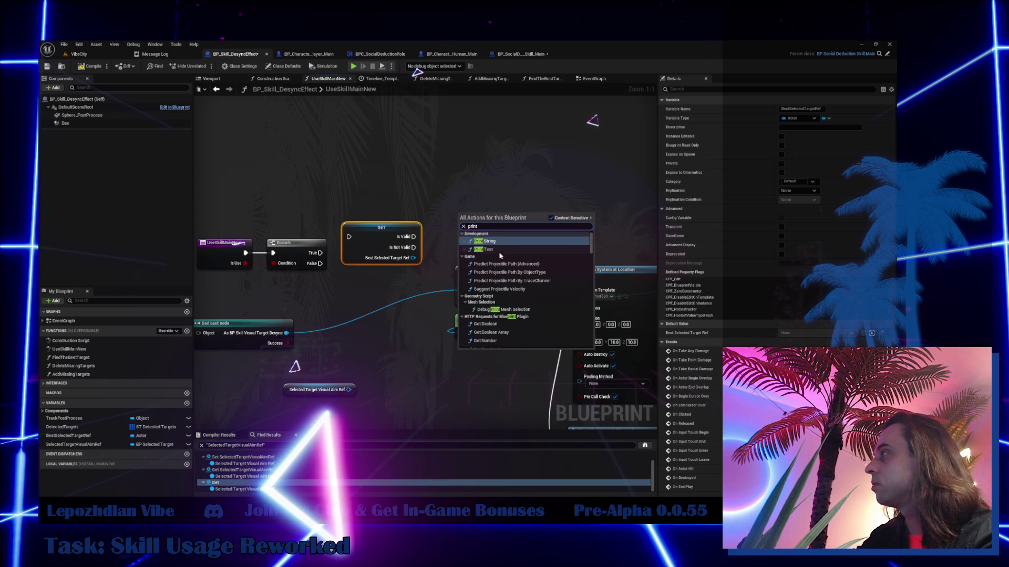
pyautogui.click(496, 241)
# - Run the validity check from Branch True and print the target's display name, then open BP_Character_Player_Main
pyautogui.moveTo(321, 253)
pyautogui.mouseDown()
pyautogui.moveTo(371, 235)
pyautogui.moveTo(372, 250)
pyautogui.mouseUp()
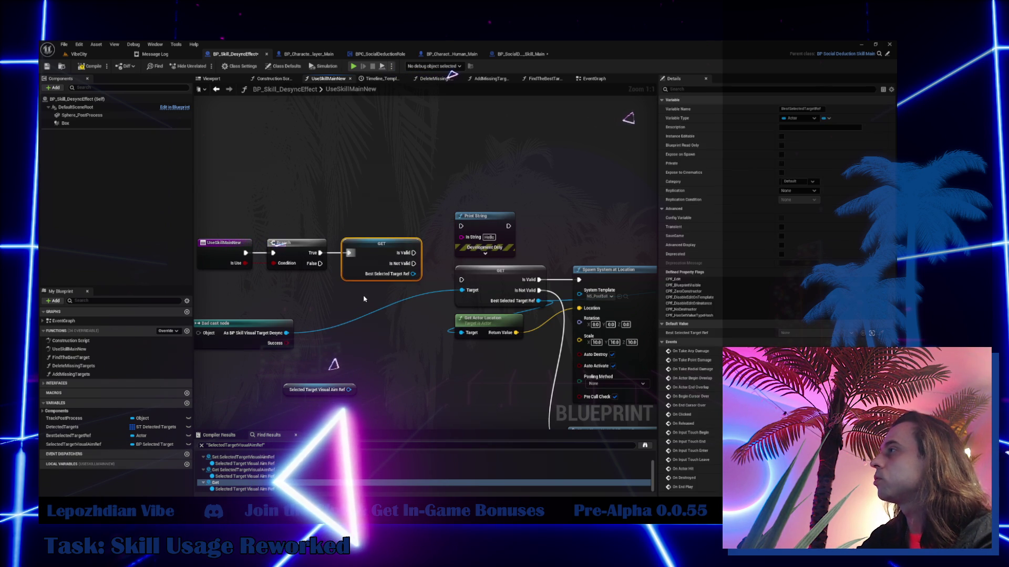
pyautogui.moveTo(364, 299); pyautogui.dragTo(325, 298)
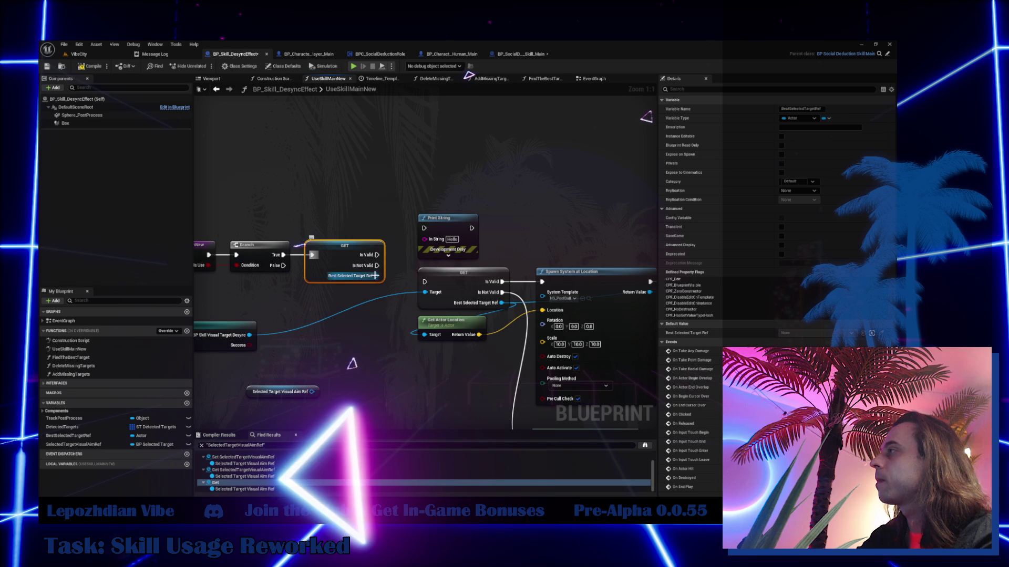
pyautogui.moveTo(374, 275)
pyautogui.mouseDown()
pyautogui.moveTo(425, 228)
pyautogui.moveTo(515, 185)
pyautogui.mouseUp()
pyautogui.moveTo(410, 231); pyautogui.dragTo(446, 177)
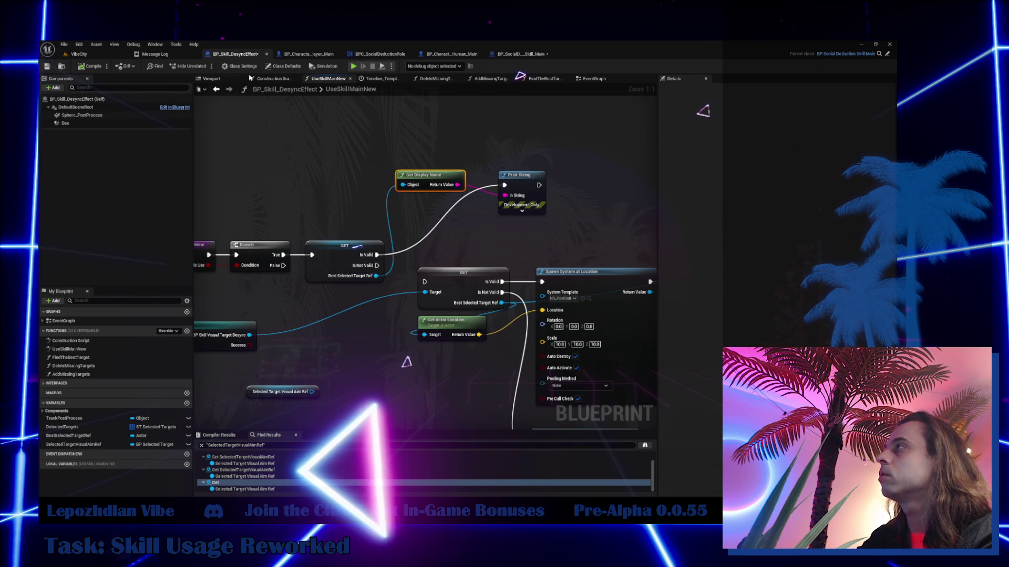
pyautogui.click(297, 57)
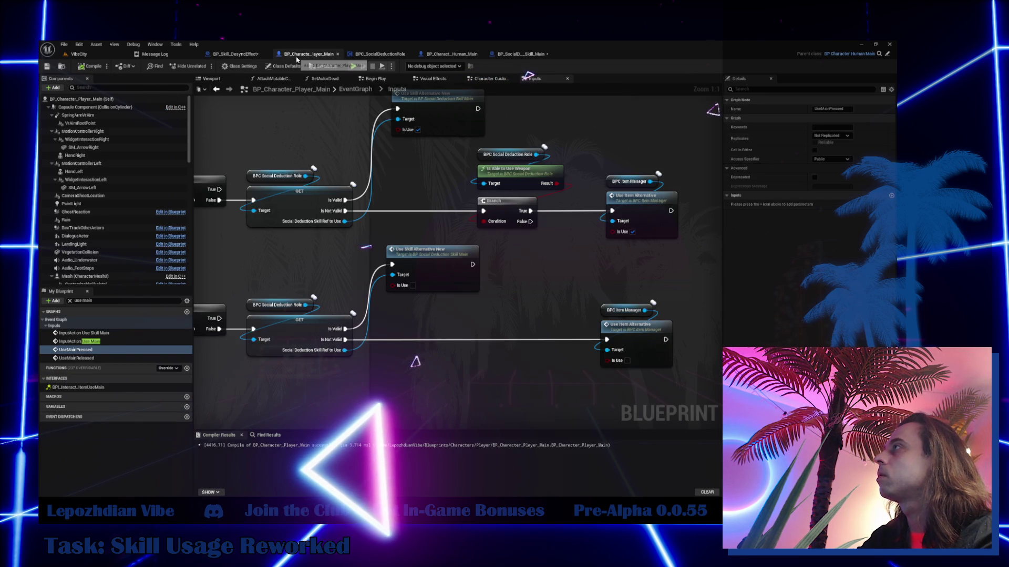
# - Save all assets from the VibeCity level and start a play-in-editor test
pyautogui.click(76, 55)
pyautogui.click(64, 45)
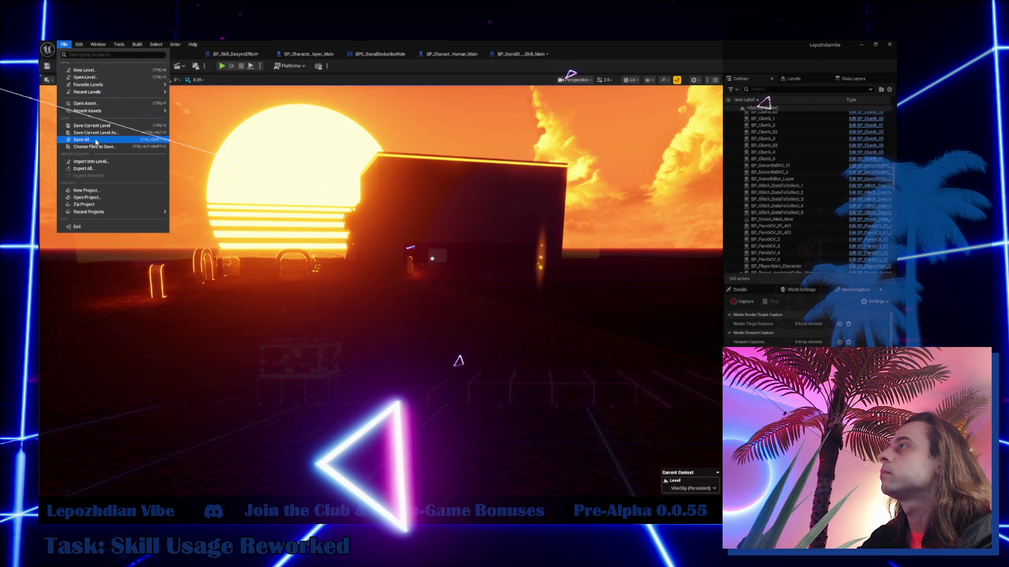
pyautogui.click(96, 141)
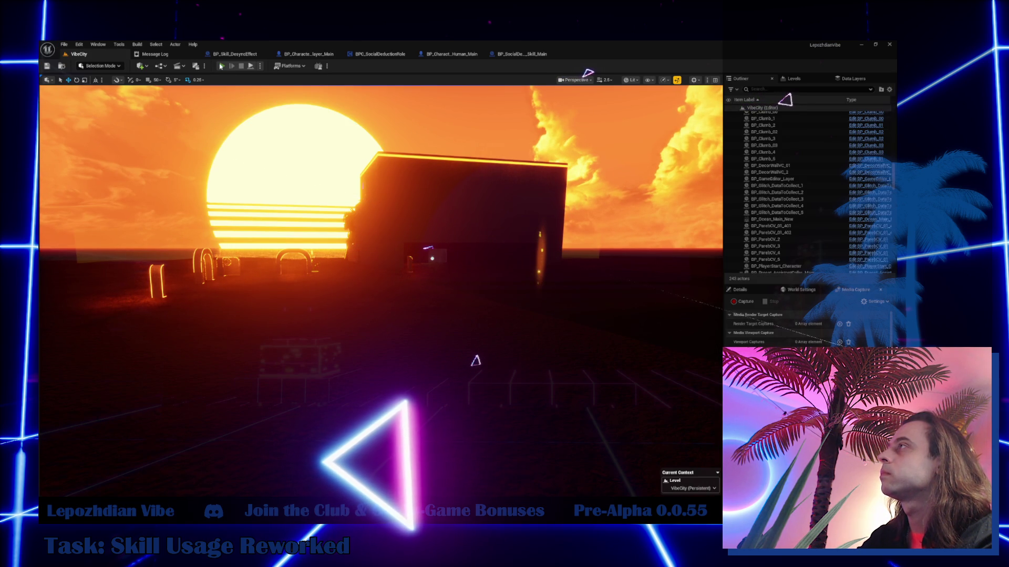
pyautogui.click(221, 66)
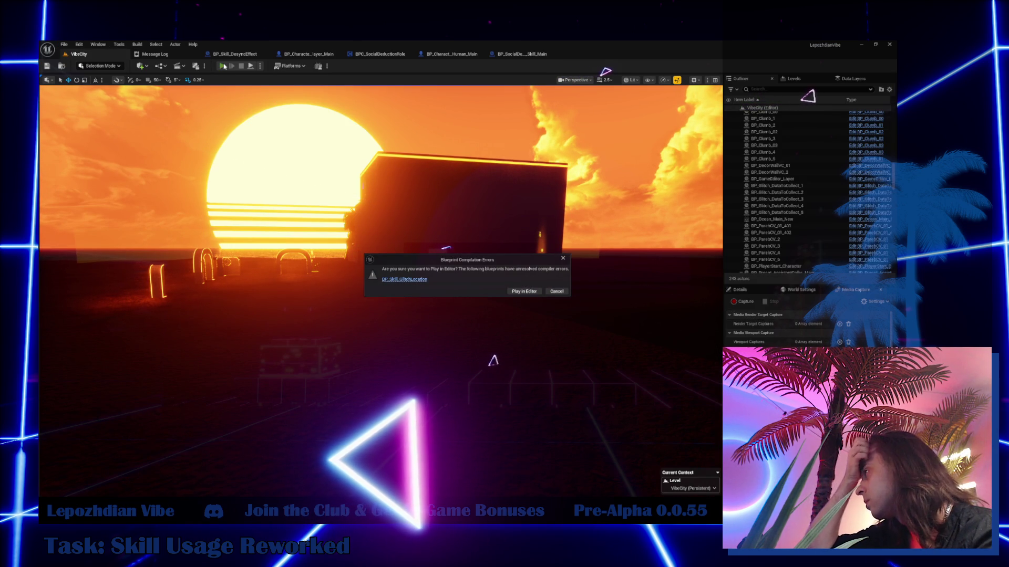
# - Follow the compile error to BP_Skill_GlitchLocation's Return Node and clear its stale Result pin
pyautogui.click(415, 280)
pyautogui.click(411, 69)
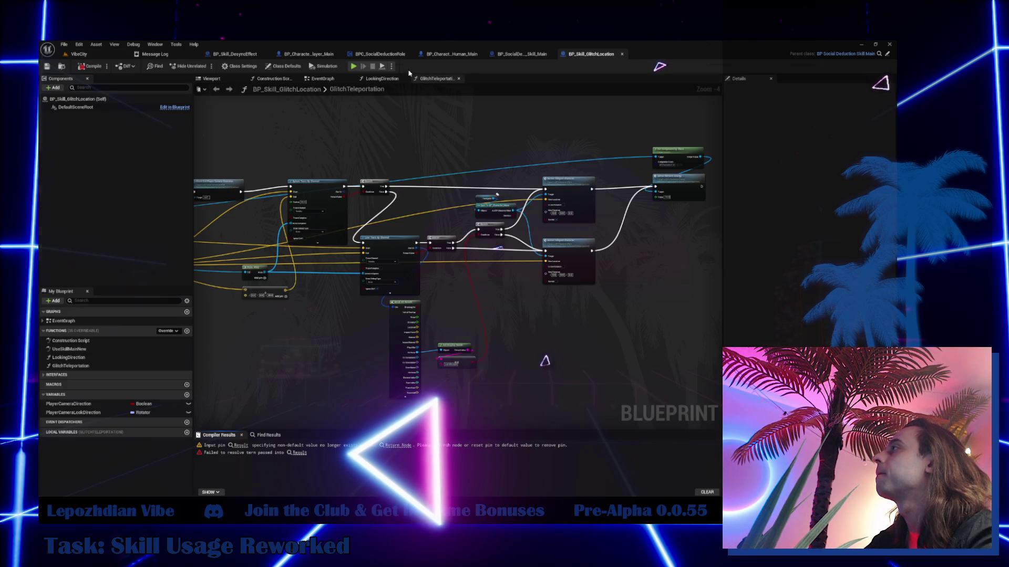
pyautogui.moveTo(574, 270); pyautogui.dragTo(762, 336)
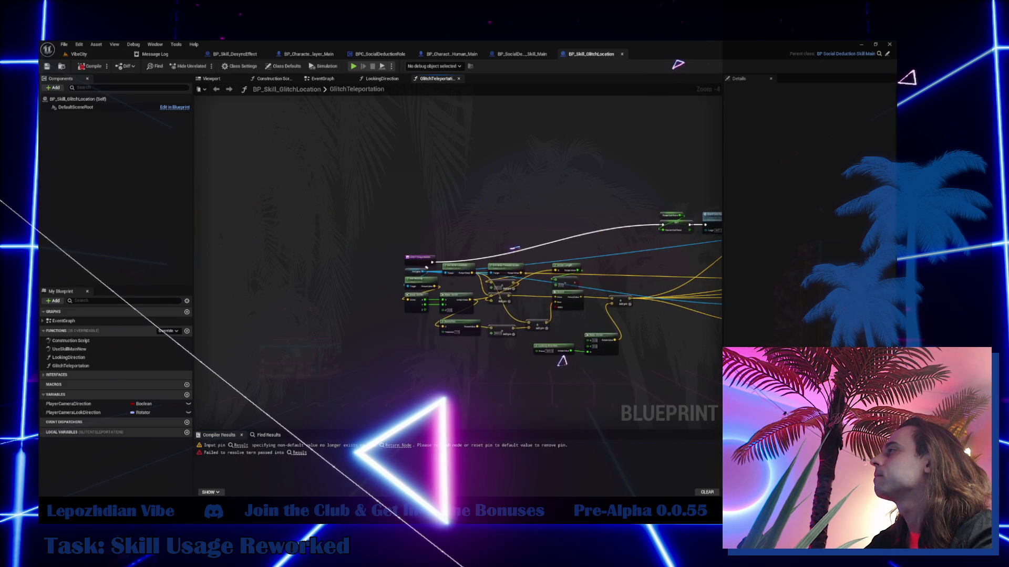
pyautogui.moveTo(414, 317); pyautogui.dragTo(414, 238)
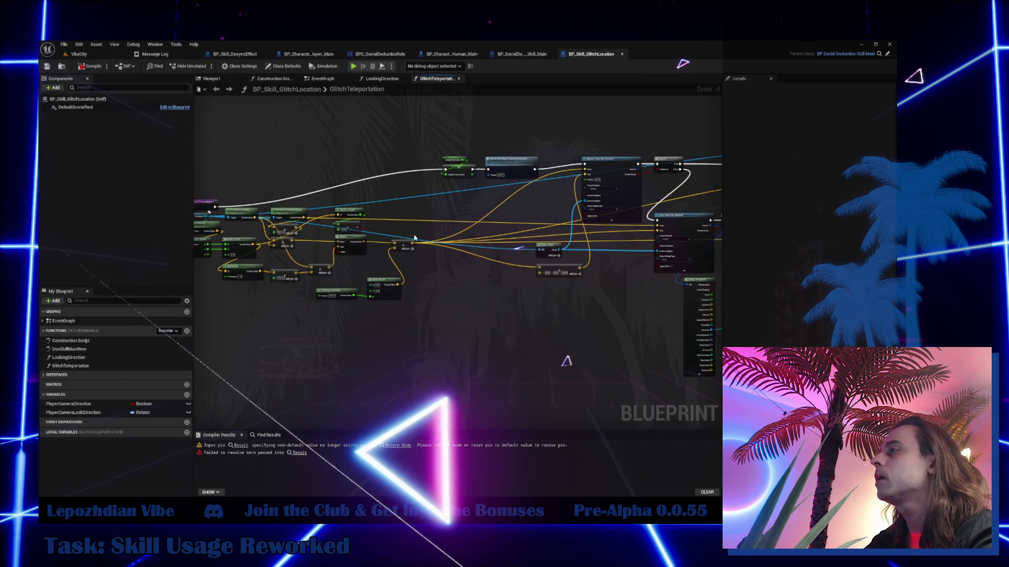
pyautogui.click(301, 453)
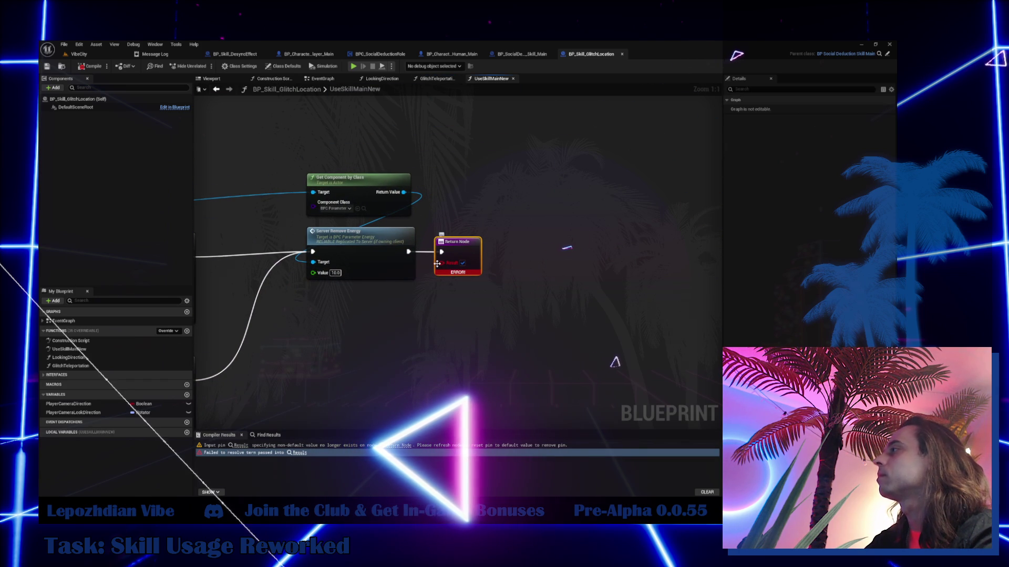
pyautogui.moveTo(437, 263); pyautogui.dragTo(443, 264)
pyautogui.click(467, 263)
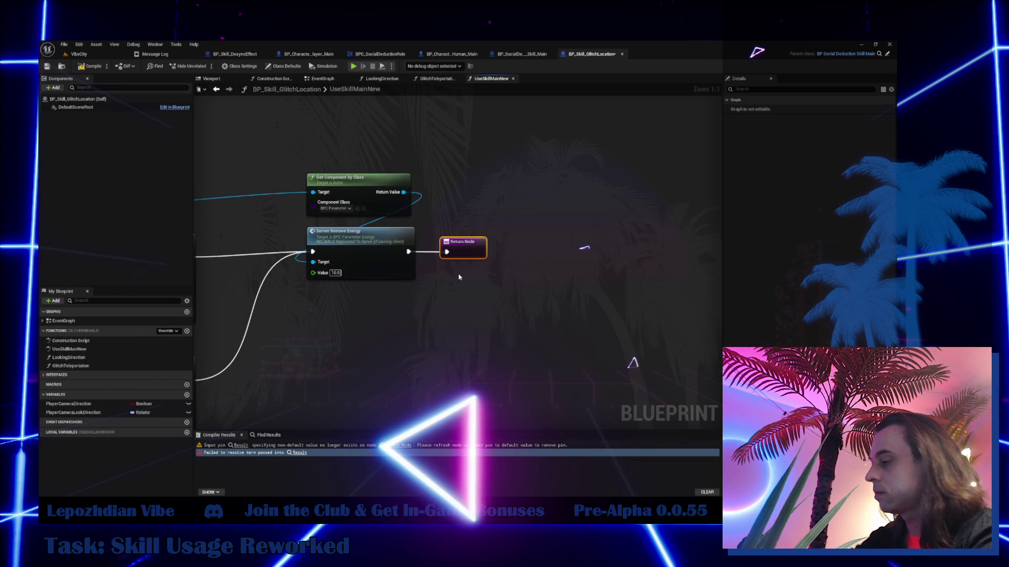
# - Save all changes again from the VibeCity level editor
pyautogui.click(79, 54)
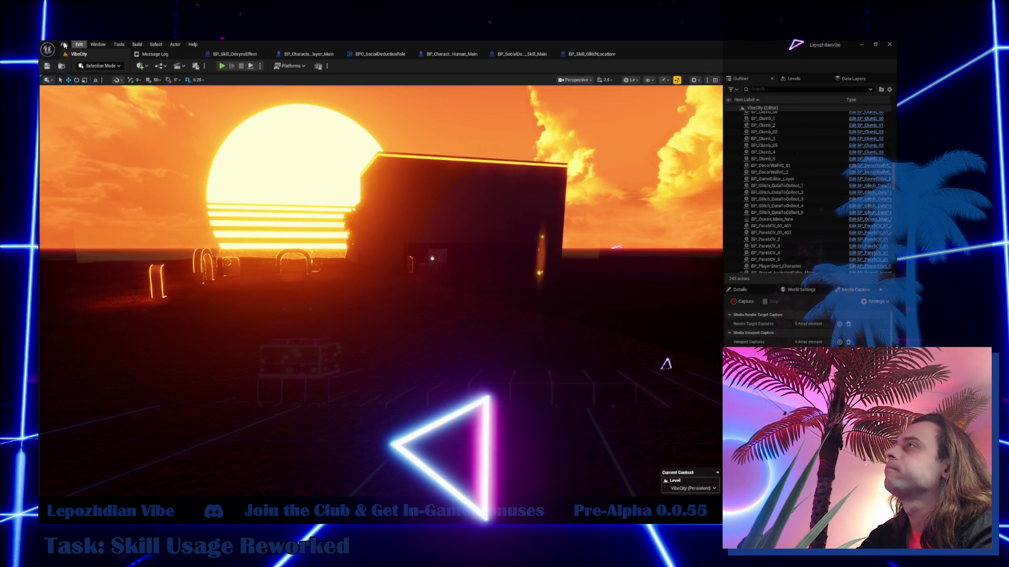
pyautogui.click(65, 45)
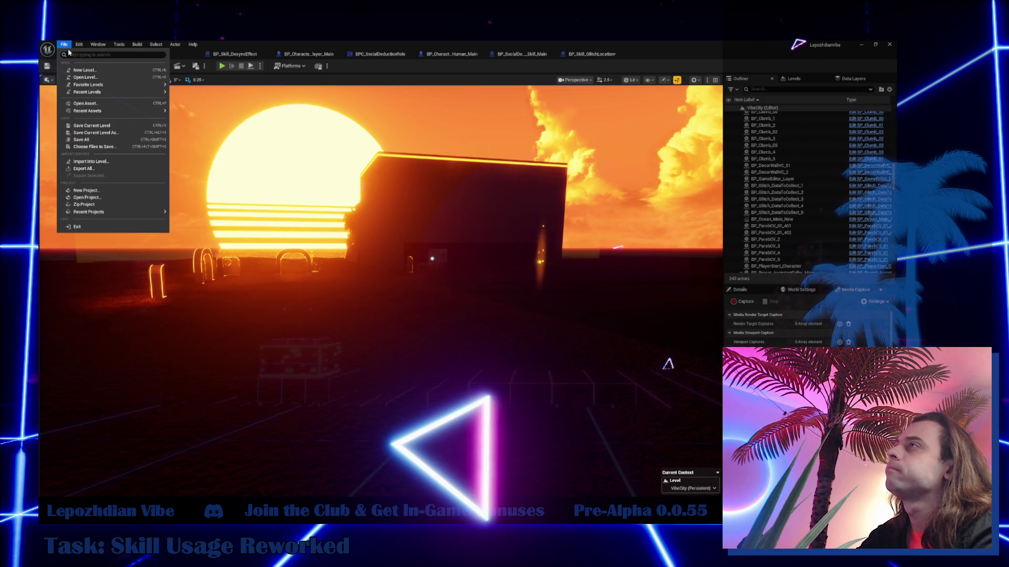
pyautogui.click(95, 140)
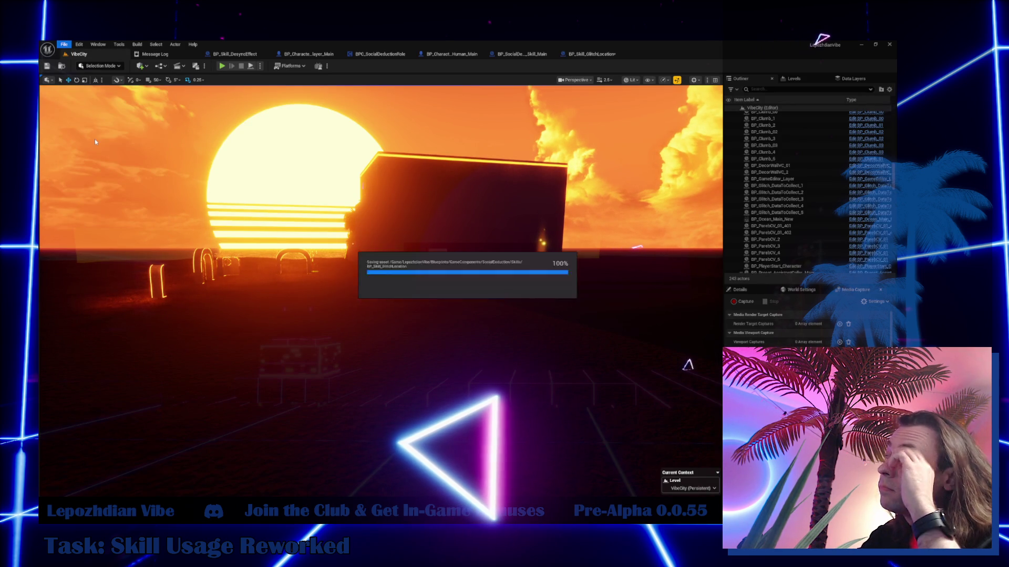
# - Start a VibeCity play test and enable Infinite Energy in Cheat Codes
pyautogui.click(222, 66)
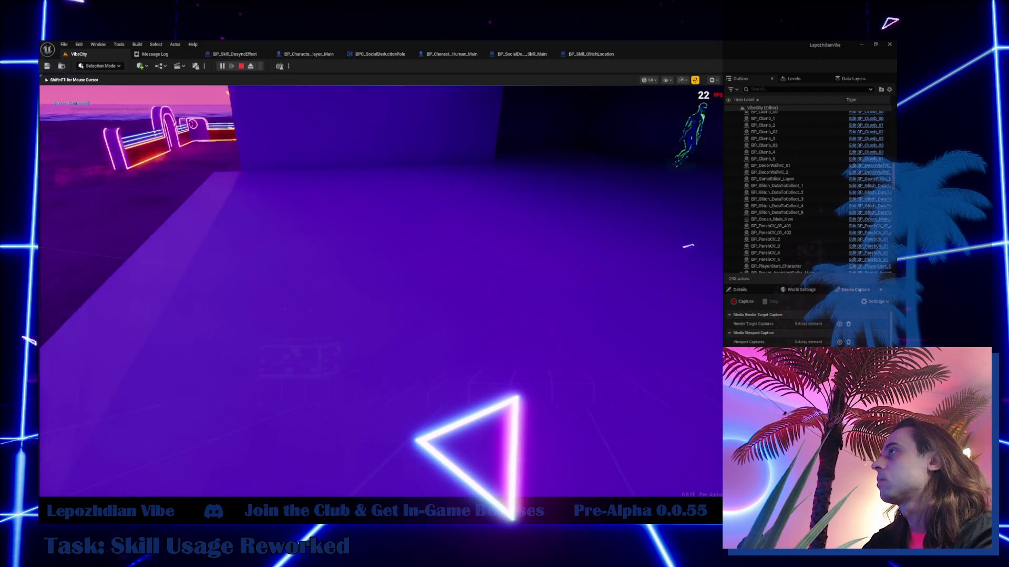
pyautogui.click(338, 340)
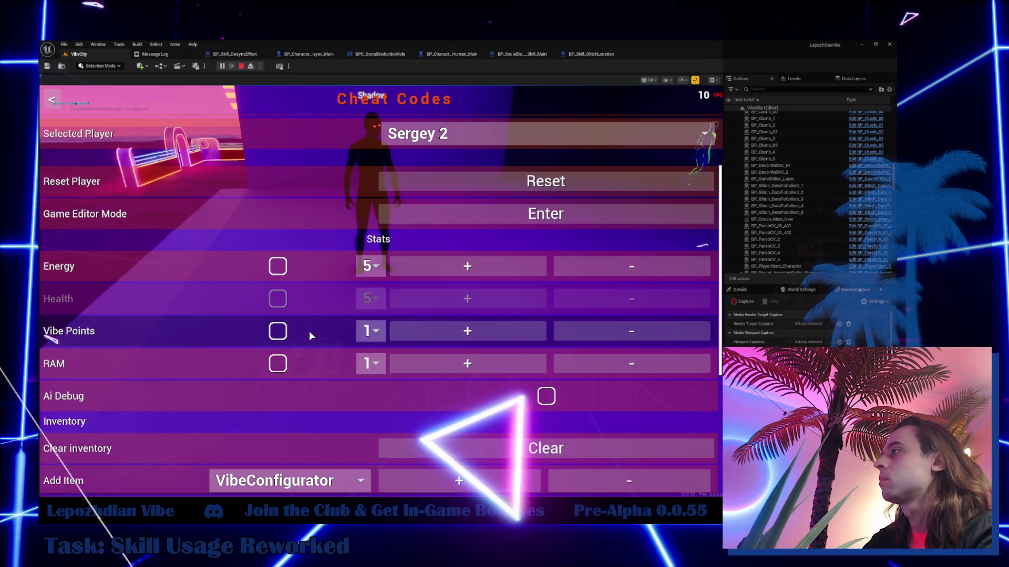
pyautogui.click(282, 267)
pyautogui.press('Escape')
# - Cast Desync with Q, walk around the level, then bring up BP_Skill_GlitchLocation
pyautogui.press('q')
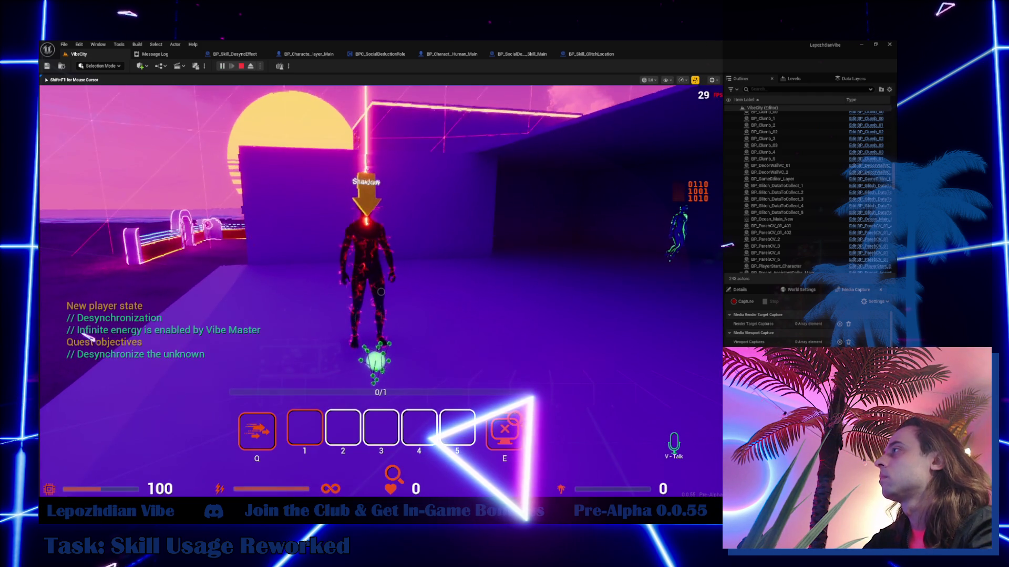
pyautogui.press('w')
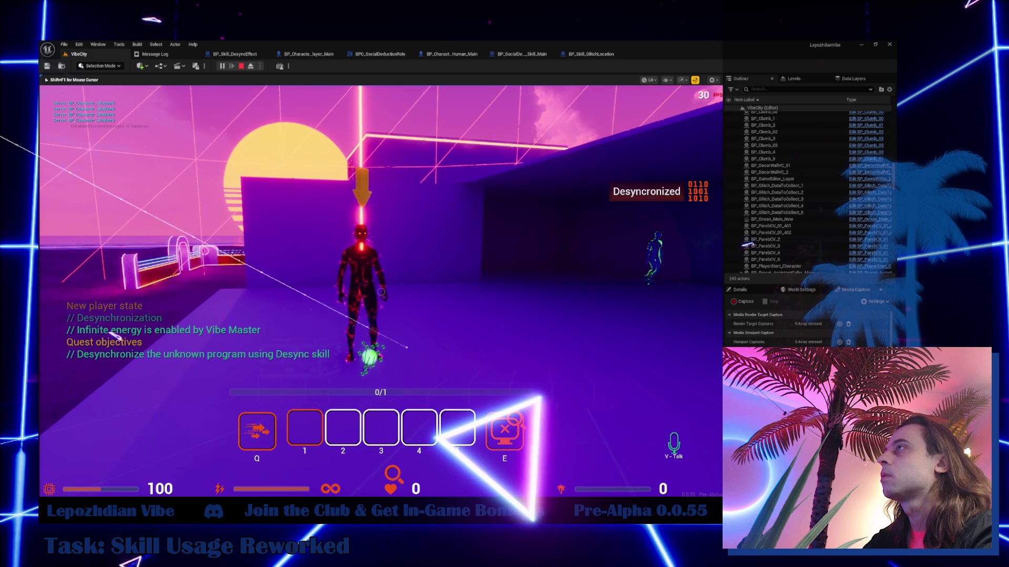
pyautogui.press('w')
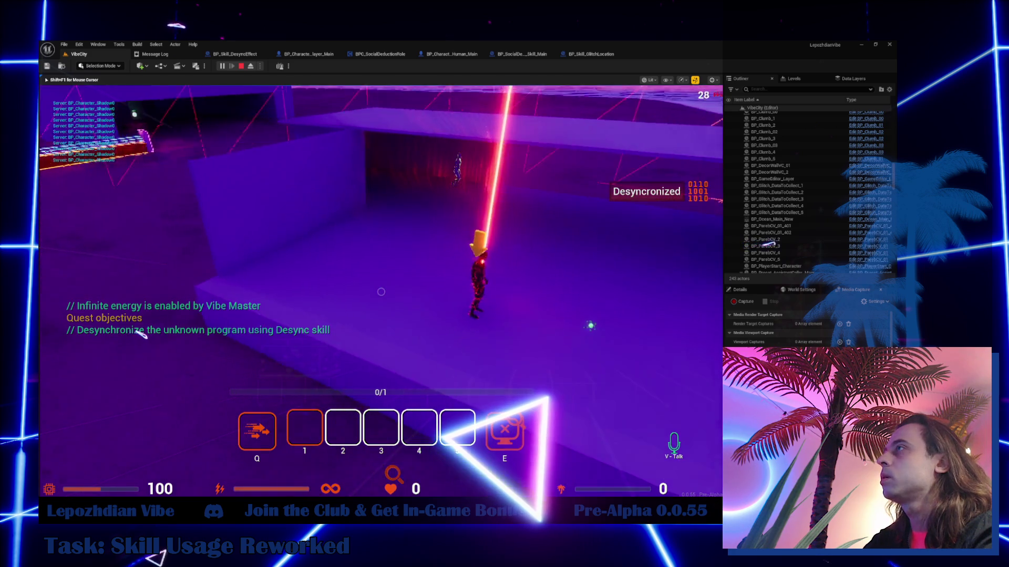
pyautogui.press('w')
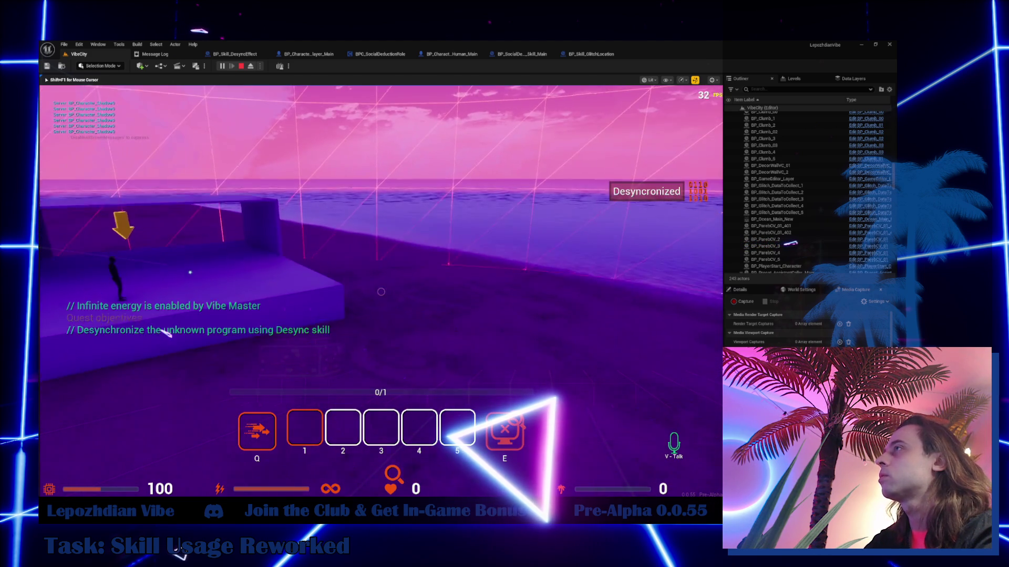
pyautogui.press('w')
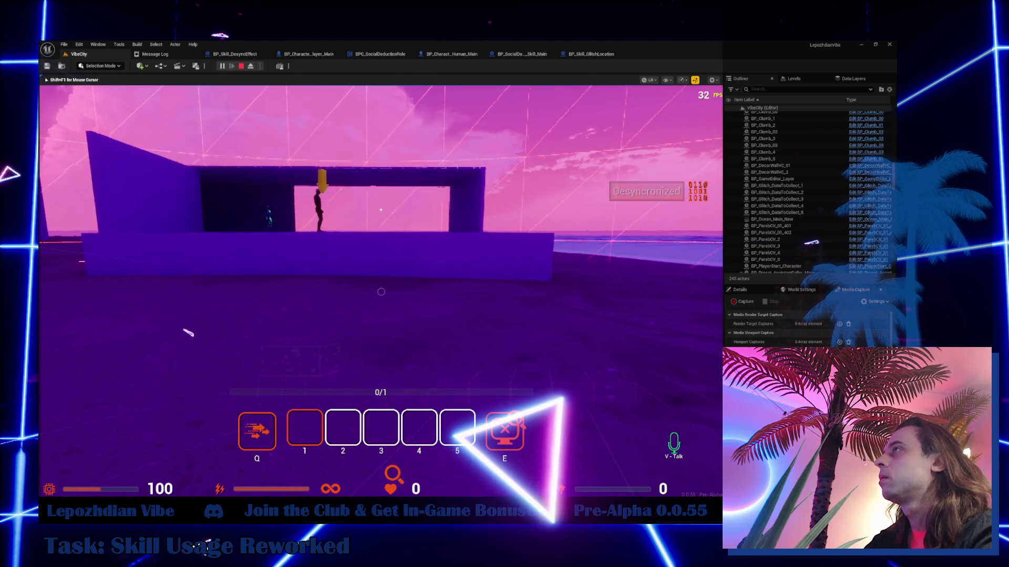
pyautogui.press('w')
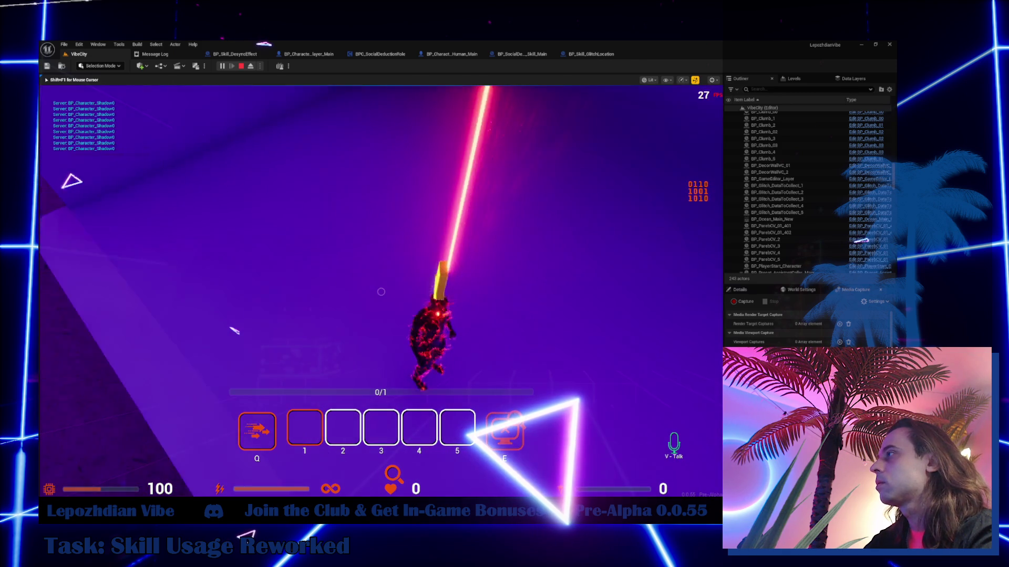
pyautogui.click(587, 54)
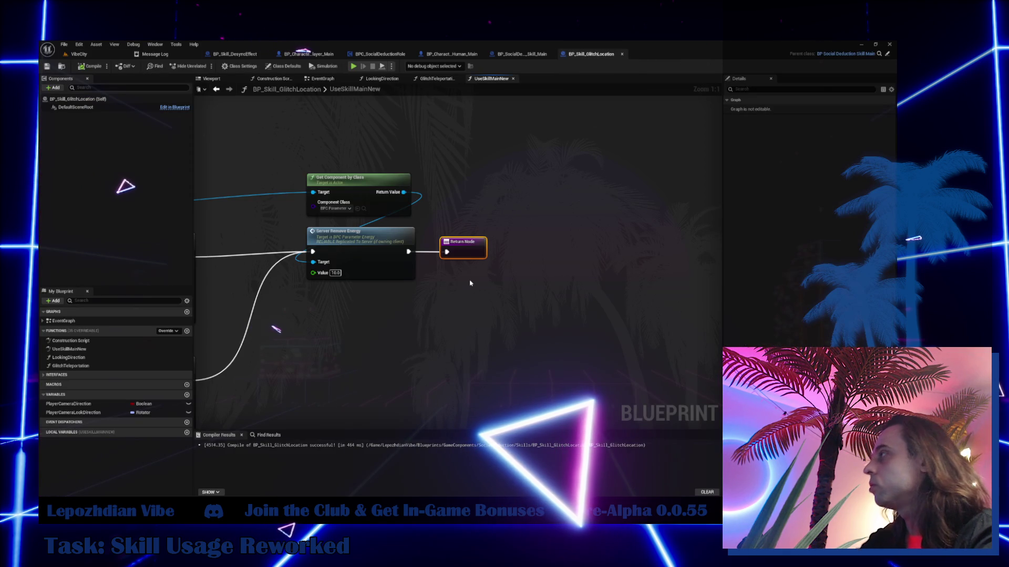
# - Wire the first GET's Is Valid straight into Spawn System at Location, using its target's location
pyautogui.click(235, 55)
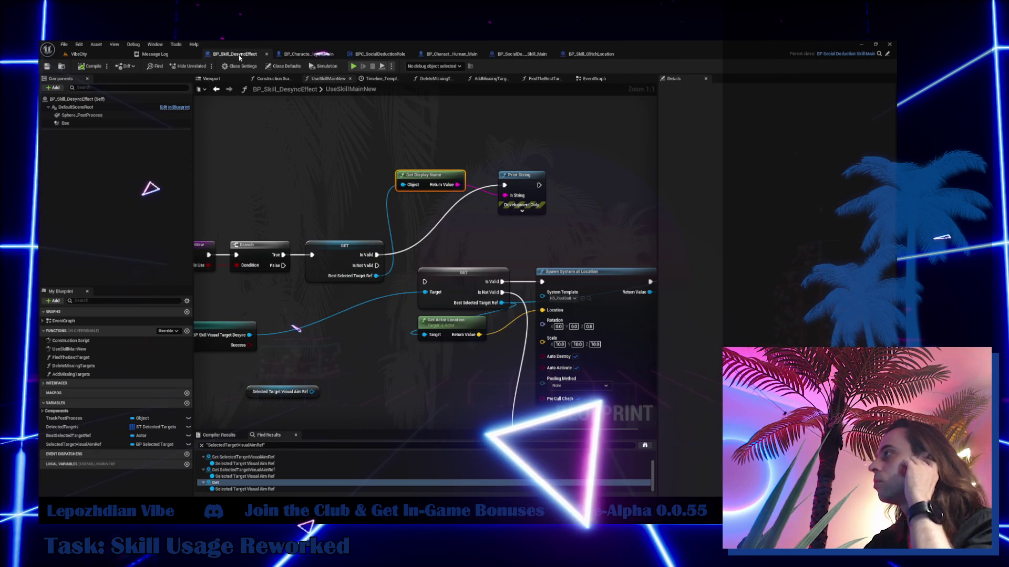
pyautogui.moveTo(434, 258); pyautogui.dragTo(390, 218)
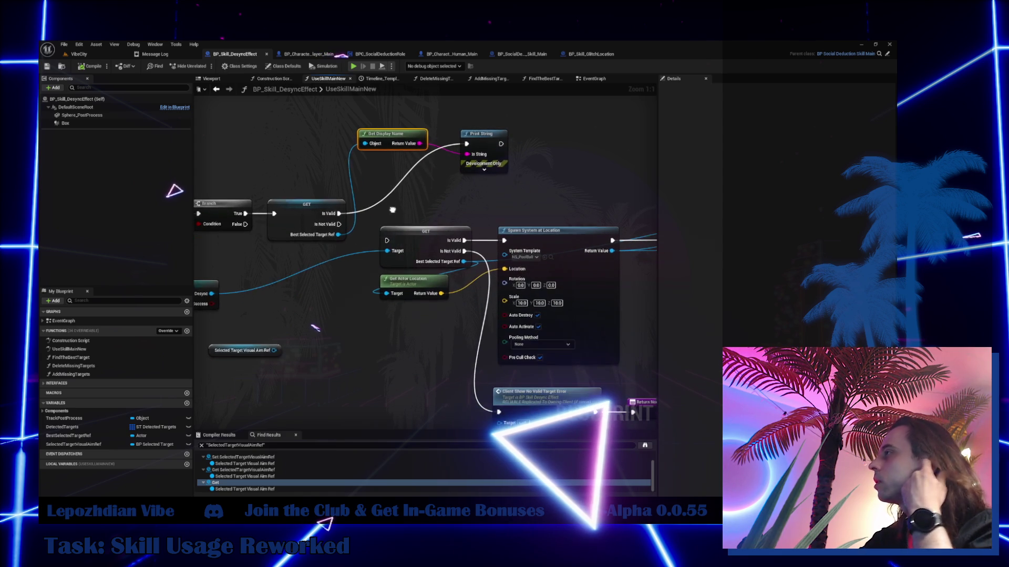
pyautogui.moveTo(378, 294); pyautogui.dragTo(330, 236)
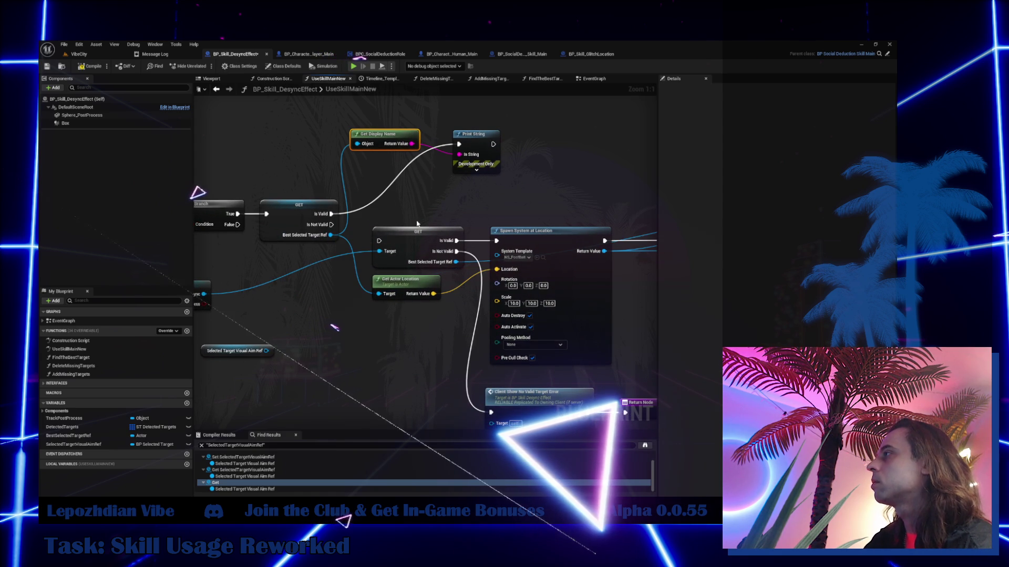
pyautogui.moveTo(425, 234)
pyautogui.mouseDown()
pyautogui.moveTo(404, 236)
pyautogui.moveTo(411, 219)
pyautogui.moveTo(439, 226)
pyautogui.moveTo(315, 200)
pyautogui.moveTo(332, 204)
pyautogui.mouseUp()
pyautogui.moveTo(407, 201)
pyautogui.mouseDown()
pyautogui.moveTo(374, 331)
pyautogui.moveTo(381, 191)
pyautogui.moveTo(372, 169)
pyautogui.moveTo(384, 250)
pyautogui.mouseUp()
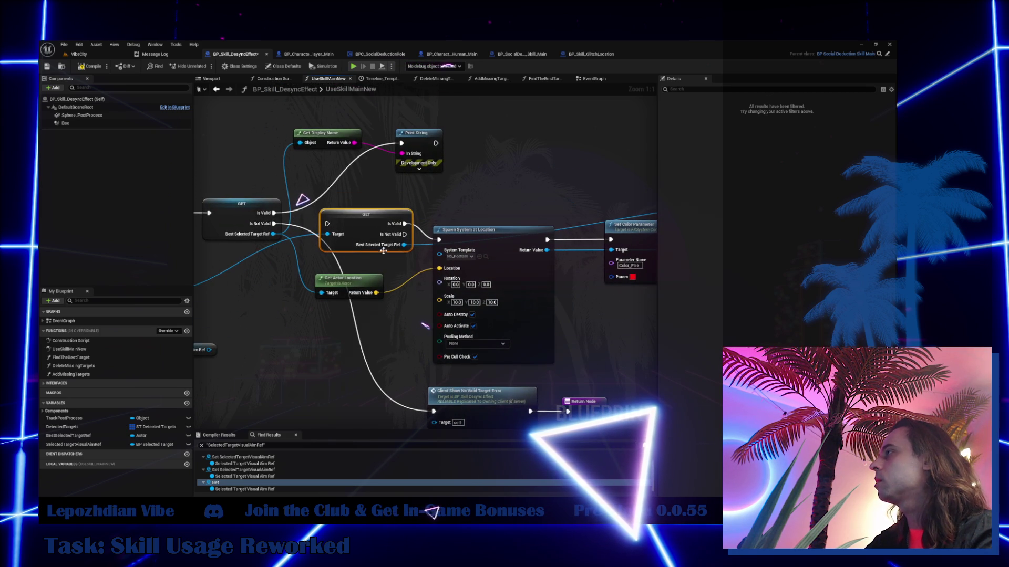
pyautogui.moveTo(435, 143); pyautogui.dragTo(439, 239)
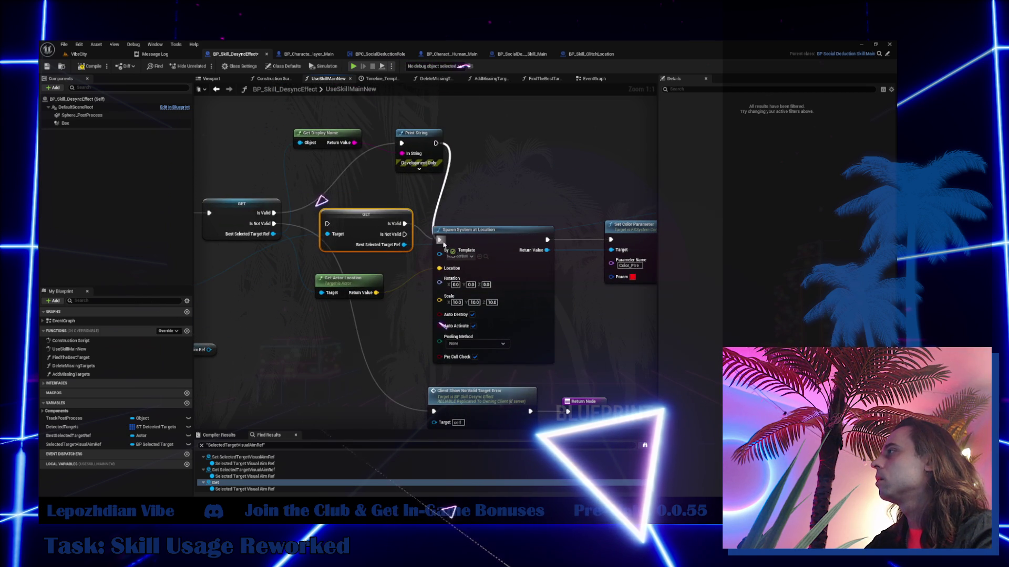
pyautogui.press('Delete')
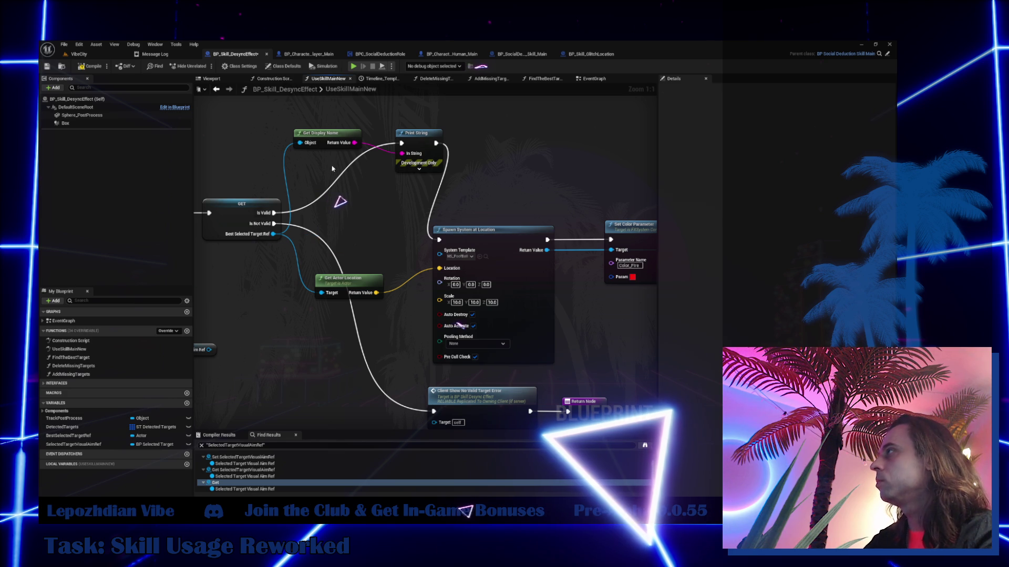
pyautogui.moveTo(278, 216); pyautogui.dragTo(443, 242)
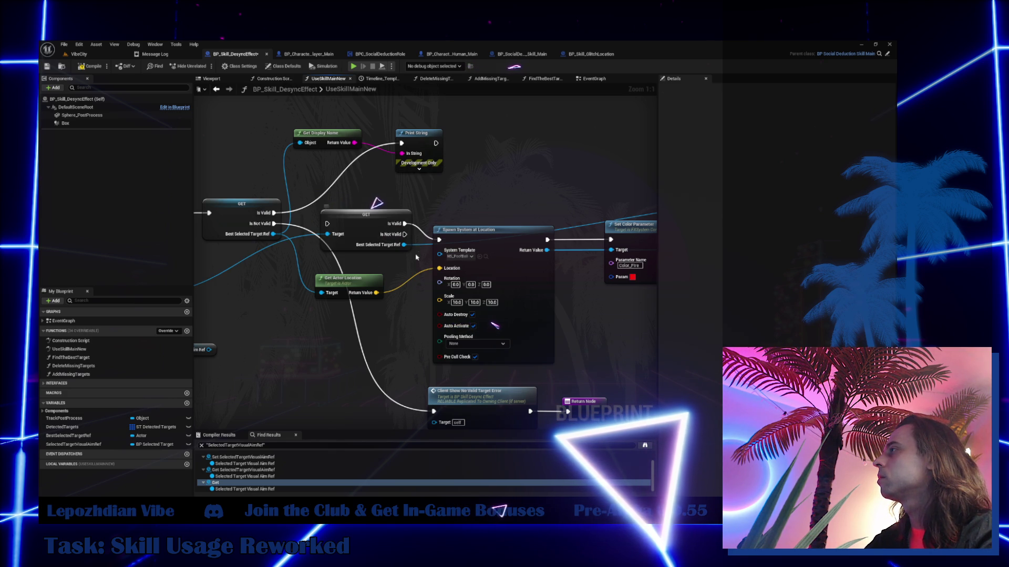
pyautogui.moveTo(404, 245)
pyautogui.mouseDown()
pyautogui.moveTo(384, 231)
pyautogui.moveTo(273, 234)
pyautogui.moveTo(439, 239)
pyautogui.mouseUp()
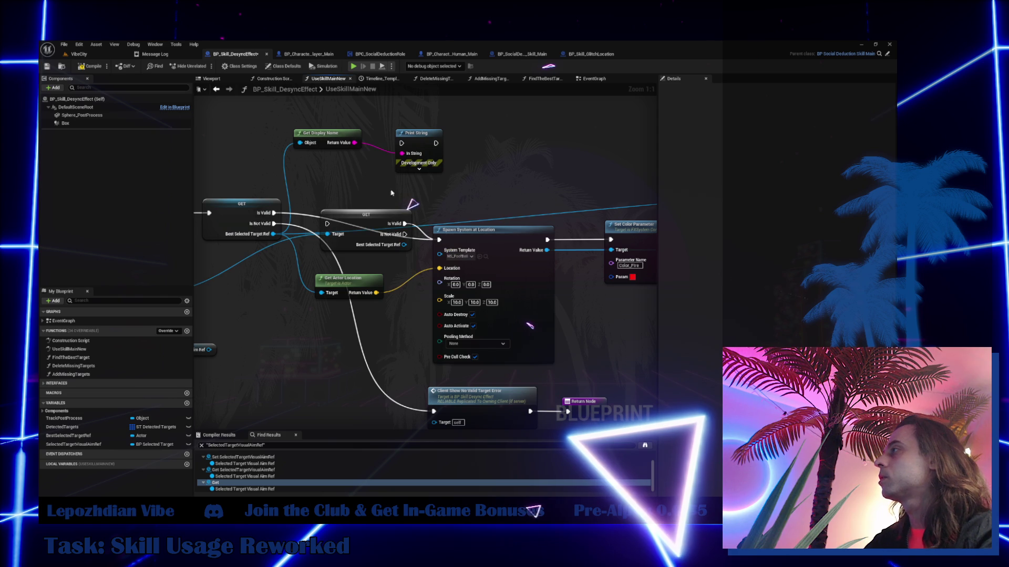
# - Delete Print String, Get Display Name, the second GET and Cast nodes, then reposition the spawn node
pyautogui.click(362, 207)
pyautogui.moveTo(333, 188); pyautogui.dragTo(446, 126)
pyautogui.press('Delete')
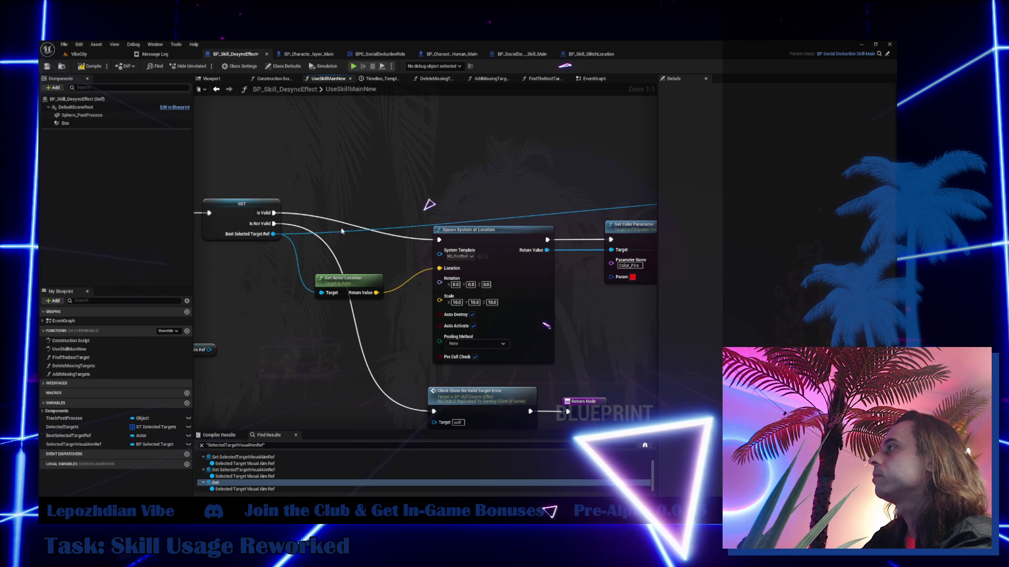
pyautogui.moveTo(460, 265)
pyautogui.mouseDown()
pyautogui.moveTo(346, 240)
pyautogui.moveTo(402, 250)
pyautogui.moveTo(307, 336)
pyautogui.mouseUp()
pyautogui.press('Delete')
pyautogui.moveTo(604, 294); pyautogui.dragTo(461, 292)
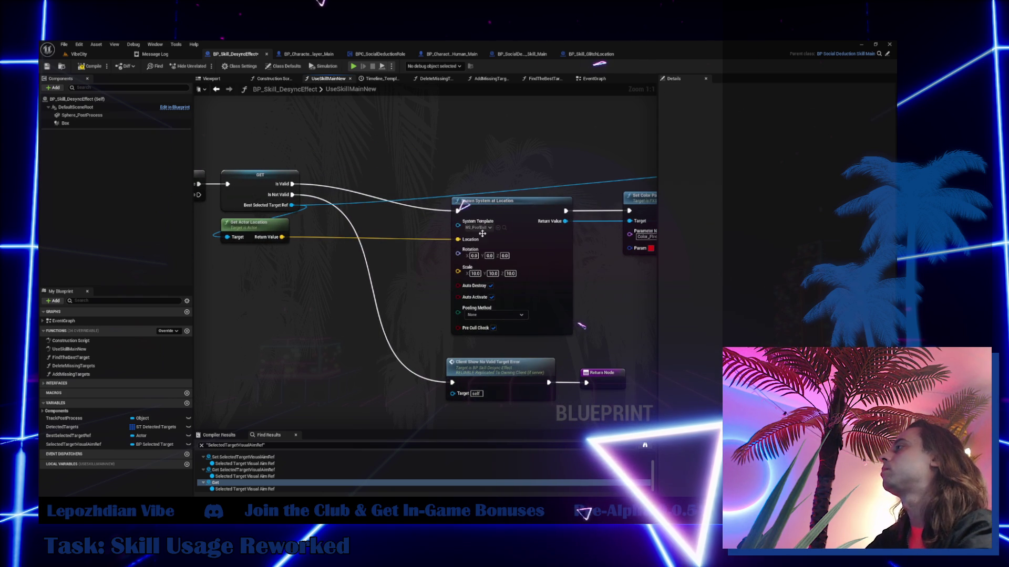
pyautogui.moveTo(502, 202)
pyautogui.mouseDown()
pyautogui.moveTo(452, 186)
pyautogui.moveTo(380, 184)
pyautogui.moveTo(395, 184)
pyautogui.mouseUp()
# - Line up the error/Return, Set Color Parameter, trace, branch and cast nodes in UseSkillMainNew
pyautogui.moveTo(518, 342); pyautogui.dragTo(625, 399)
pyautogui.moveTo(499, 362); pyautogui.dragTo(390, 330)
pyautogui.moveTo(460, 247); pyautogui.dragTo(314, 213)
pyautogui.moveTo(581, 232); pyautogui.dragTo(409, 205)
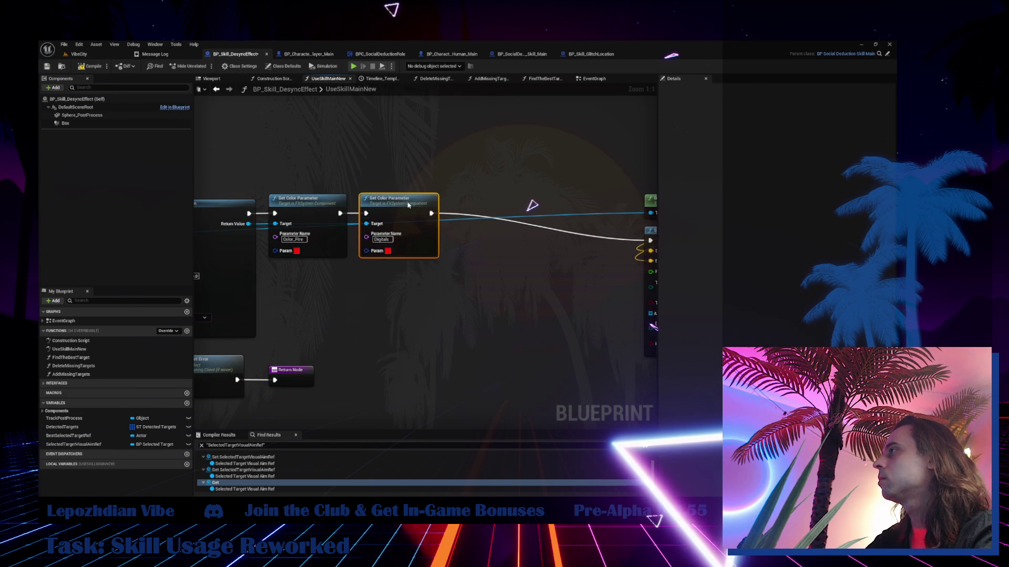
pyautogui.moveTo(425, 137); pyautogui.dragTo(520, 249)
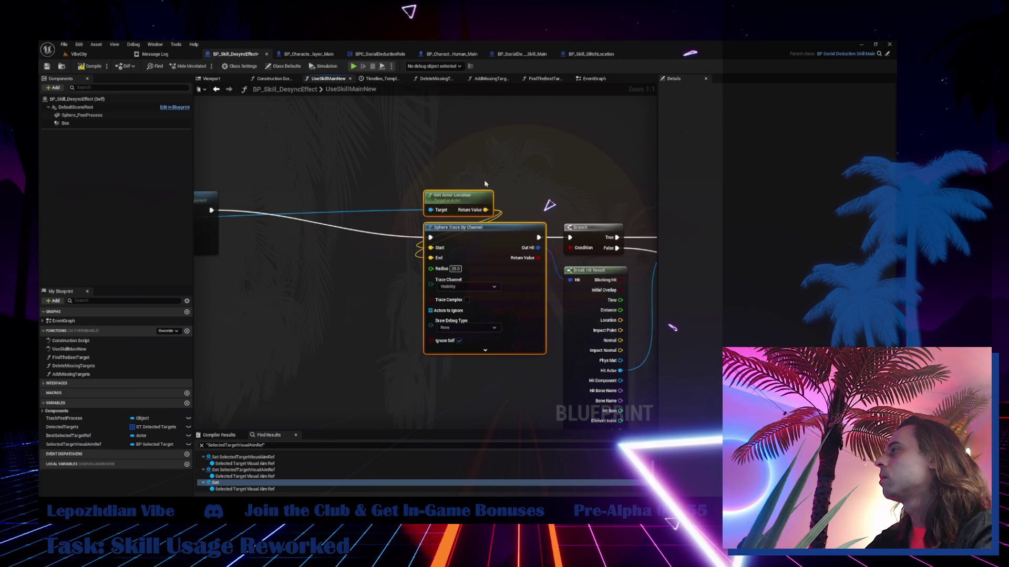
pyautogui.scroll(-3, 485, 184)
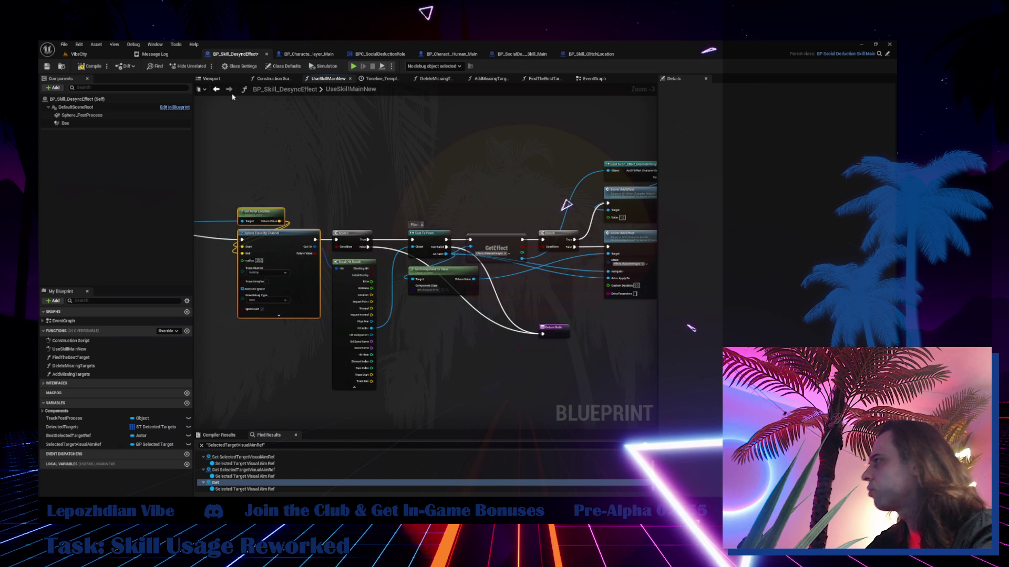
pyautogui.scroll(-2, 413, 198)
pyautogui.moveTo(277, 126); pyautogui.dragTo(615, 300)
pyautogui.moveTo(368, 273); pyautogui.dragTo(506, 279)
pyautogui.scroll(3, 506, 280)
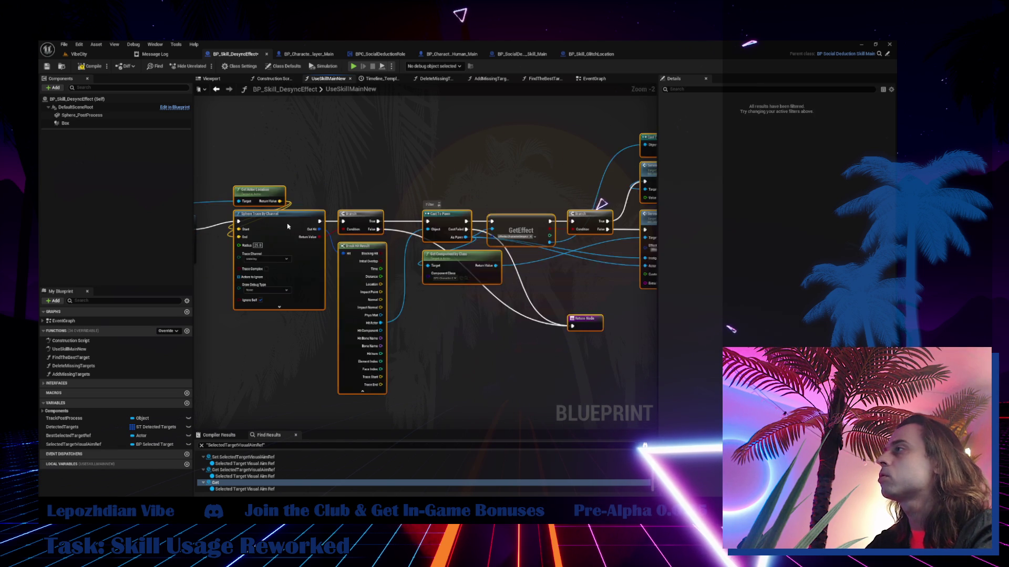
# - Delete the Return Node after Server Remove Energy, then compile and save BP_Skill_DesyncEffect
pyautogui.moveTo(467, 364)
pyautogui.mouseDown()
pyautogui.moveTo(500, 338)
pyautogui.moveTo(326, 326)
pyautogui.mouseUp()
pyautogui.click(460, 219)
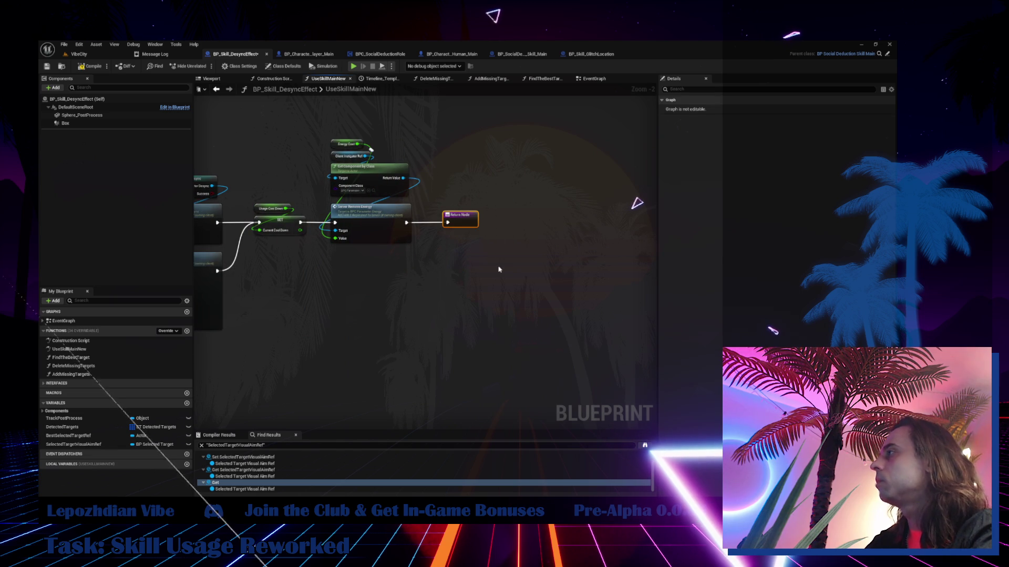
pyautogui.press('Delete')
pyautogui.moveTo(489, 258); pyautogui.dragTo(652, 278)
pyautogui.moveTo(657, 215); pyautogui.dragTo(998, 223)
pyautogui.click(87, 69)
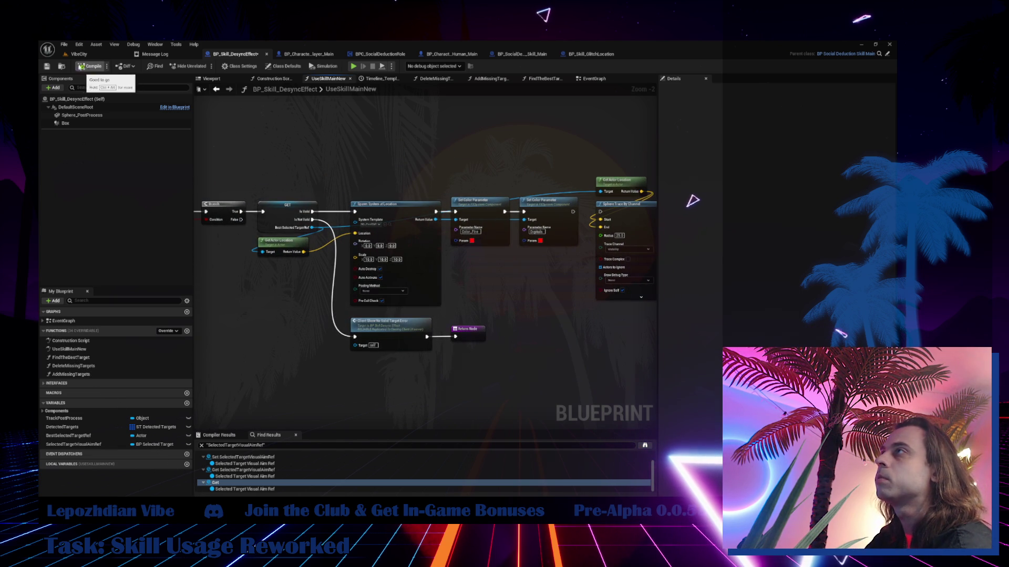
# - Save all, start a play test with Alt+P and enable Infinite Energy via Cheat Codes
pyautogui.click(87, 54)
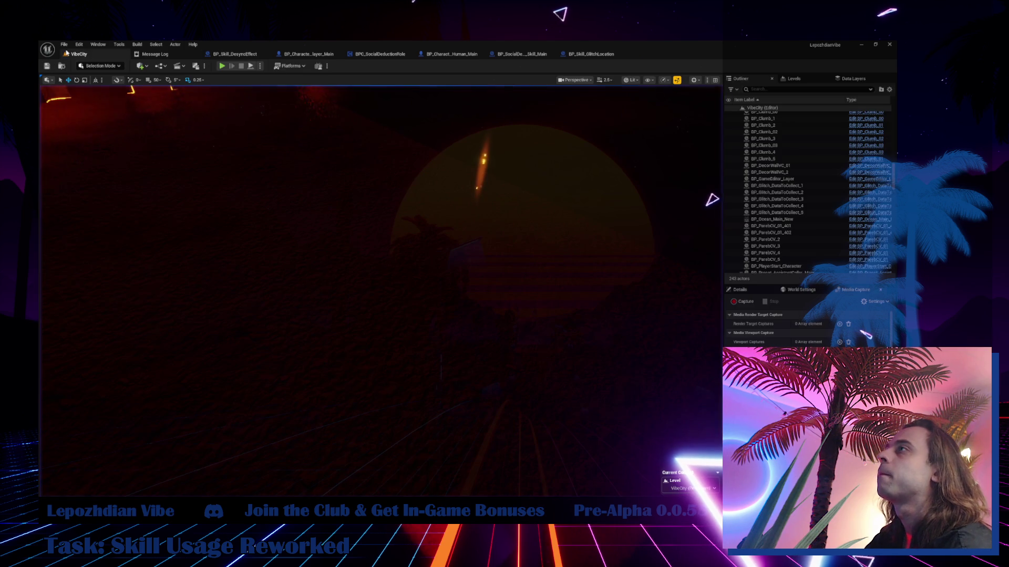
pyautogui.click(63, 45)
pyautogui.click(85, 141)
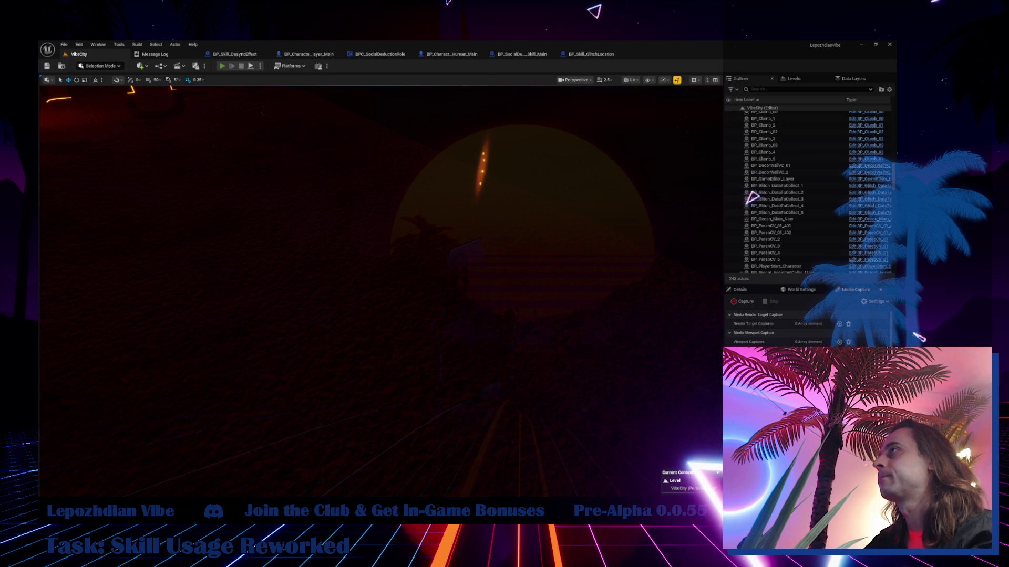
pyautogui.hotkey('alt', 'p')
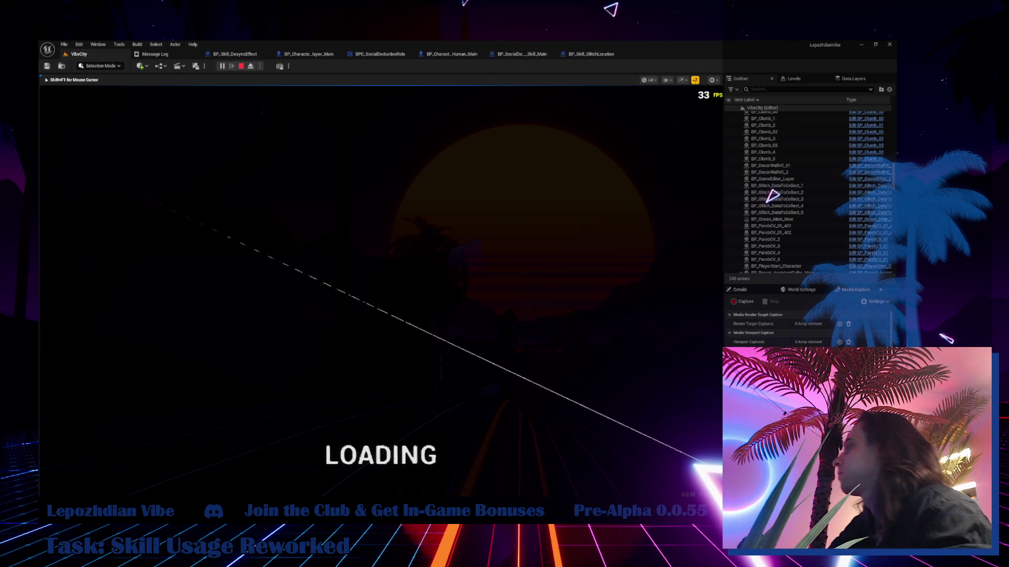
pyautogui.press('Tab')
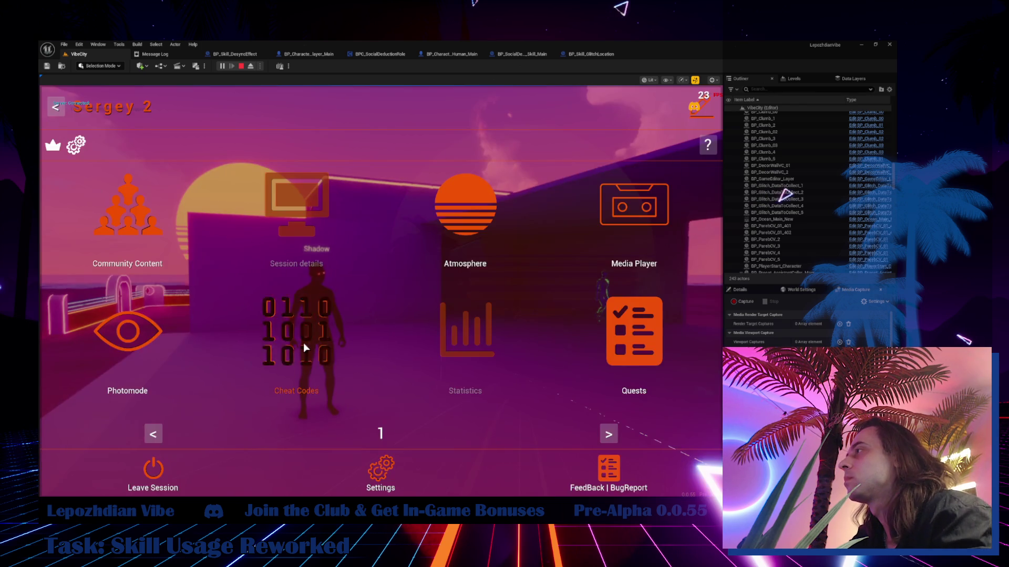
pyautogui.click(304, 342)
pyautogui.press('Escape')
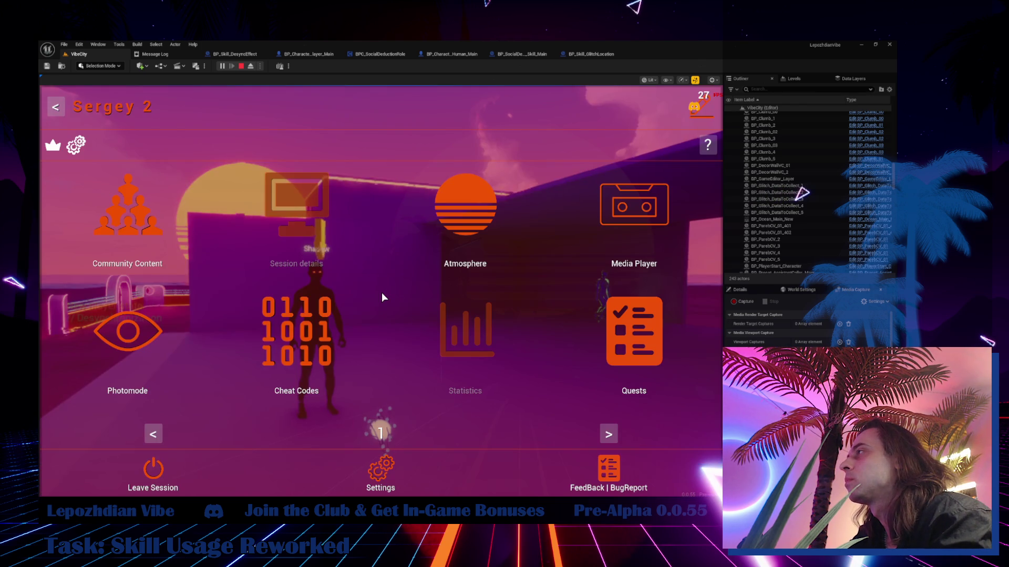
pyautogui.click(304, 331)
pyautogui.click(278, 266)
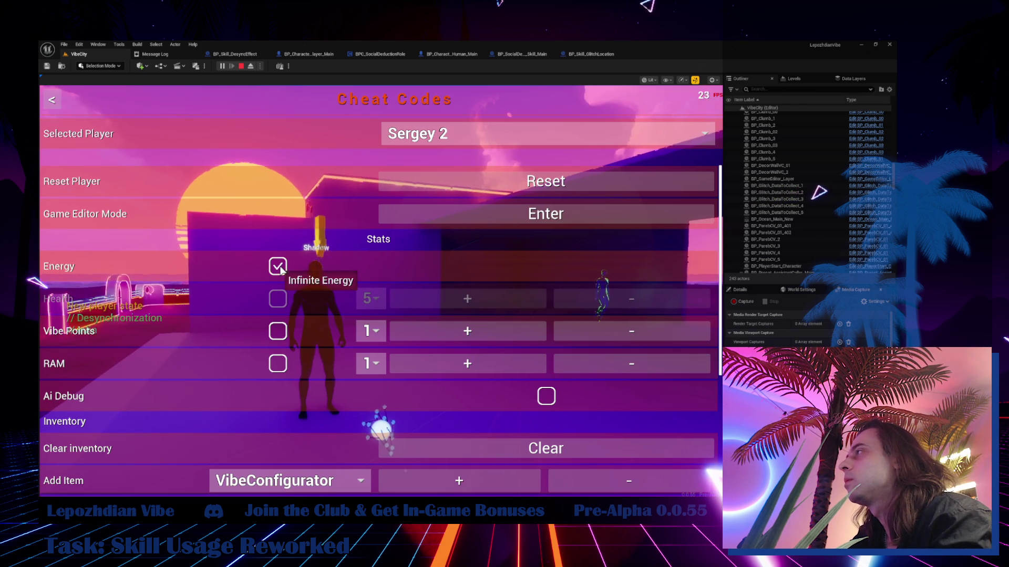
pyautogui.press('Tab')
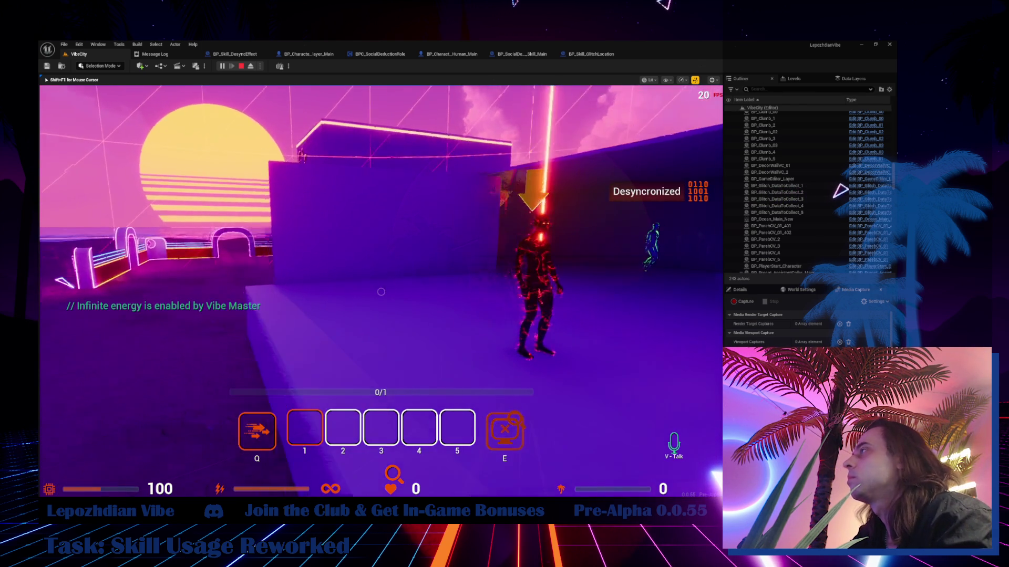
# - Walk the desynced character around, stop the test and return to BP_Skill_DesyncEffect
pyautogui.press('w')
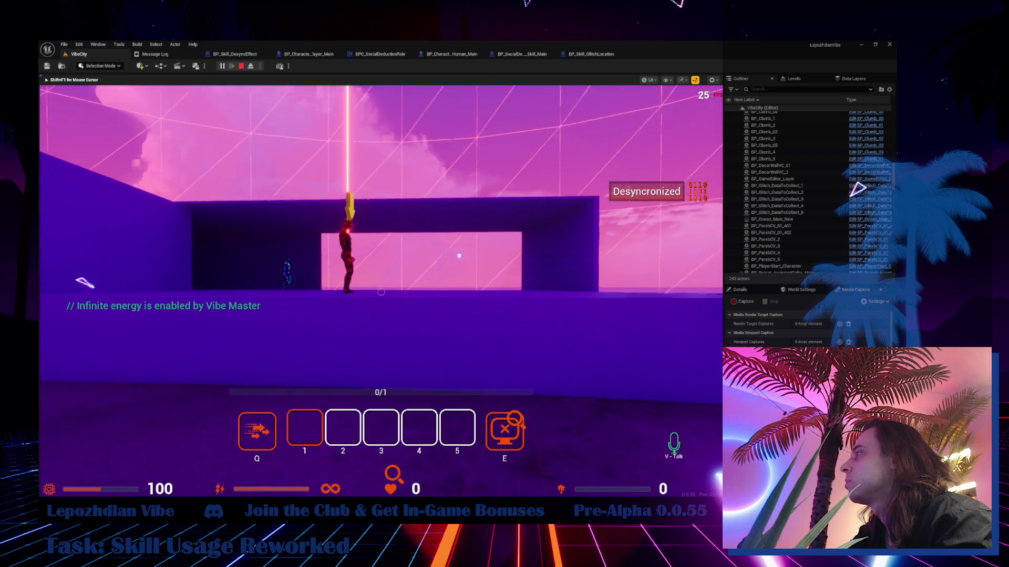
pyautogui.press('w')
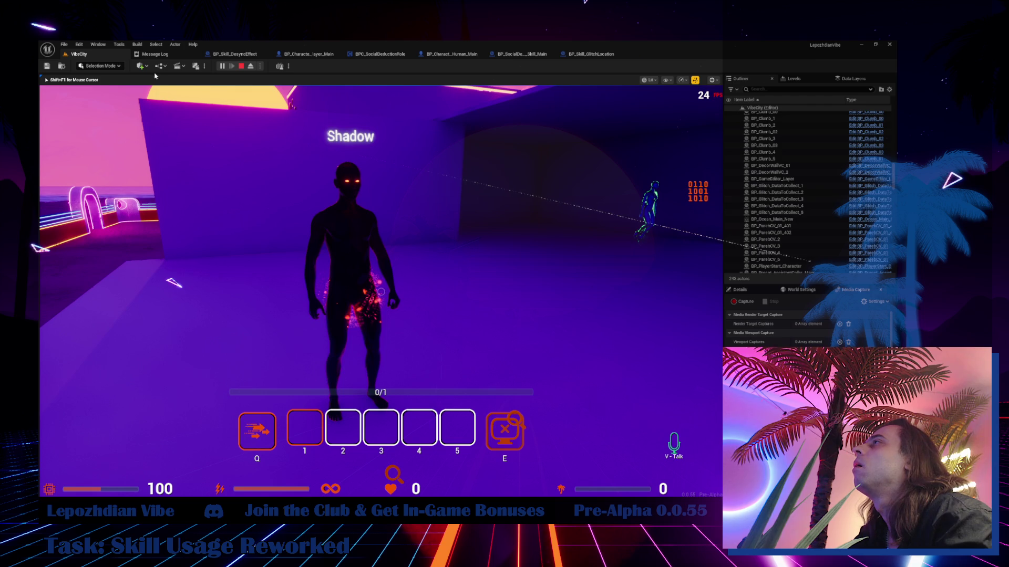
pyautogui.press('Escape')
pyautogui.click(235, 54)
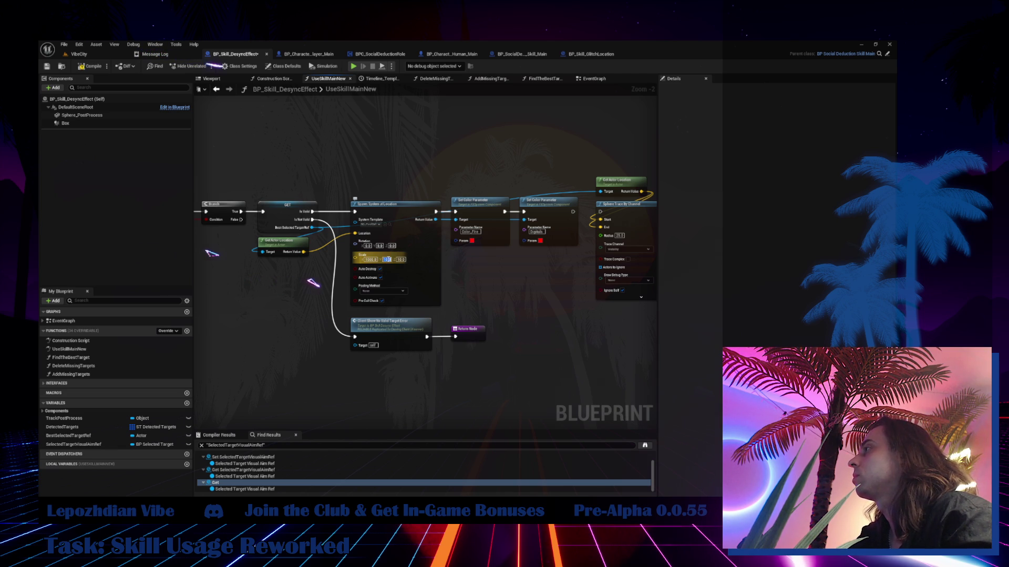
# - Commit the spawned effect's Z scale of 1000.0 and start a VibeCity play test
pyautogui.press('Return')
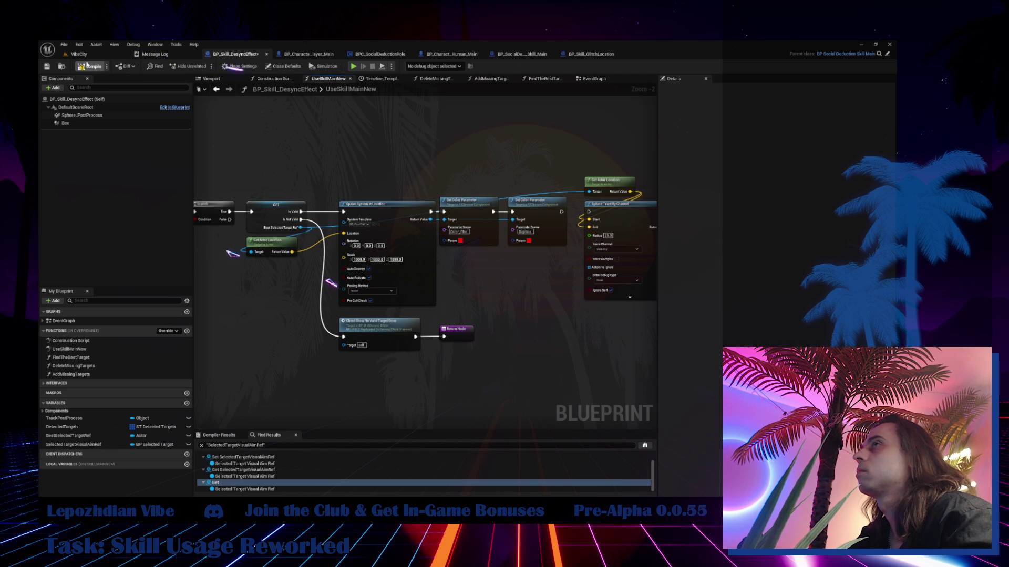
pyautogui.click(85, 56)
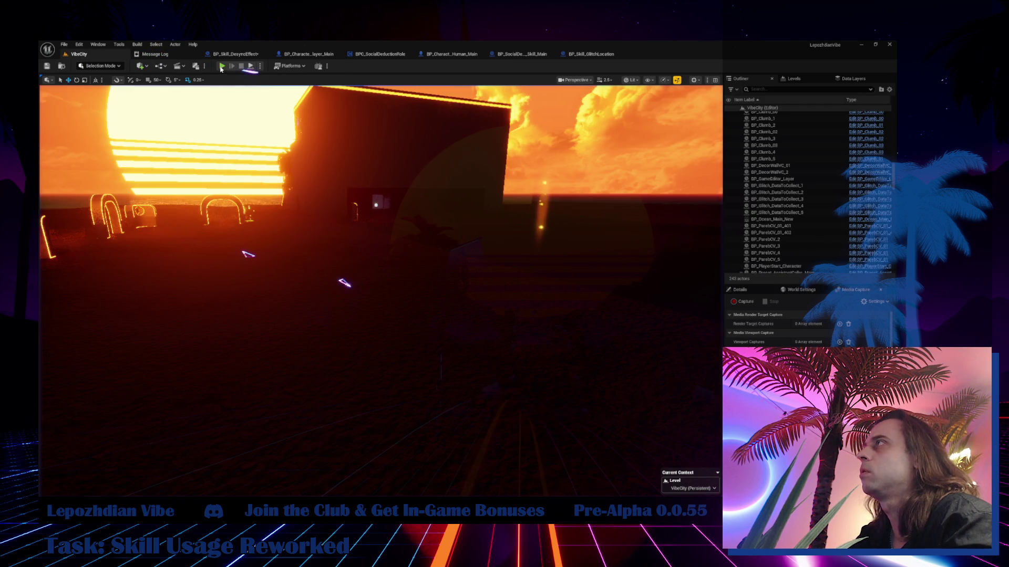
pyautogui.click(251, 66)
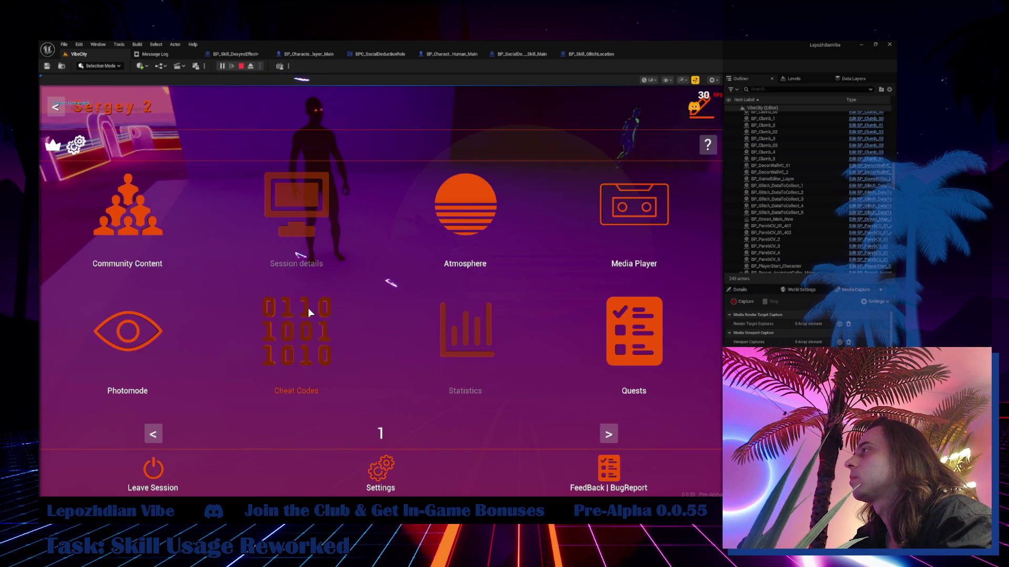
# - Enable Infinite Energy in Cheat Codes, test the skill, then stop to review the error log
pyautogui.click(308, 313)
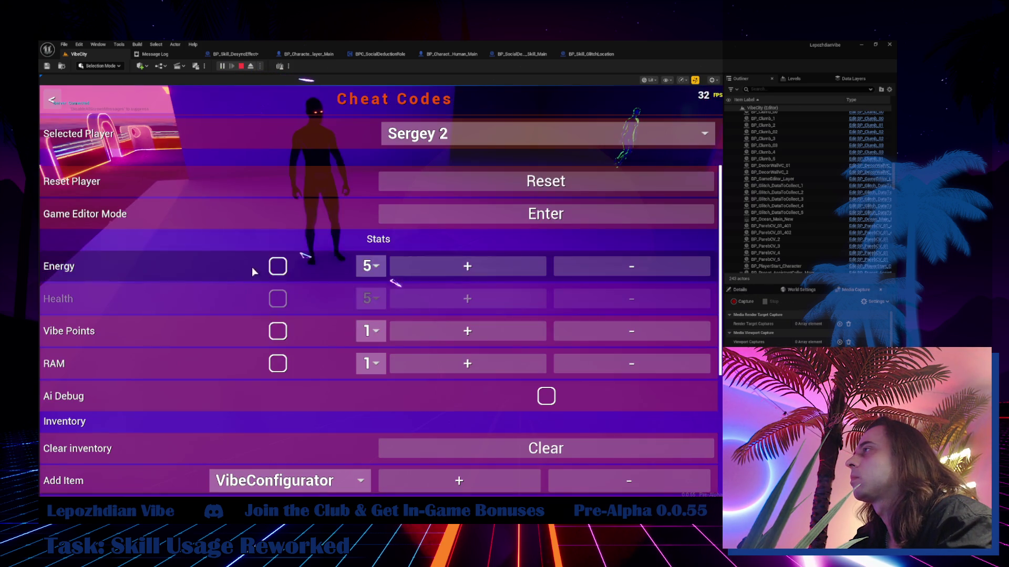
pyautogui.click(277, 266)
pyautogui.press('Escape')
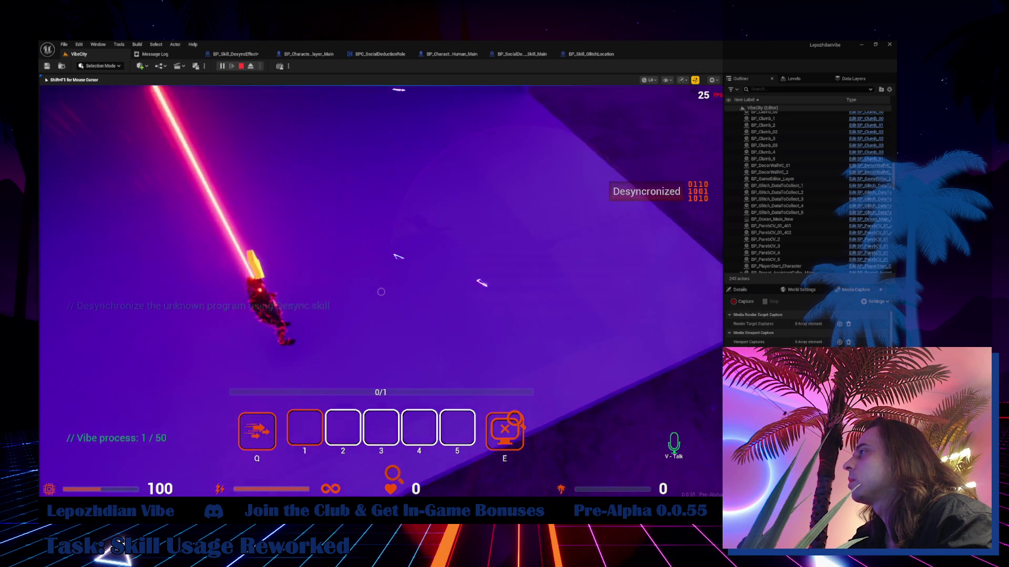
pyautogui.press('Escape')
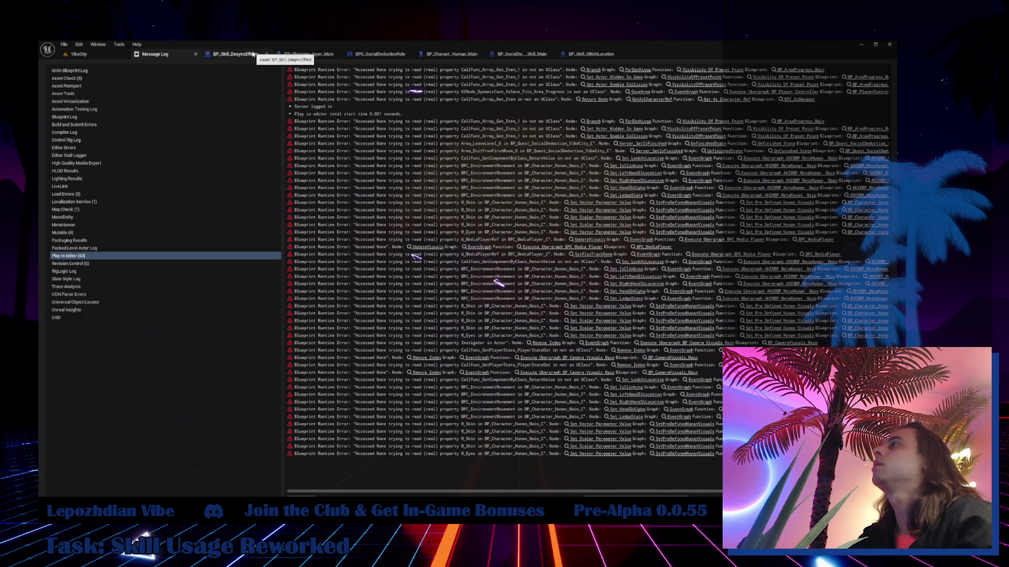
# - Browse to Spawn System at Location's template in BP_Skill_DesyncEffect and open NS_PoofBall
pyautogui.click(566, 55)
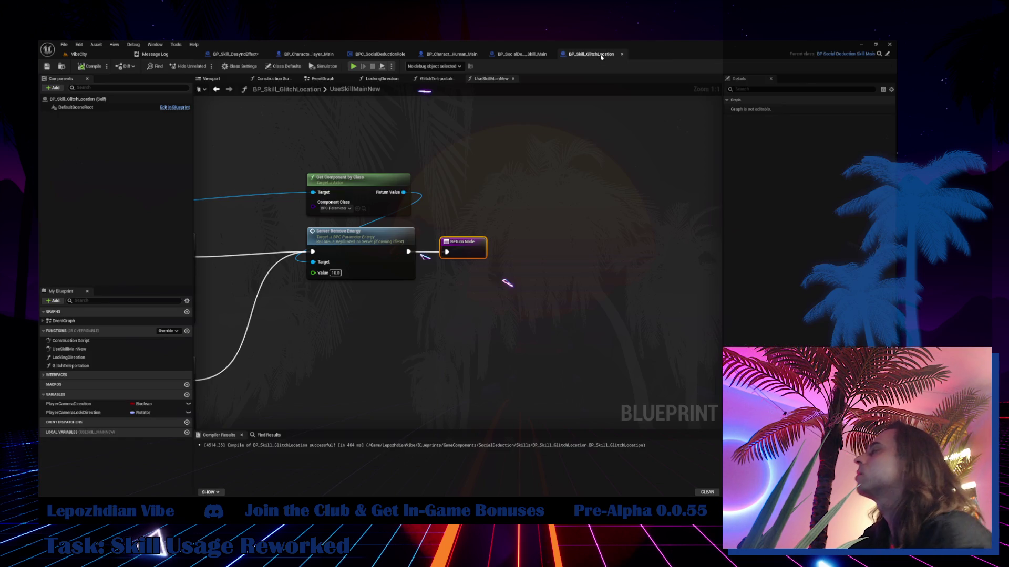
pyautogui.click(242, 53)
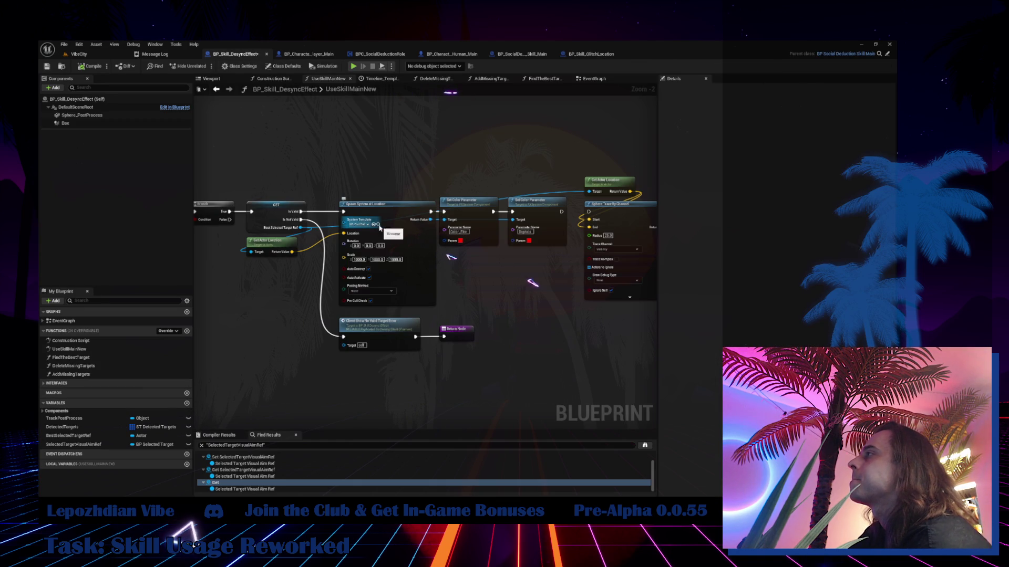
pyautogui.click(378, 226)
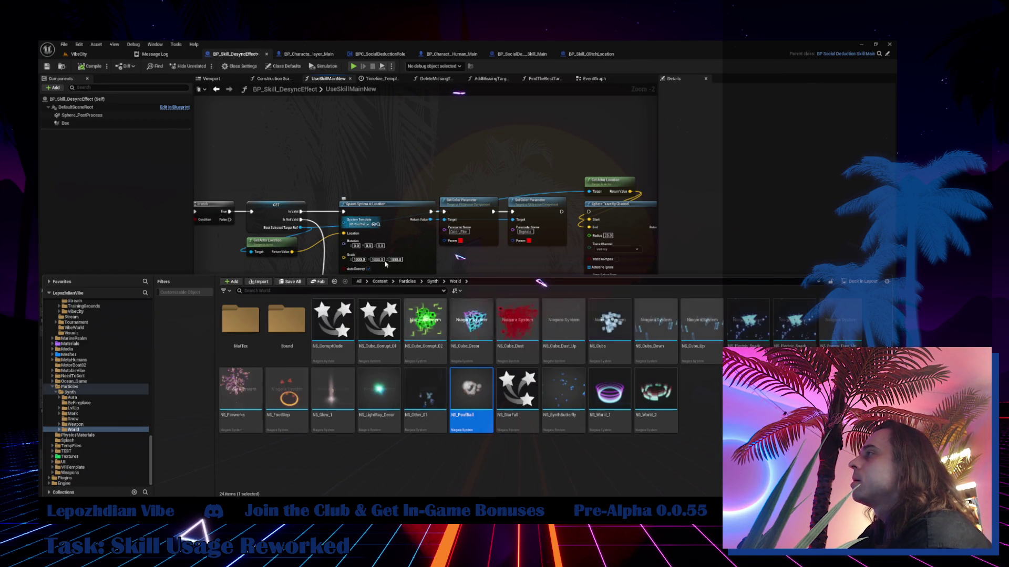
pyautogui.doubleClick(476, 390)
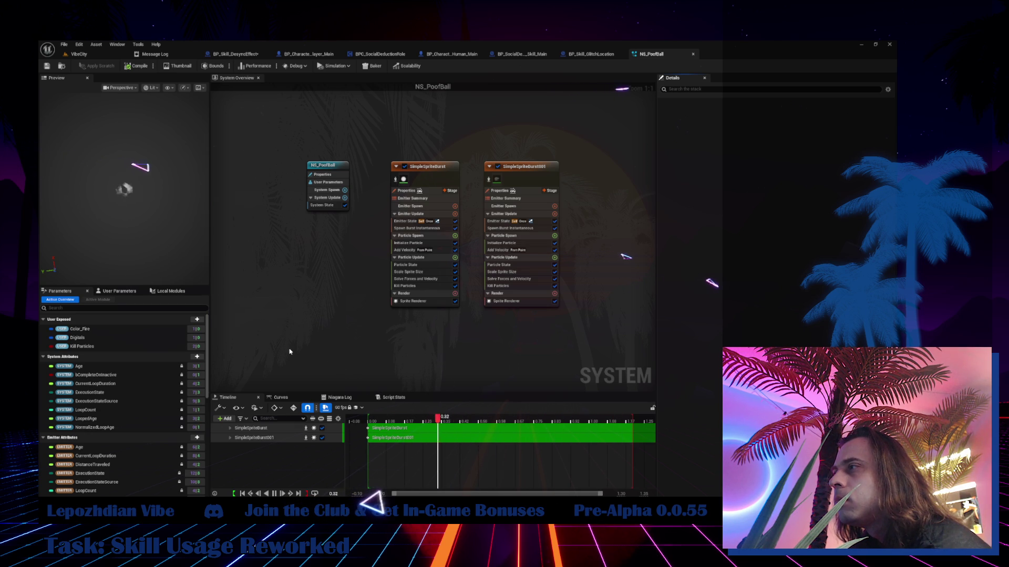
# - Inspect SimpleSpriteBurst001's Emitter Spawn settings, then return to the VibeCity level
pyautogui.scroll(-3, 131, 425)
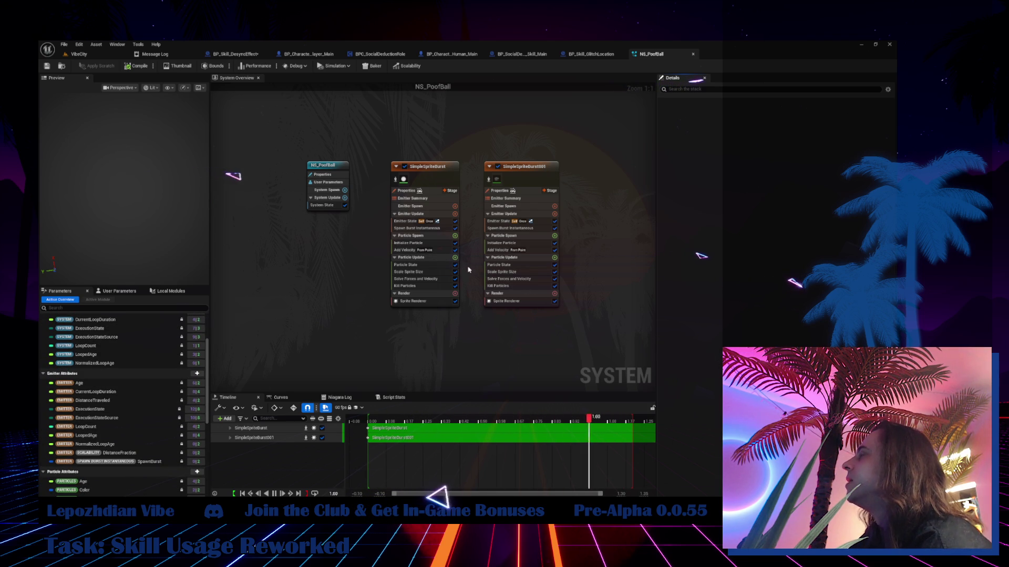
pyautogui.click(525, 208)
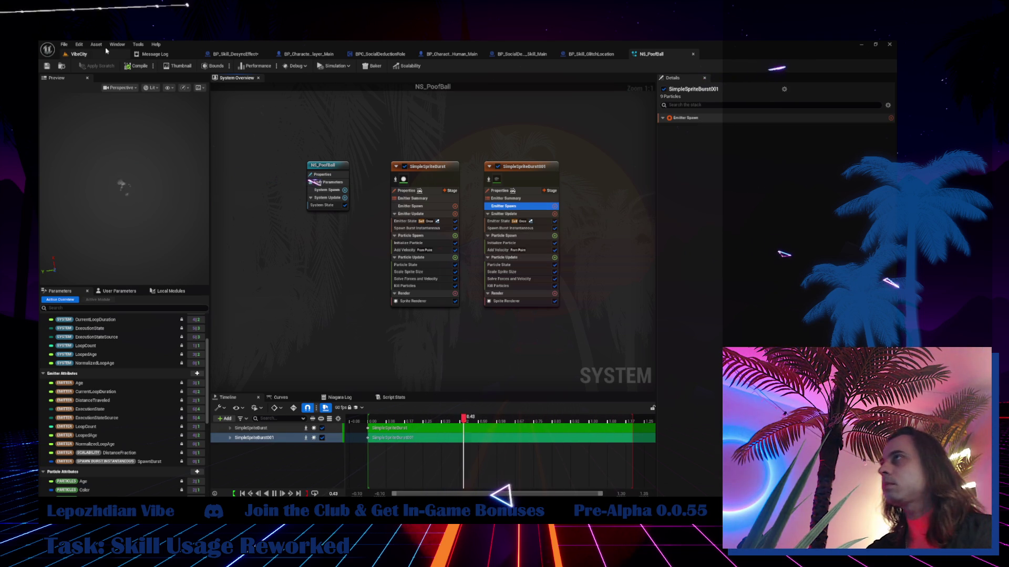
pyautogui.click(79, 54)
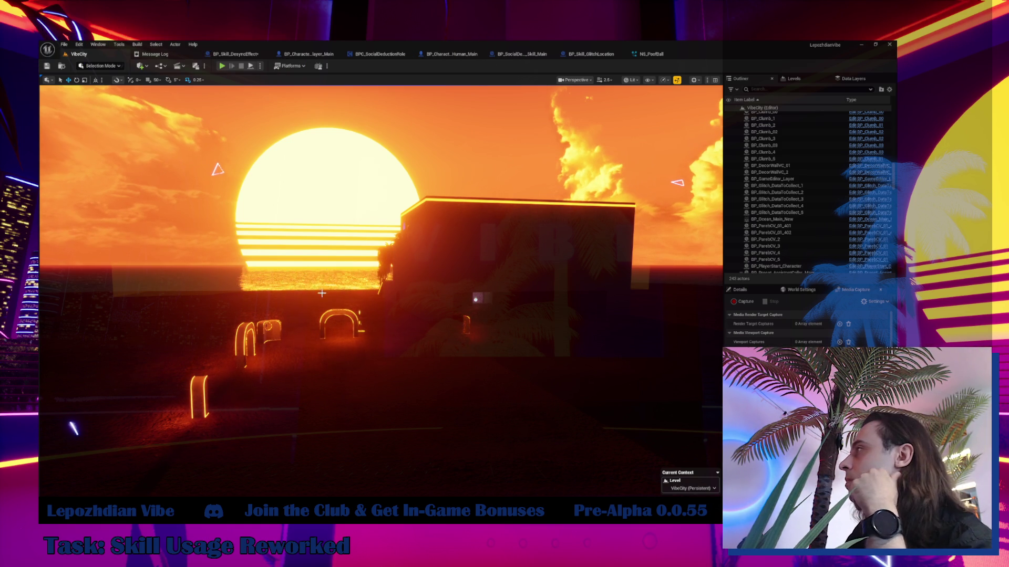
# - Recheck the NS_PoofBall system, then return to BP_Skill_DesyncEffect's UseSkillMainNew graph
pyautogui.click(250, 55)
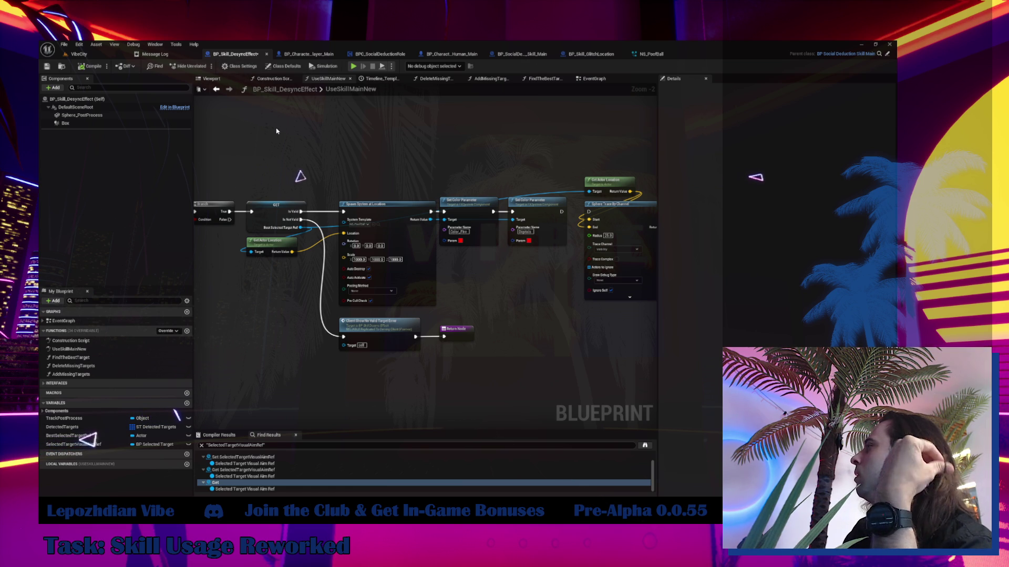
pyautogui.click(644, 55)
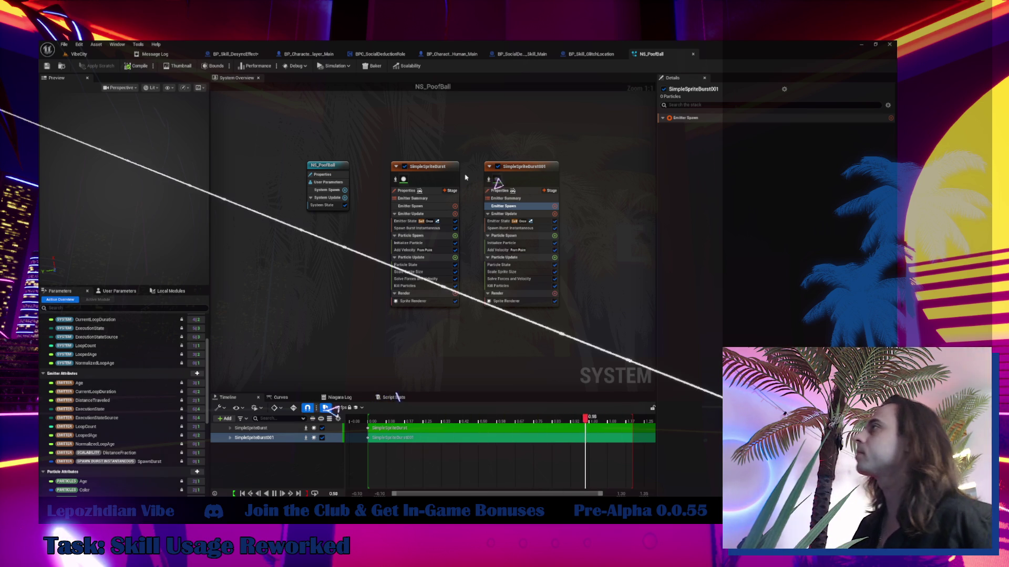
pyautogui.click(236, 53)
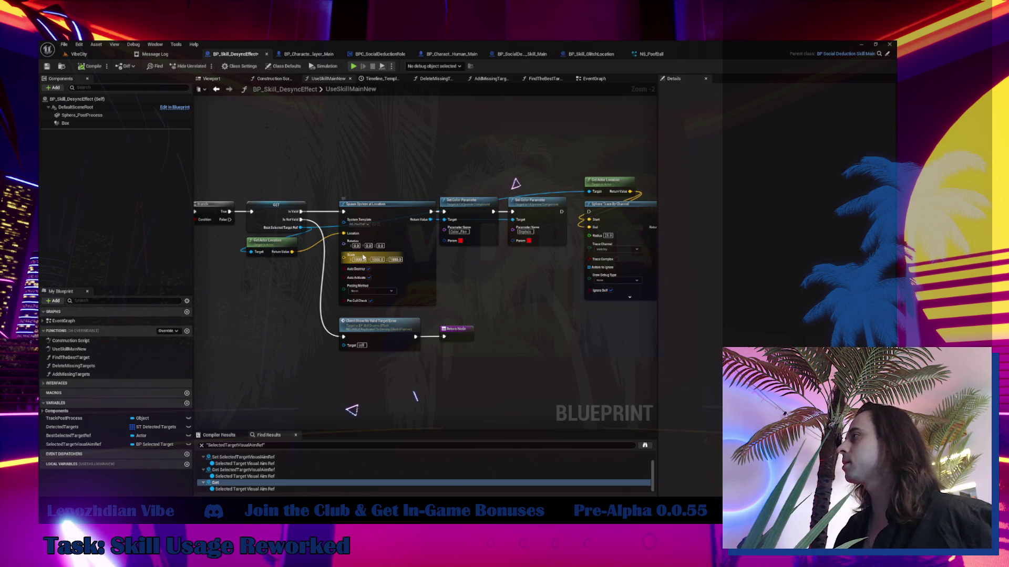
# - Set the spawned effect's Scale values to 1
pyautogui.write('1')
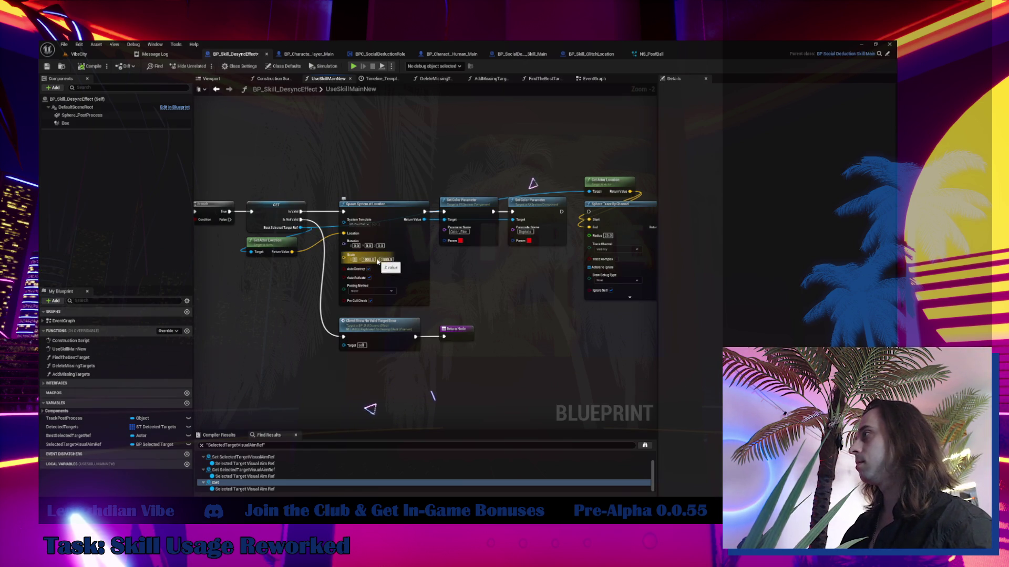
pyautogui.press('Tab')
pyautogui.write('1')
pyautogui.press('Return')
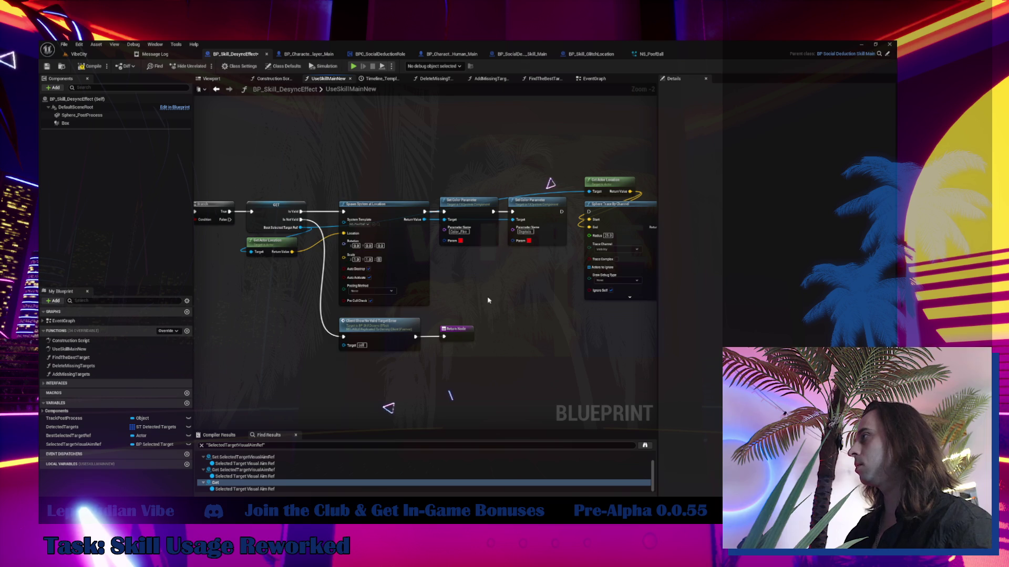
# - Search 'lv' in the System Template list and pick NS_LvlUP
pyautogui.scroll(2, 334, 194)
pyautogui.click(376, 237)
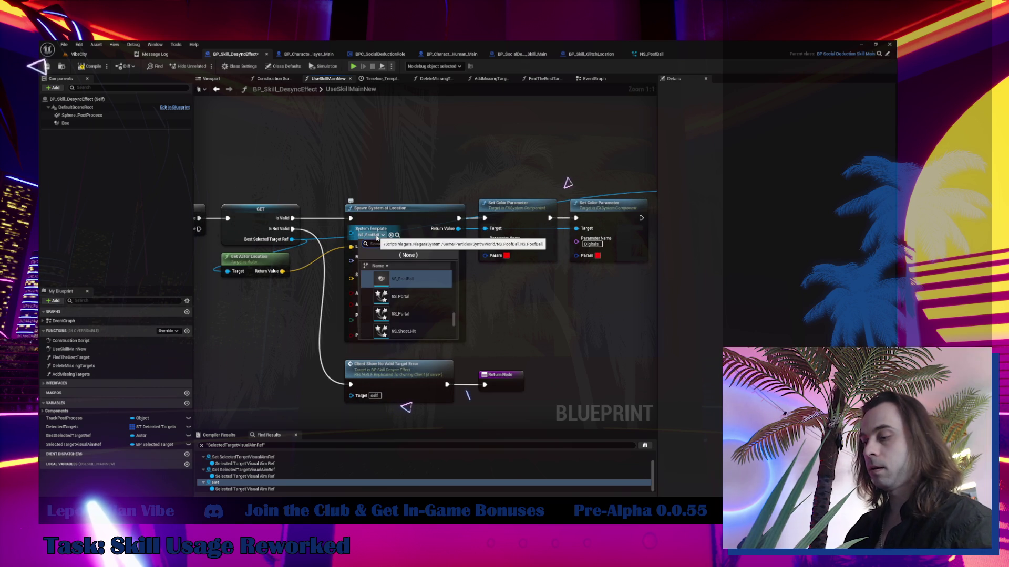
pyautogui.write('lv')
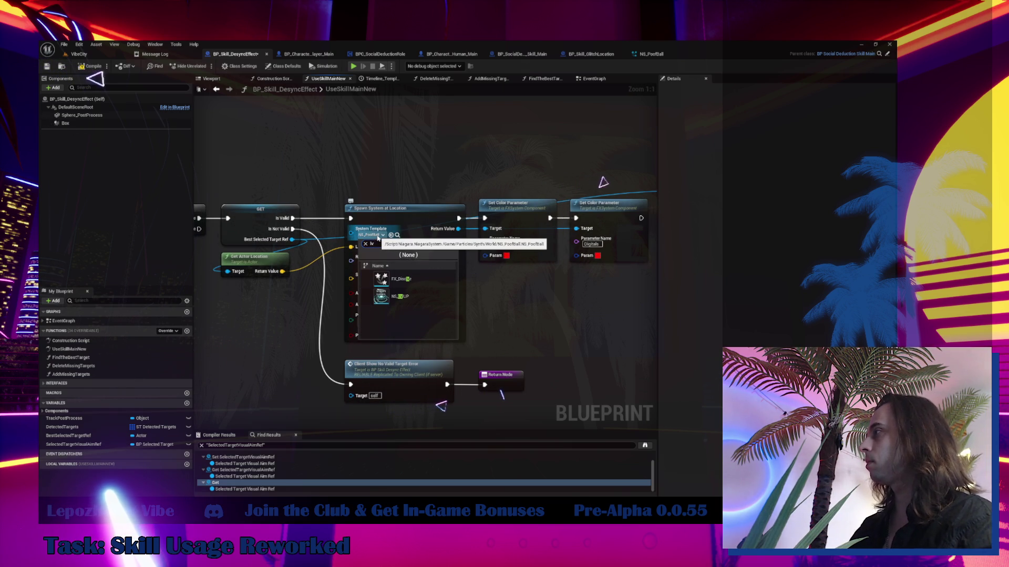
pyautogui.click(399, 298)
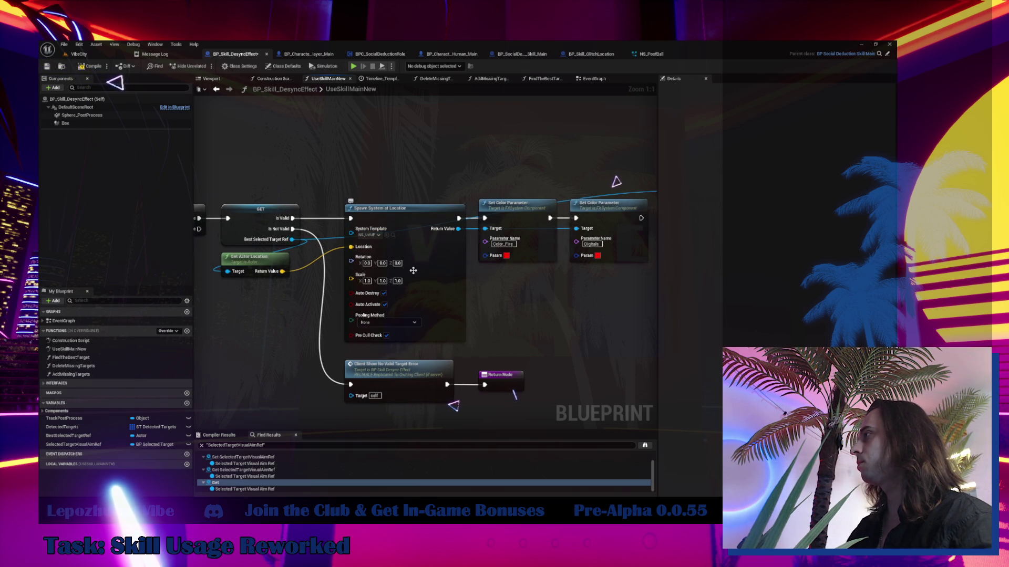
# - Open NS_LvlUP to preview it, then return to the Sphere Trace By Channel nodes in the graph
pyautogui.click(392, 235)
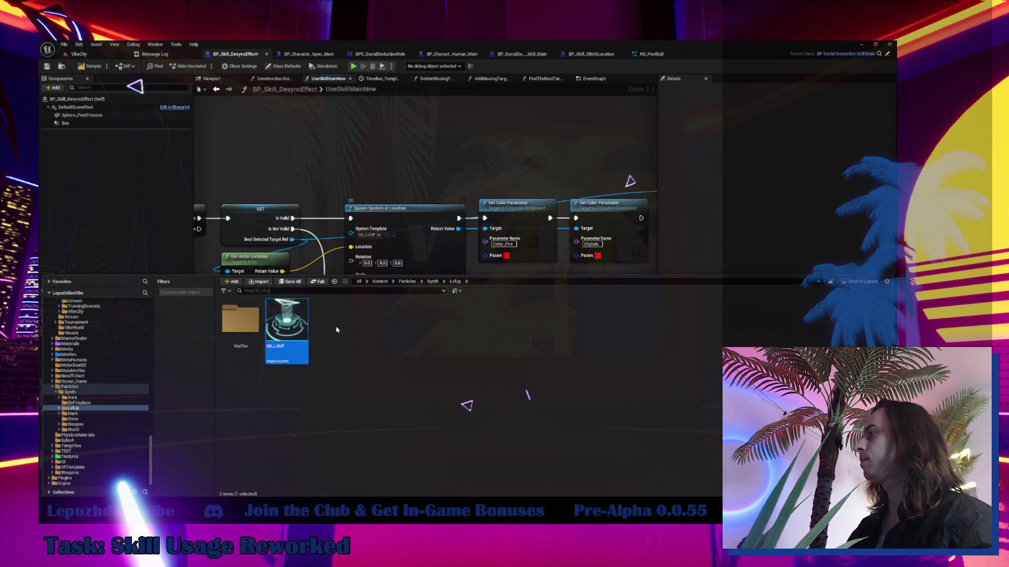
pyautogui.doubleClick(299, 325)
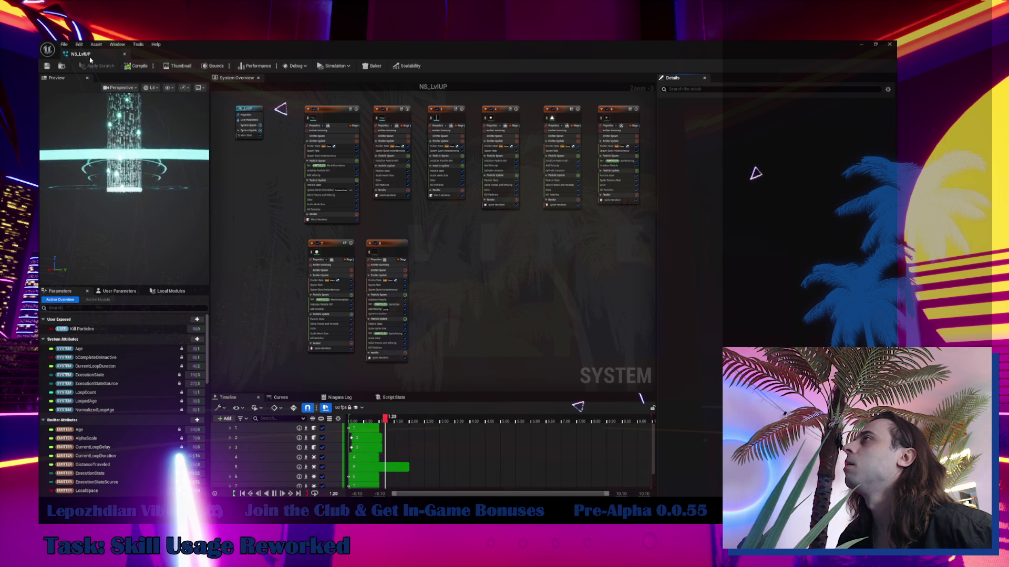
pyautogui.click(124, 54)
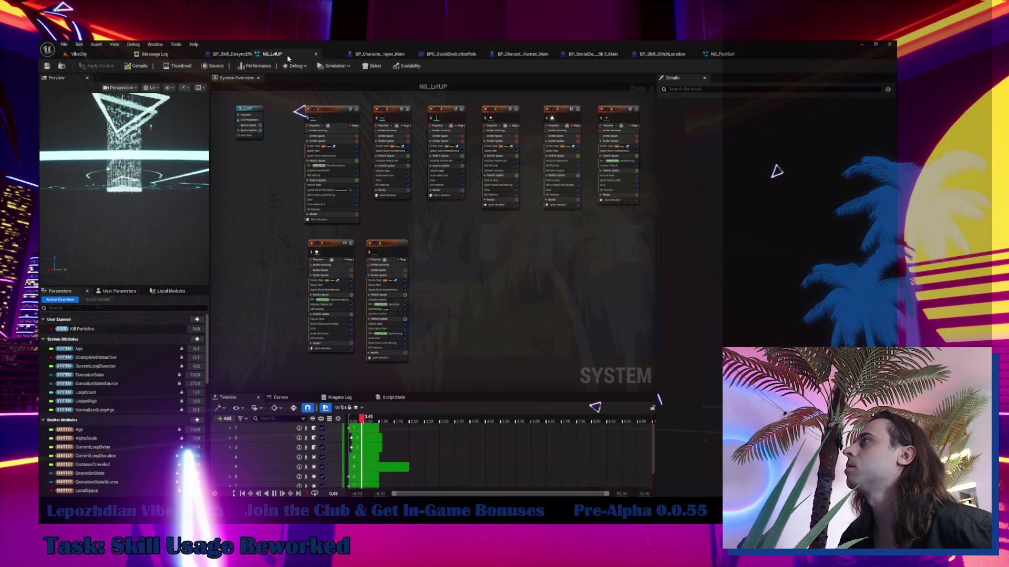
pyautogui.click(239, 55)
pyautogui.moveTo(519, 288); pyautogui.dragTo(374, 327)
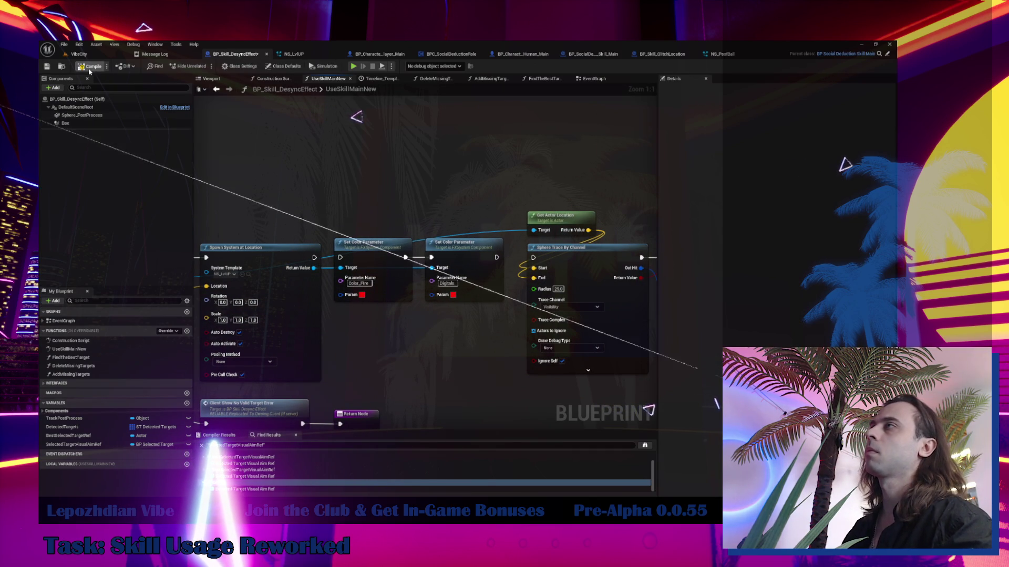
# - Start a VibeCity play test and enable Infinite Energy in Cheat Codes
pyautogui.click(79, 54)
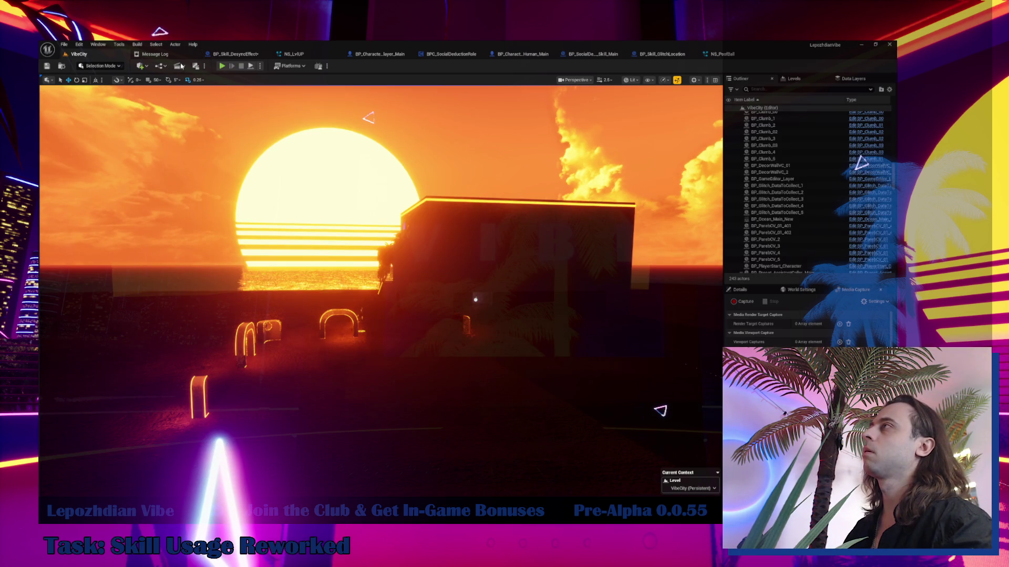
pyautogui.click(223, 66)
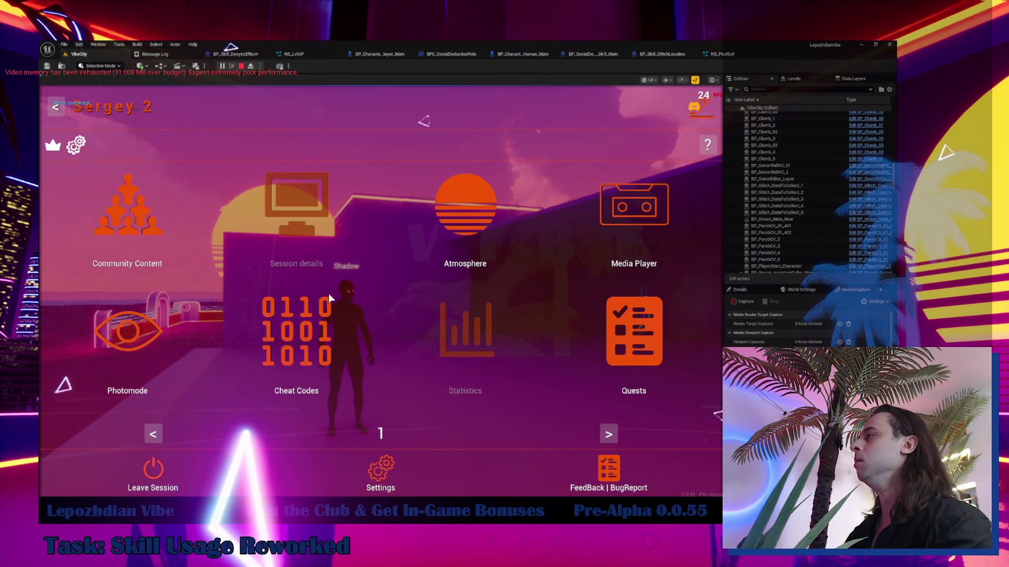
pyautogui.click(311, 310)
pyautogui.click(281, 273)
# - Resume play to try the Desync skill, then stop and return to BP_Skill_DesyncEffect
pyautogui.press('Escape')
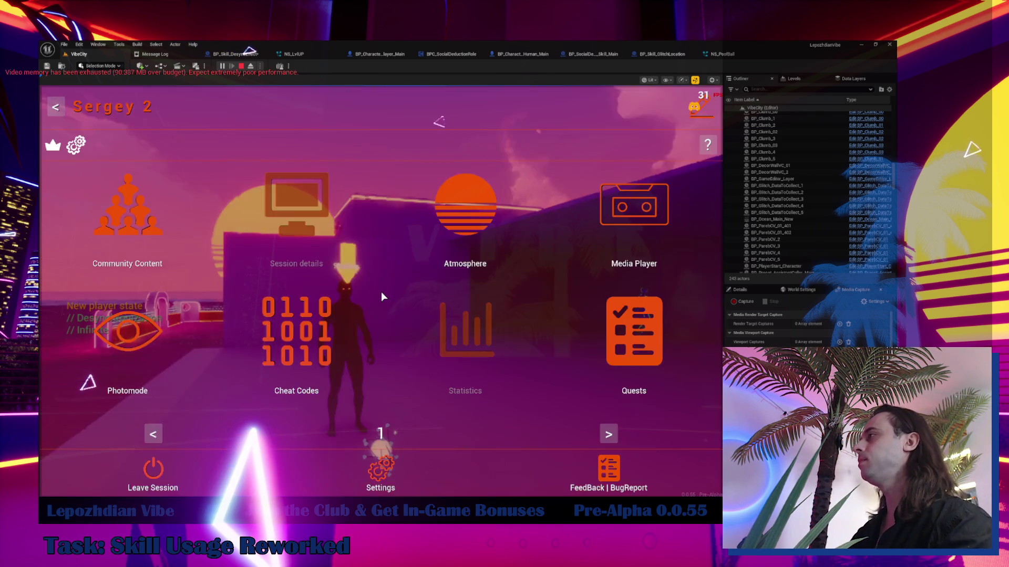
pyautogui.press('Escape')
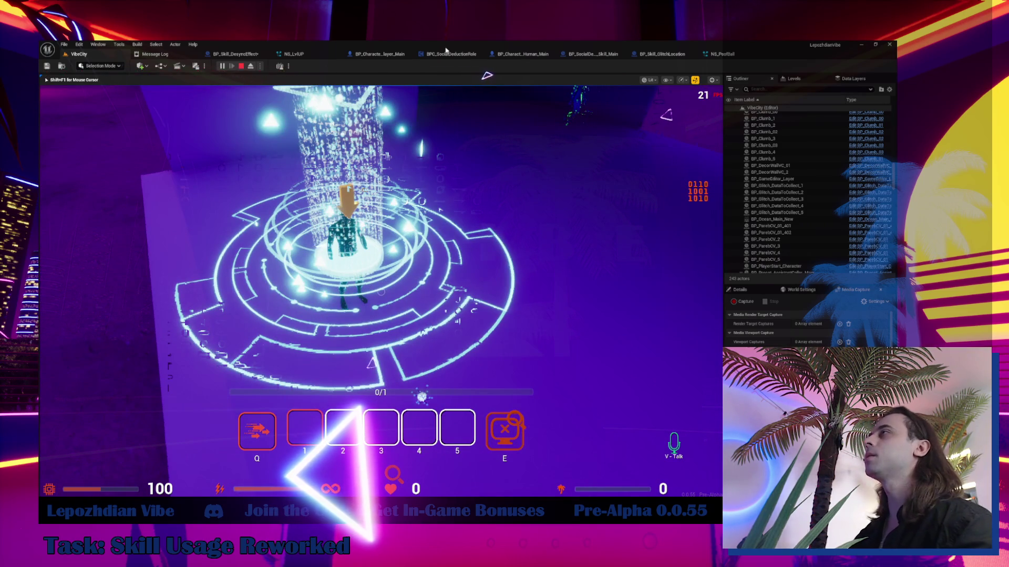
pyautogui.press('Escape')
pyautogui.click(253, 58)
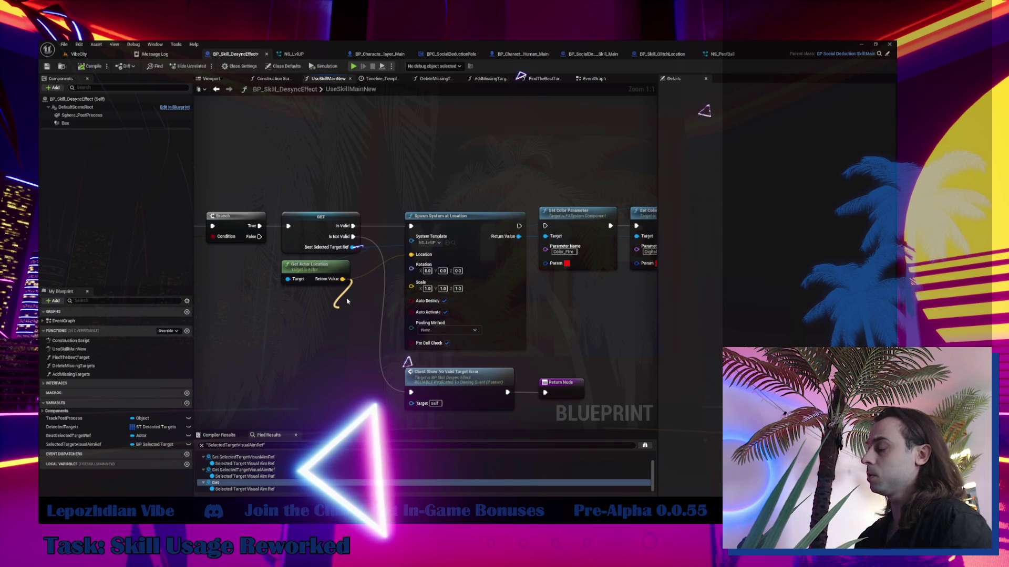
# - Add a vector Subtract node off Get Actor Location's Return Value
pyautogui.moveTo(347, 301); pyautogui.dragTo(344, 308)
pyautogui.write('-')
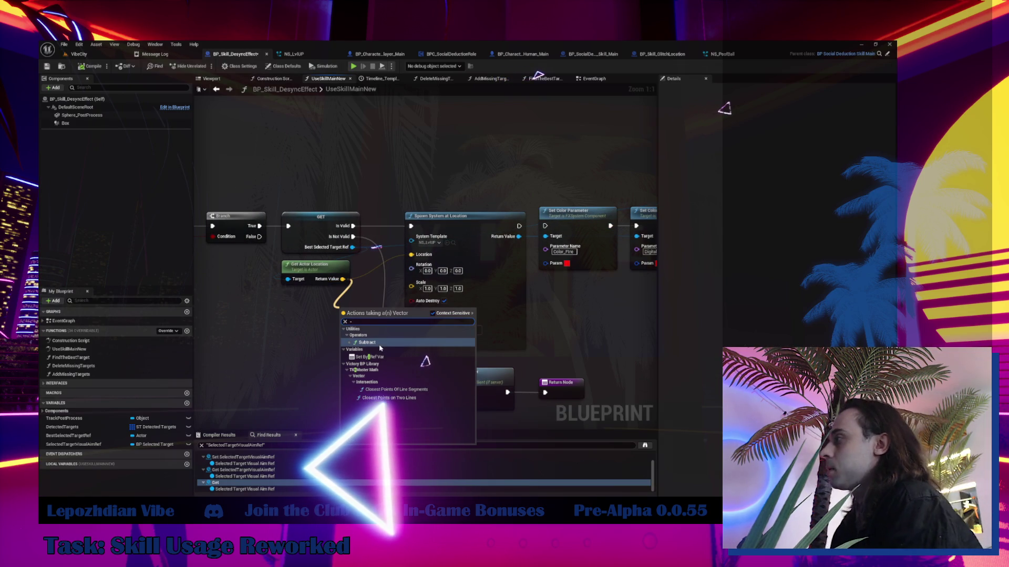
pyautogui.click(380, 344)
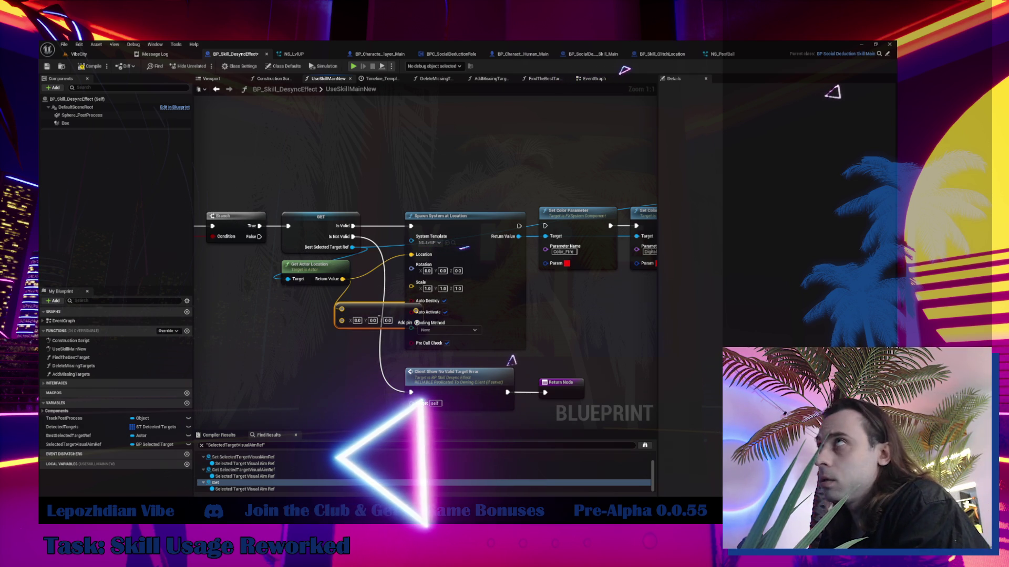
pyautogui.moveTo(122, 187); pyautogui.dragTo(345, 174)
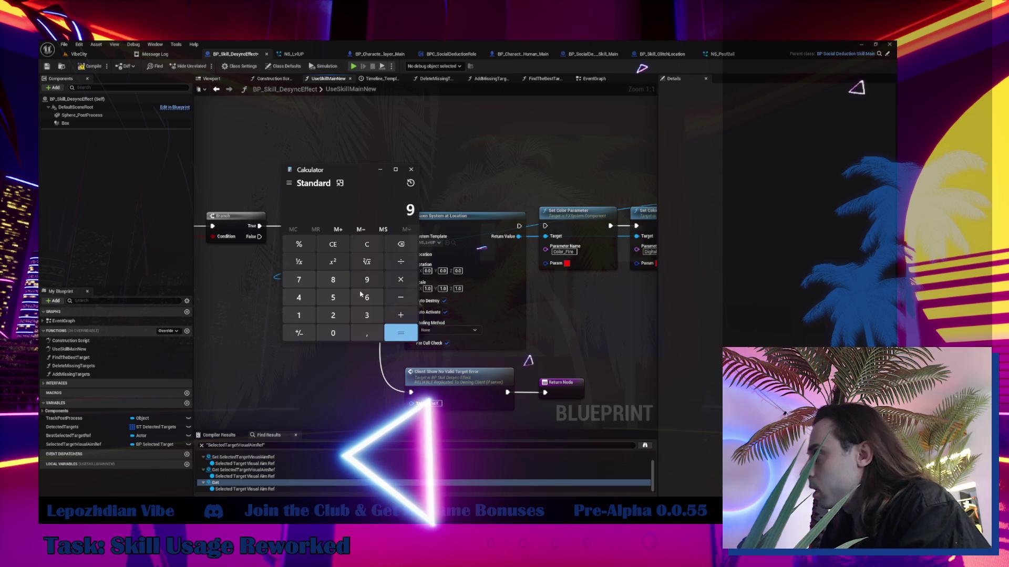
pyautogui.click(337, 333)
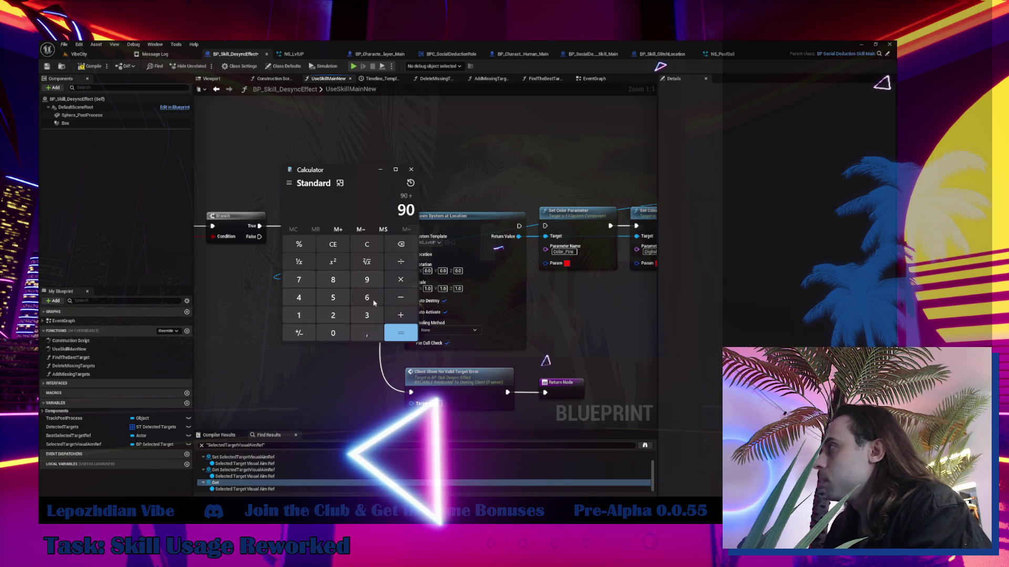
pyautogui.click(303, 362)
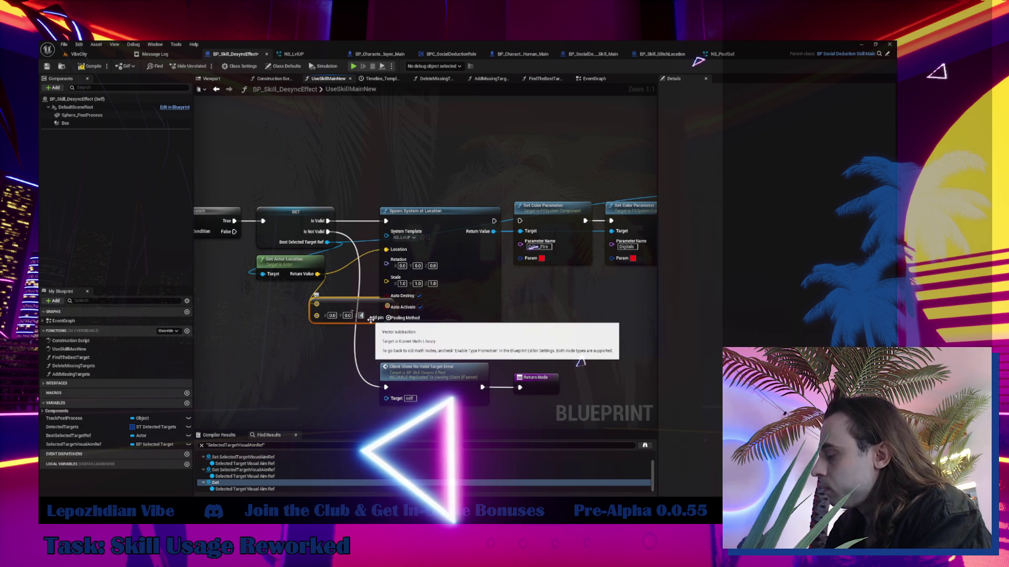
# - Set the offset Z to 45, wire it into the spawn Location, and start a VibeCity play session
pyautogui.write('45')
pyautogui.press('Return')
pyautogui.moveTo(361, 301); pyautogui.dragTo(304, 293)
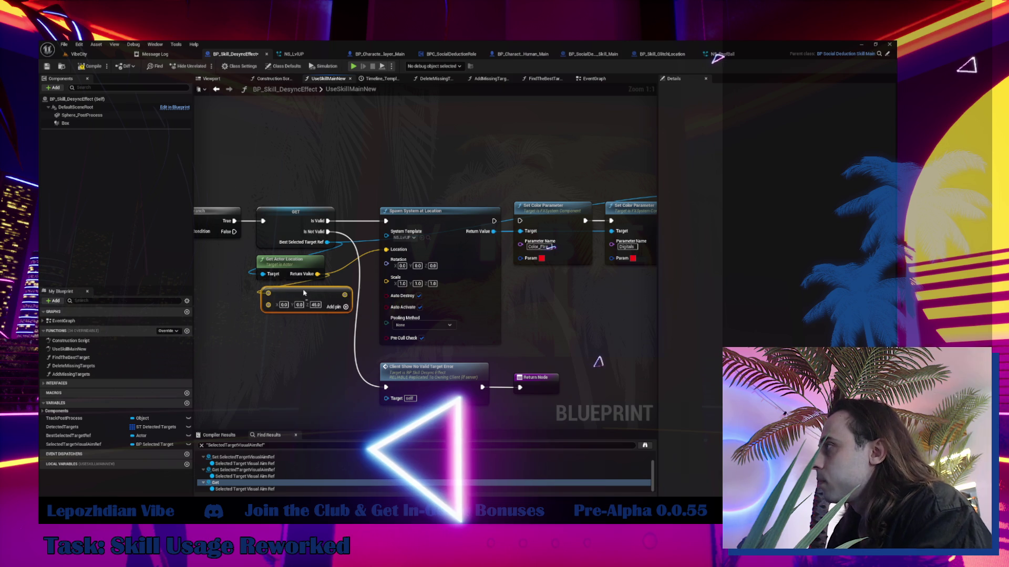
pyautogui.moveTo(389, 257); pyautogui.dragTo(388, 253)
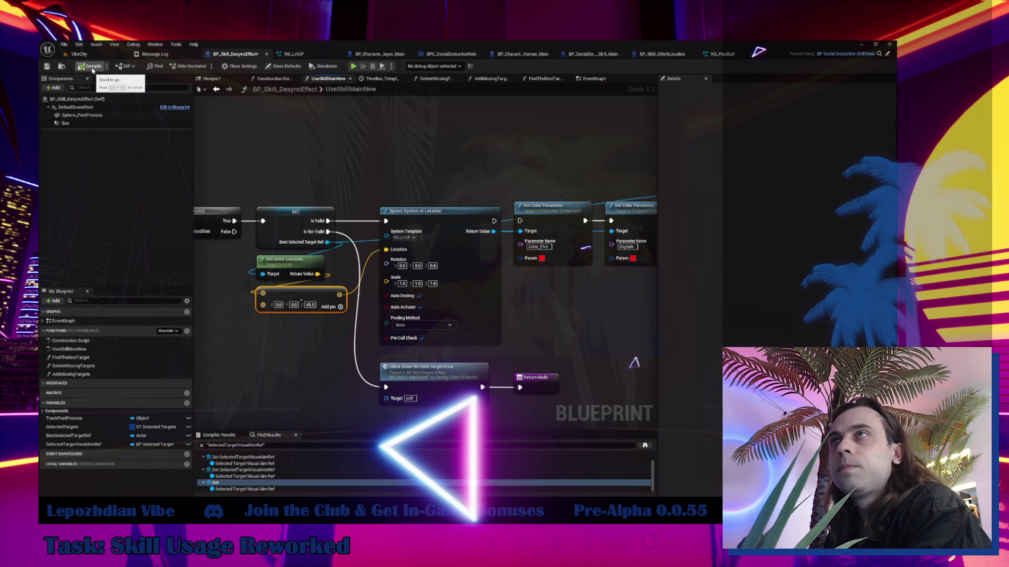
pyautogui.click(79, 53)
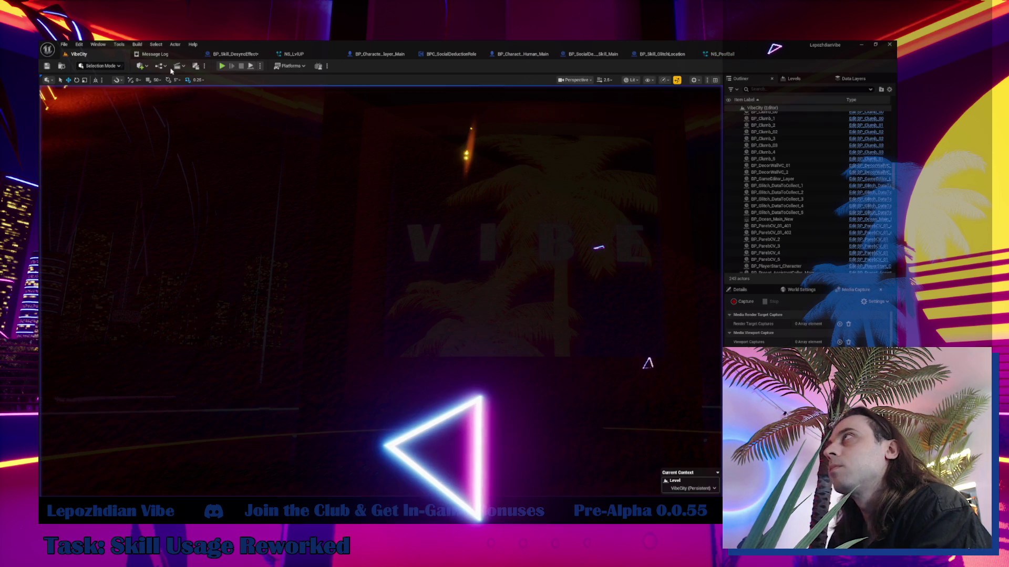
pyautogui.click(222, 65)
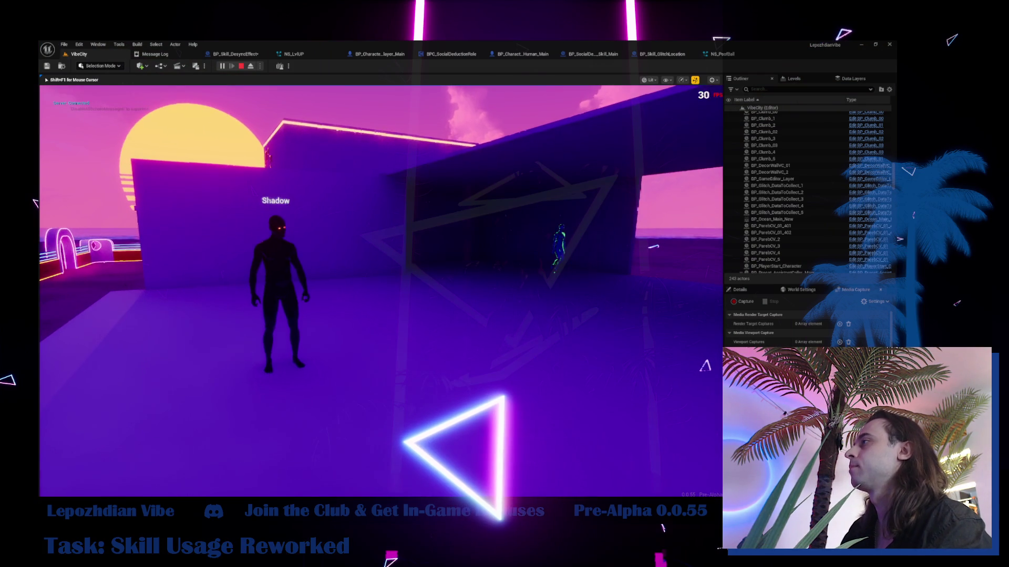
# - Enable Infinite Energy via Cheat Codes, cast the skill with key 2, then return to the DesyncEffect graph
pyautogui.press('Escape')
pyautogui.click(293, 331)
pyautogui.click(277, 266)
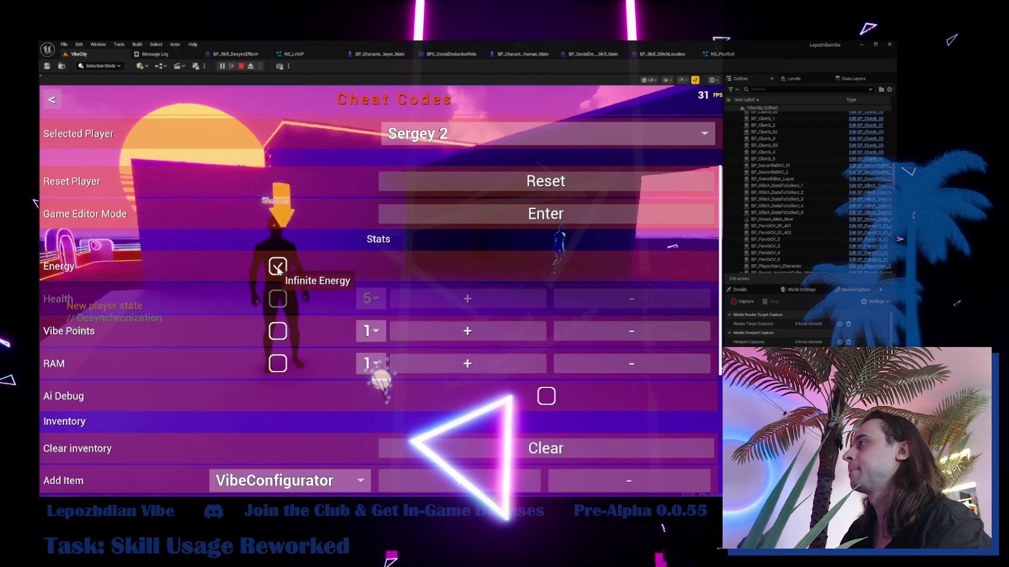
pyautogui.press('Escape')
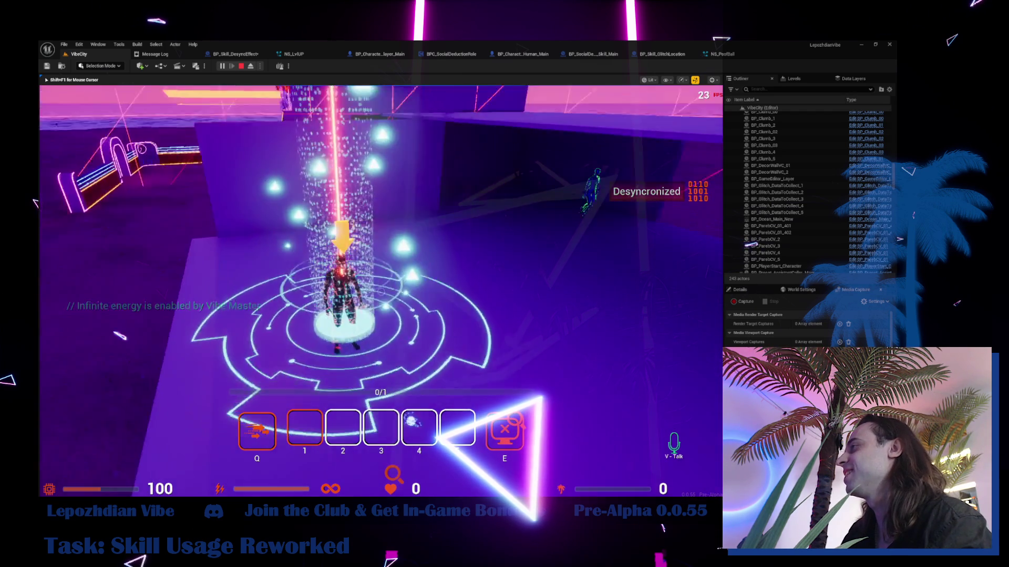
pyautogui.press('2')
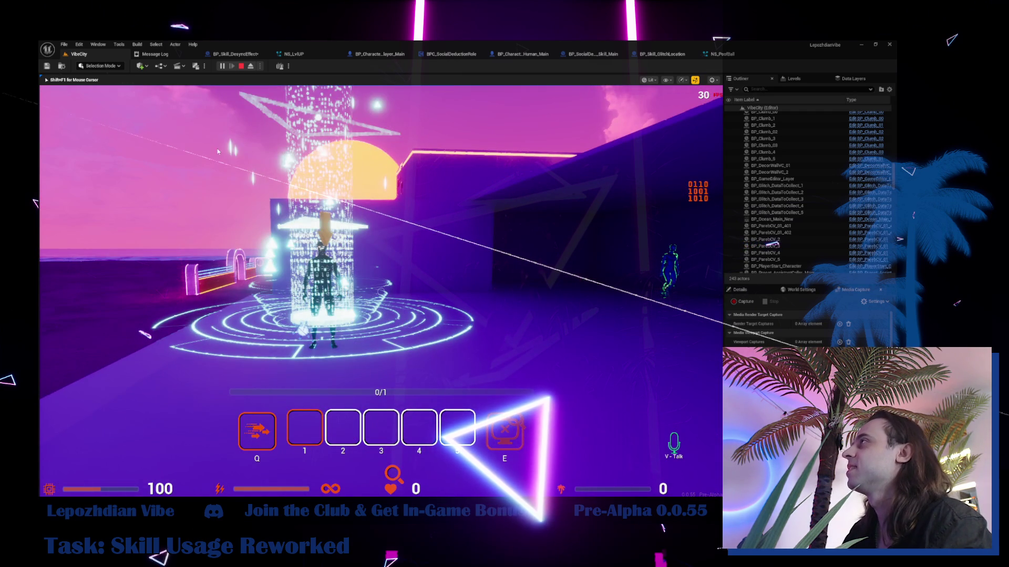
pyautogui.click(252, 55)
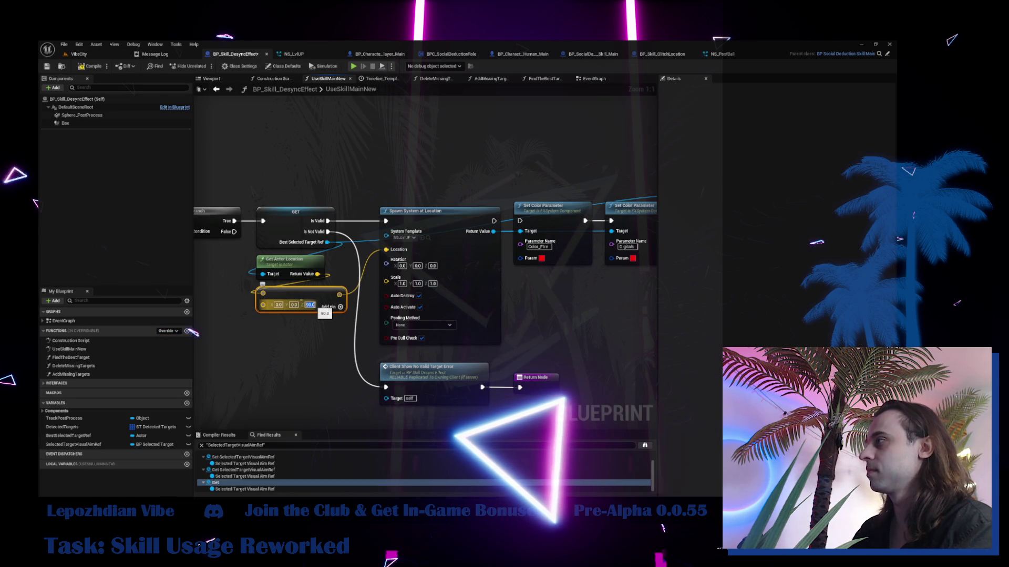
# - Change the offset Z to 89.0 and start a VibeCity play session
pyautogui.write('89.0')
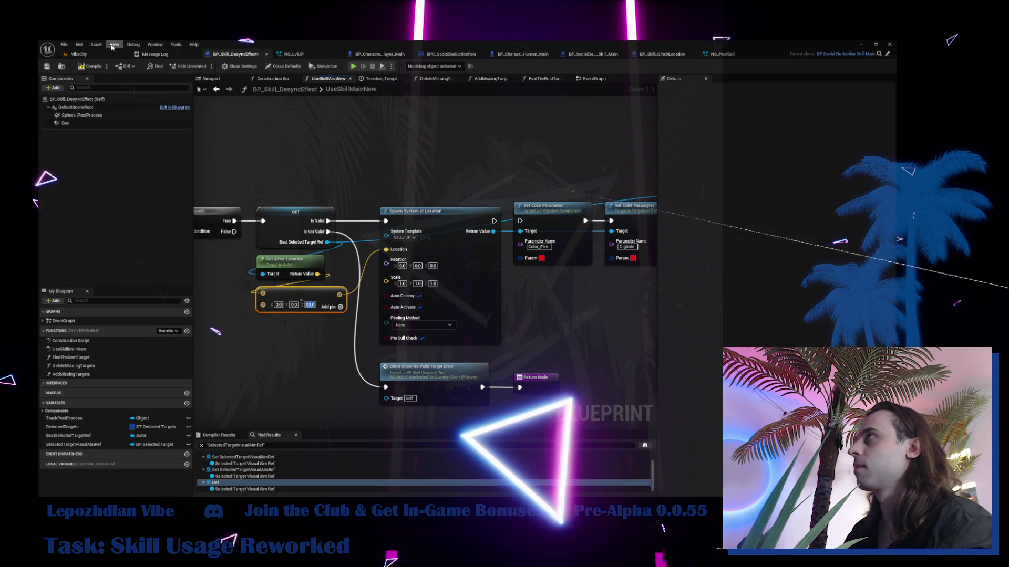
pyautogui.click(81, 56)
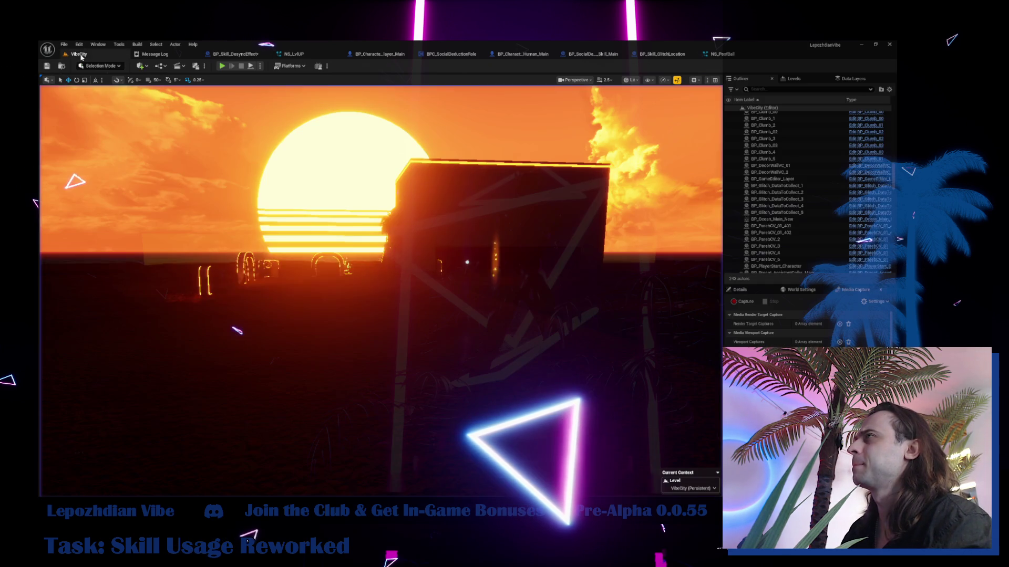
pyautogui.click(223, 69)
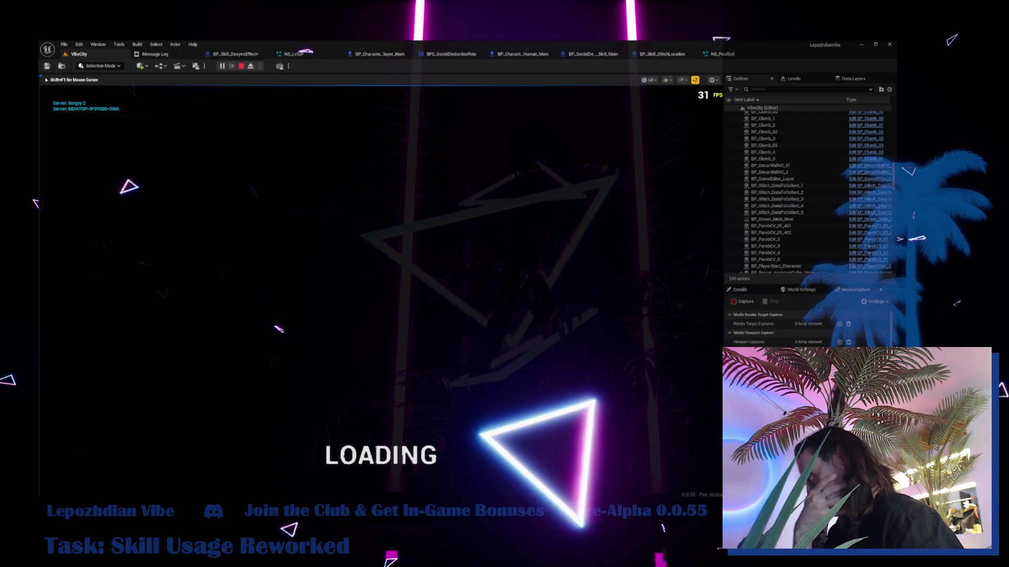
# - Enable Infinite Energy in Cheat Codes and cast the Desync skill with E
pyautogui.press('Tab')
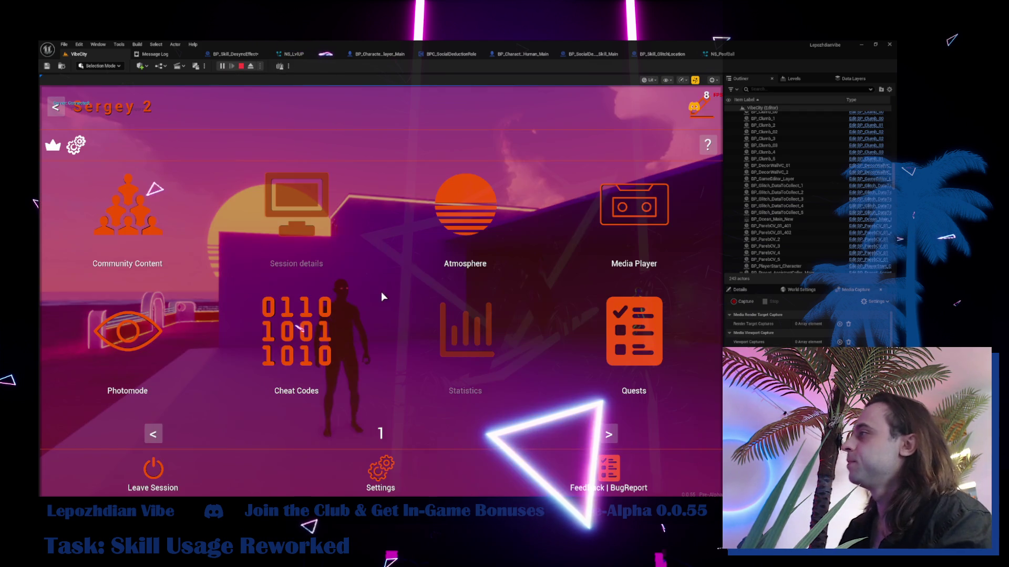
pyautogui.click(330, 331)
pyautogui.click(283, 268)
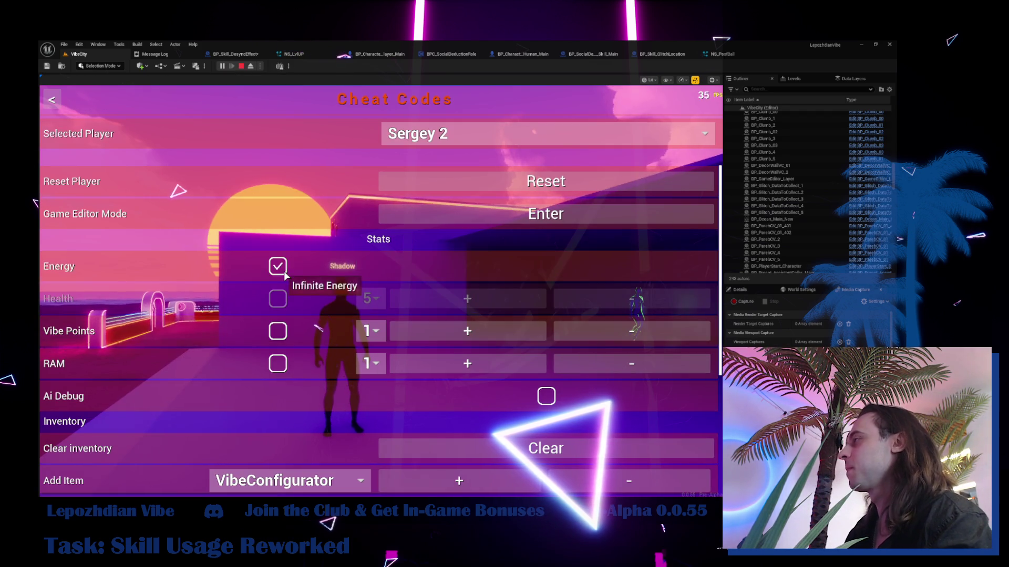
pyautogui.press('Tab')
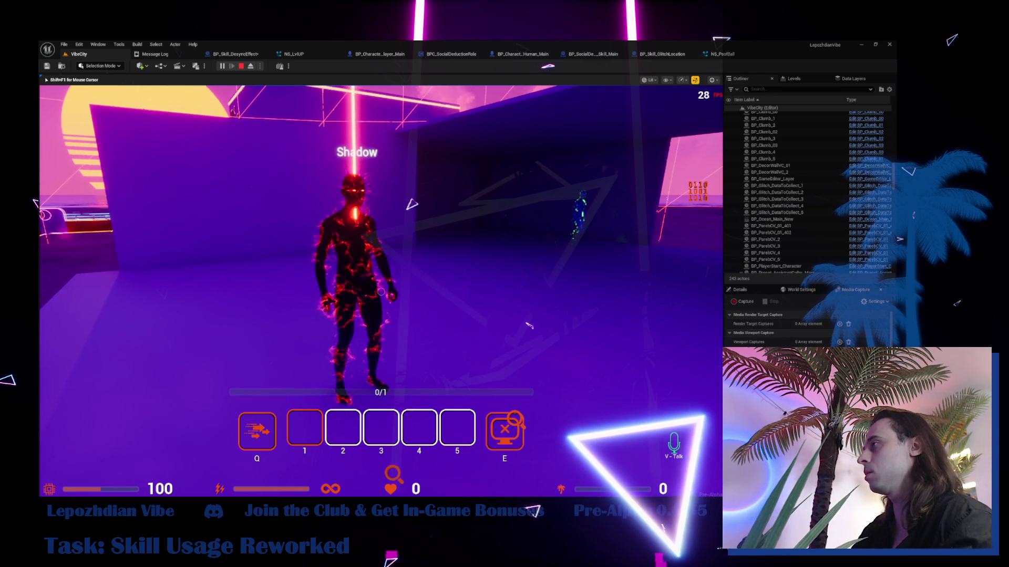
pyautogui.press('e')
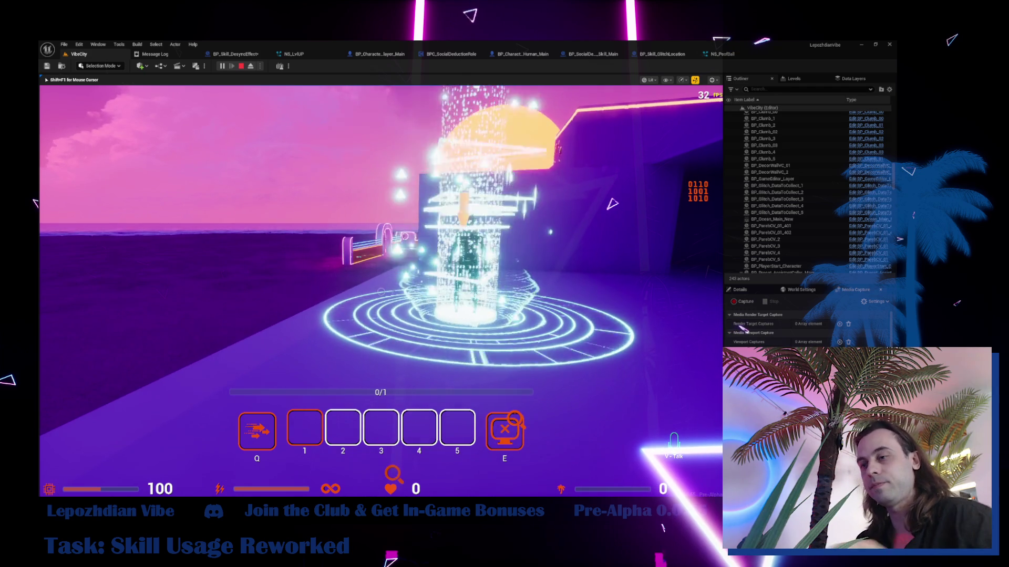
# - Stop the play session and navigate BP_Skill_DesyncEffect's EventGraph to the Server Set Skill to Use nodes
pyautogui.press('Escape')
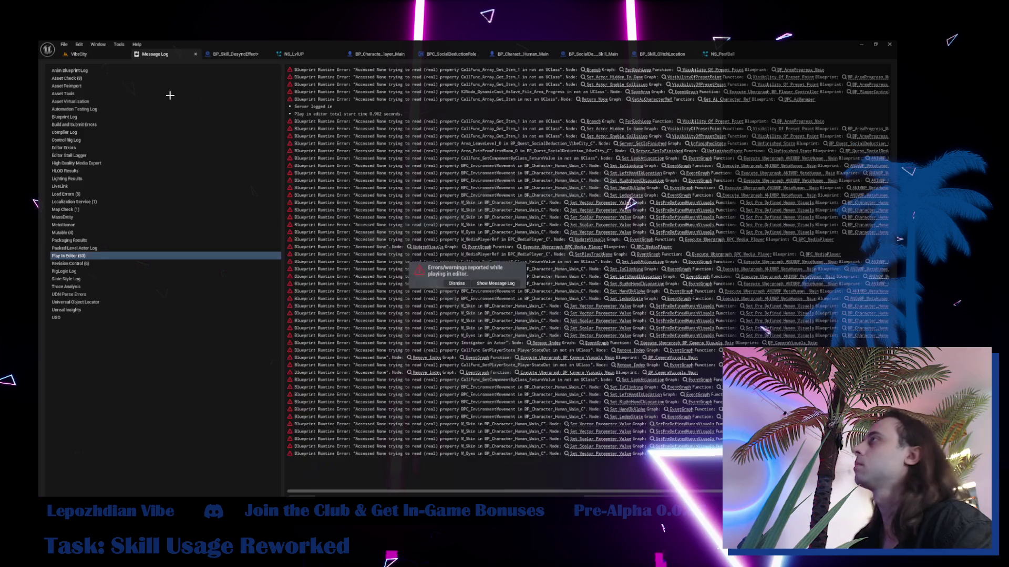
pyautogui.click(234, 54)
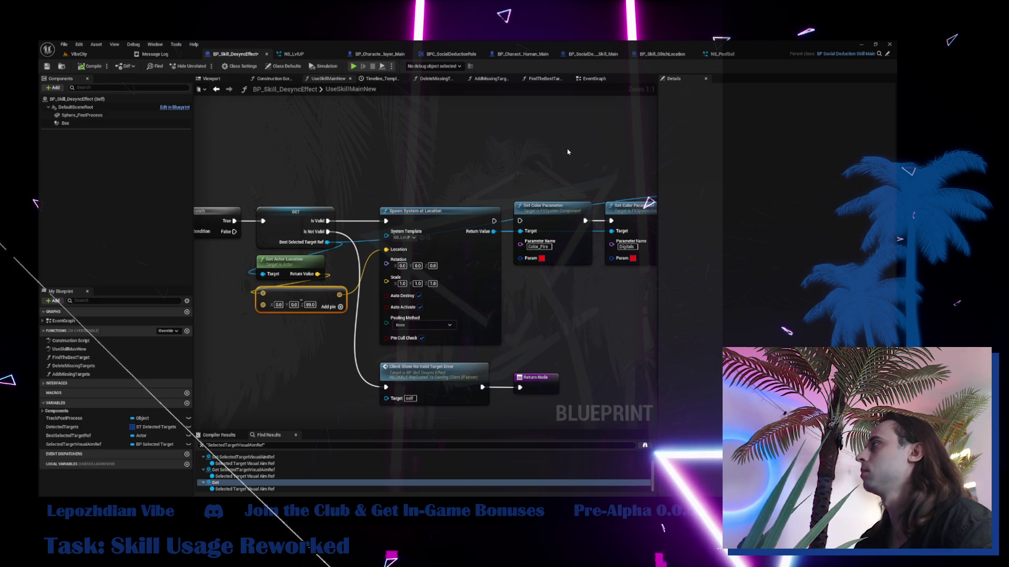
pyautogui.click(590, 80)
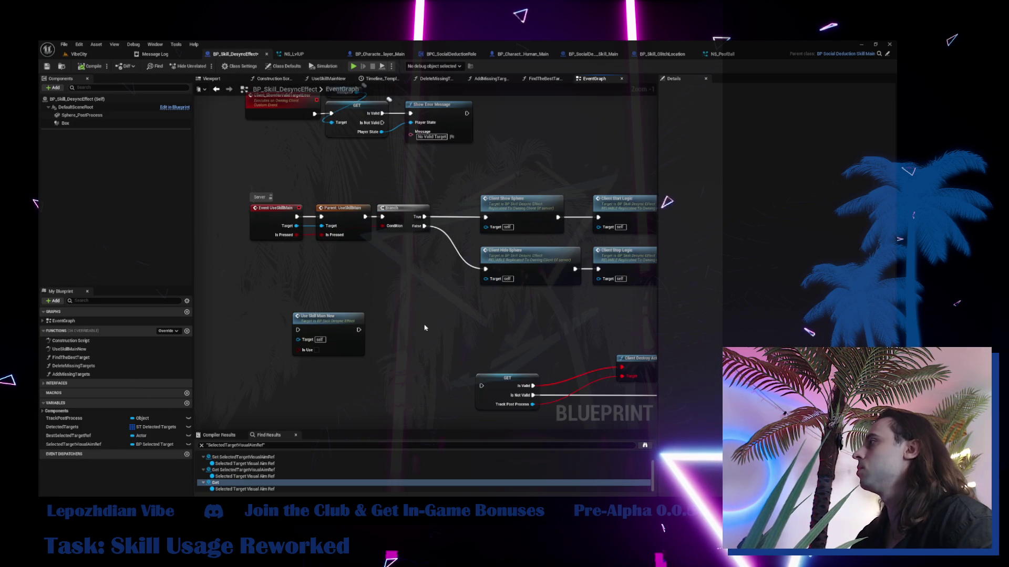
pyautogui.scroll(-1, 425, 328)
pyautogui.moveTo(425, 327); pyautogui.dragTo(115, 310)
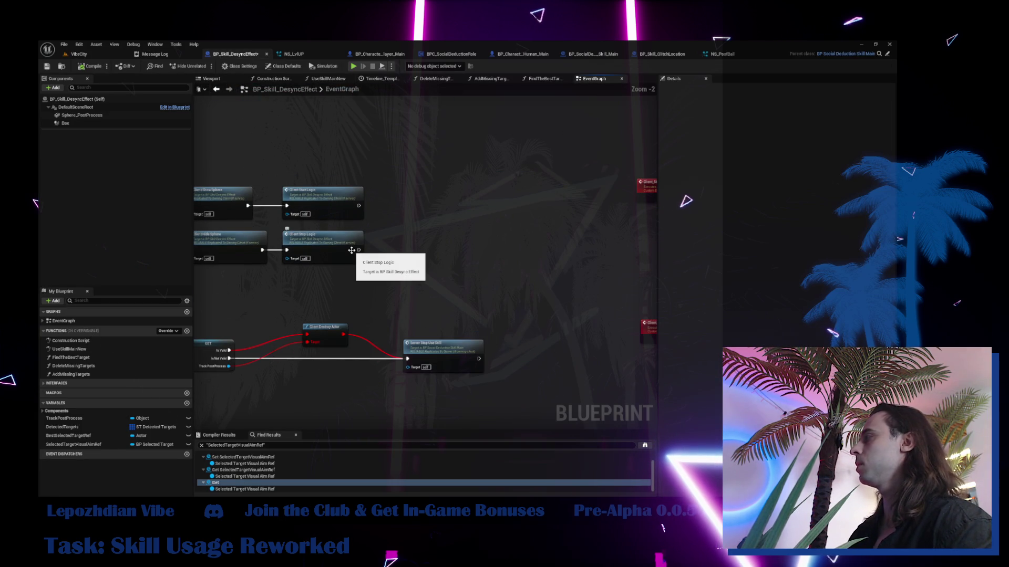
pyautogui.doubleClick(351, 250)
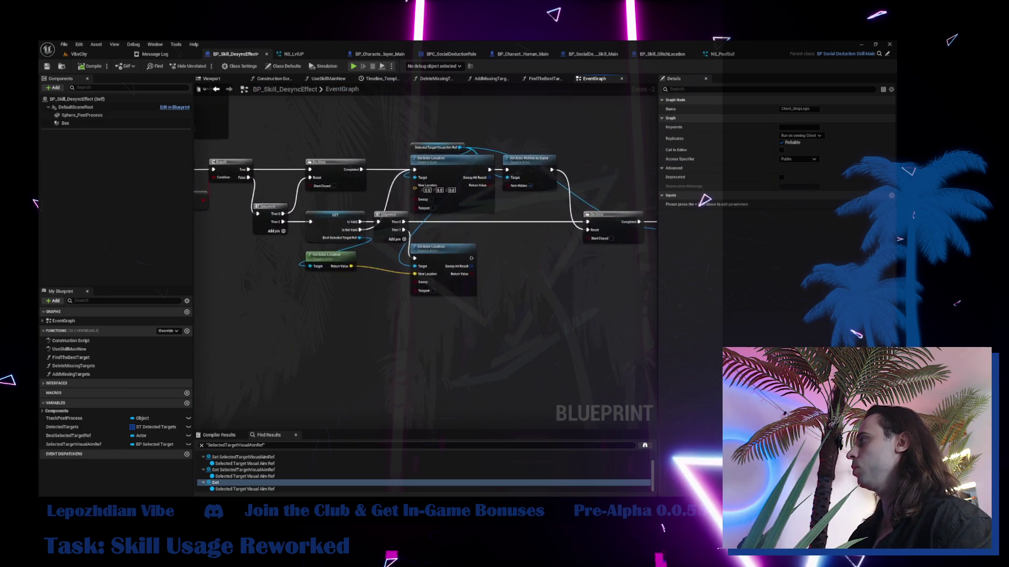
pyautogui.moveTo(368, 315); pyautogui.dragTo(340, 400)
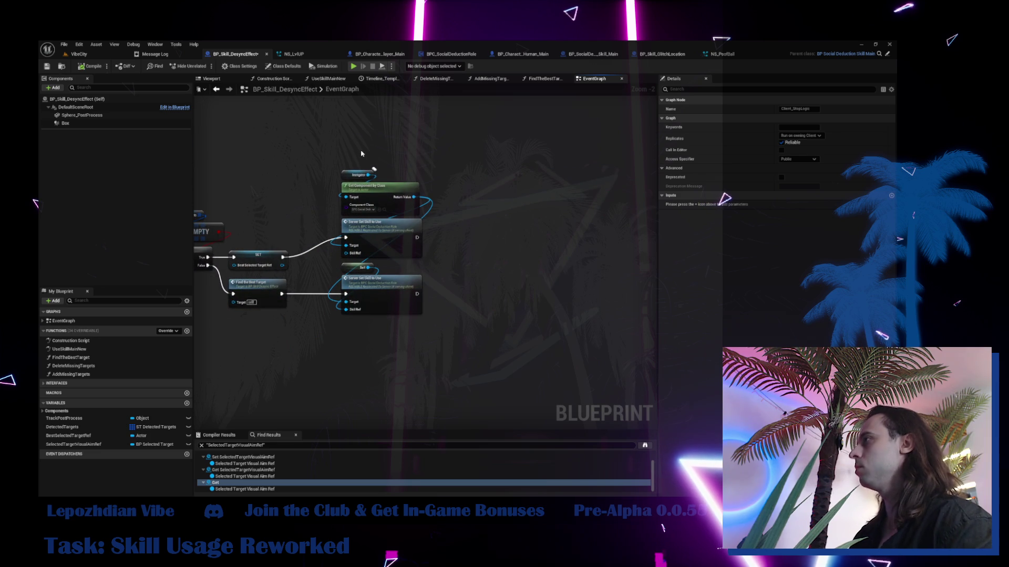
# - Chain the Selected Target Visual Aim Ref check and Destroy Actor after Server Set Skill to Use, beside CLEAR
pyautogui.moveTo(395, 238); pyautogui.dragTo(210, 238)
pyautogui.moveTo(402, 269)
pyautogui.mouseDown()
pyautogui.moveTo(340, 265)
pyautogui.moveTo(402, 365)
pyautogui.mouseUp()
pyautogui.hotkey('ctrl', 'v')
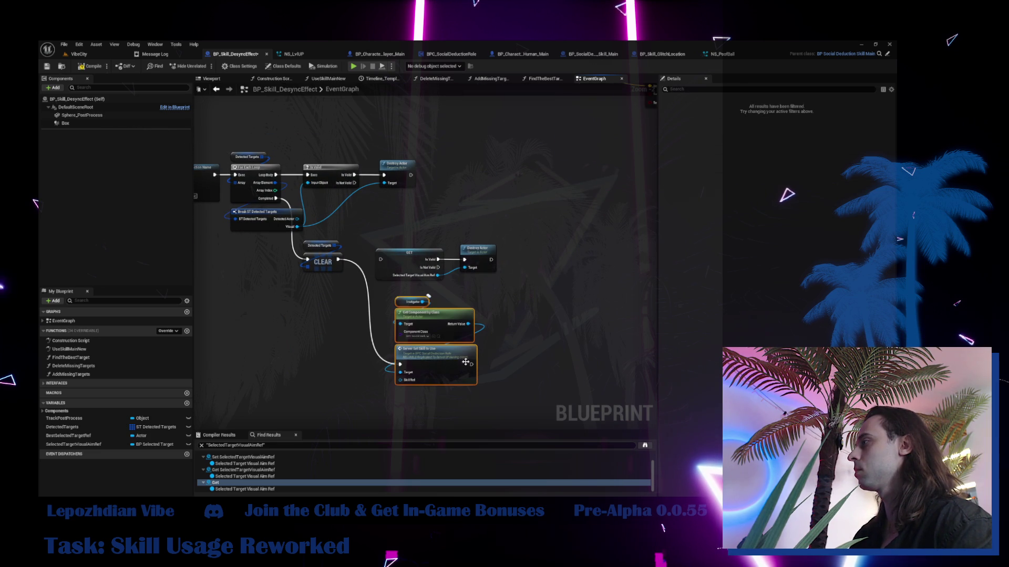
pyautogui.moveTo(381, 261); pyautogui.dragTo(512, 269)
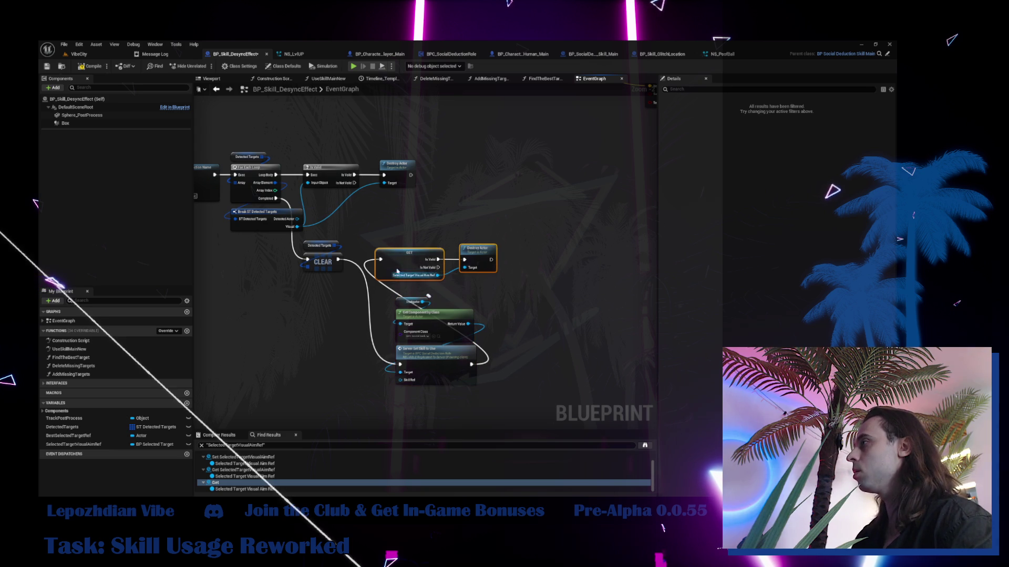
pyautogui.moveTo(395, 256)
pyautogui.mouseDown()
pyautogui.moveTo(505, 330)
pyautogui.moveTo(511, 361)
pyautogui.moveTo(597, 380)
pyautogui.mouseUp()
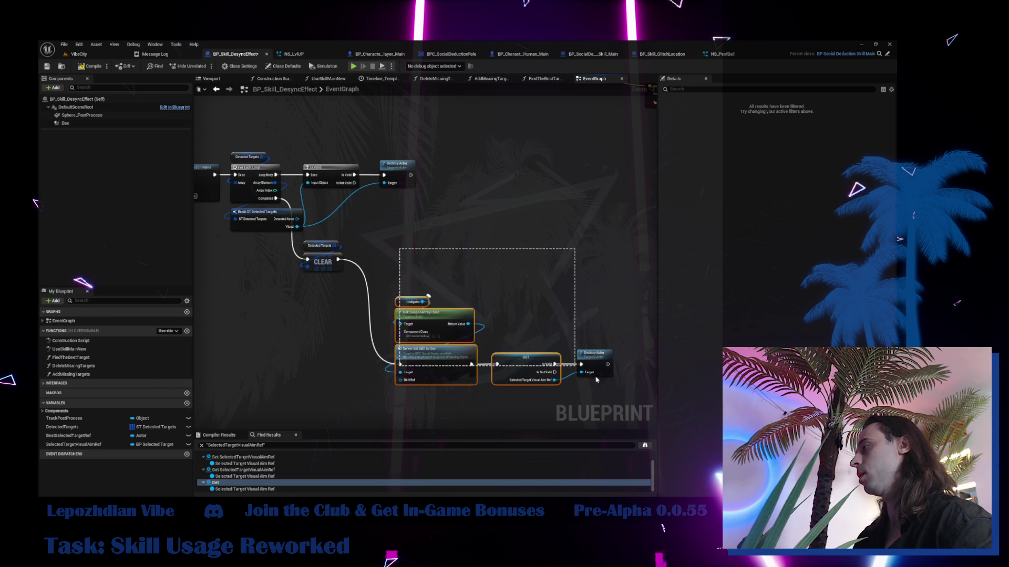
pyautogui.moveTo(439, 359); pyautogui.dragTo(423, 254)
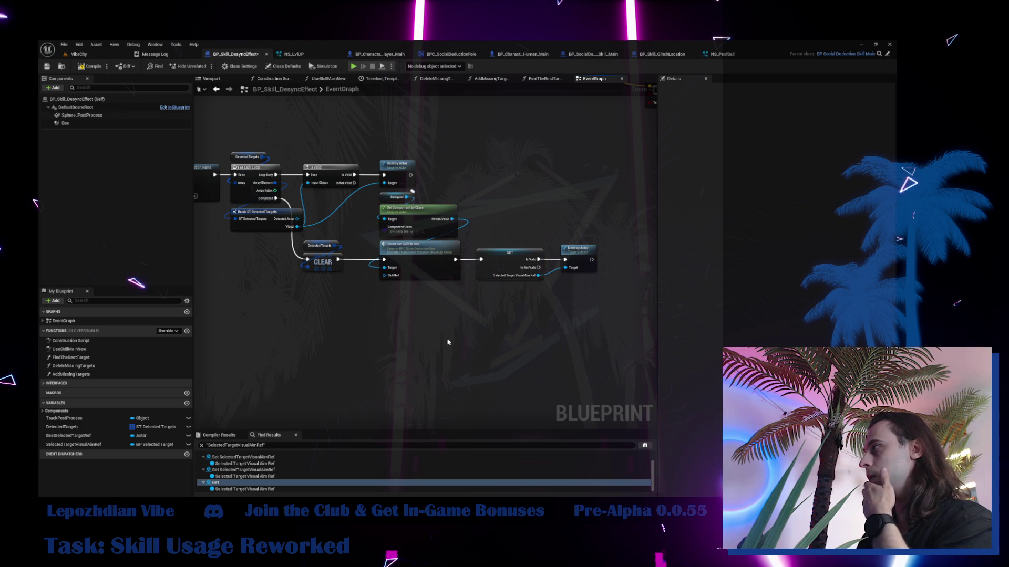
pyautogui.moveTo(444, 338)
pyautogui.mouseDown()
pyautogui.moveTo(529, 356)
pyautogui.moveTo(473, 210)
pyautogui.mouseUp()
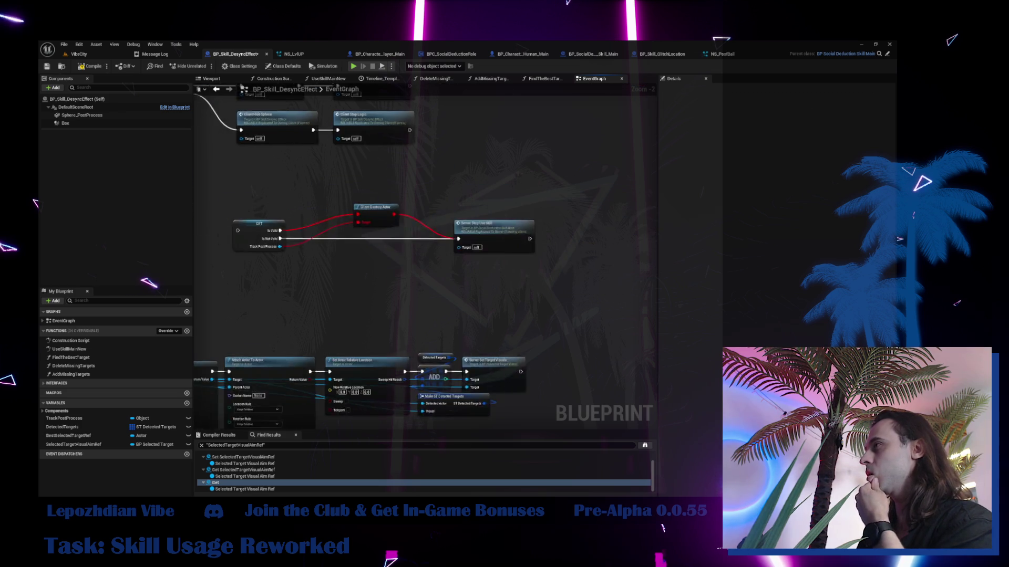
pyautogui.doubleClick(100, 349)
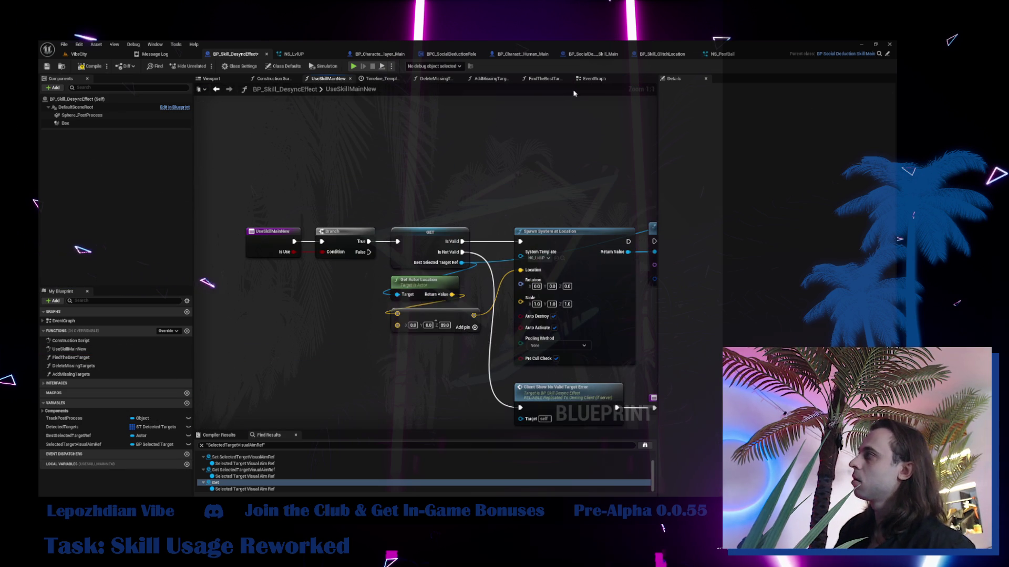
pyautogui.click(592, 79)
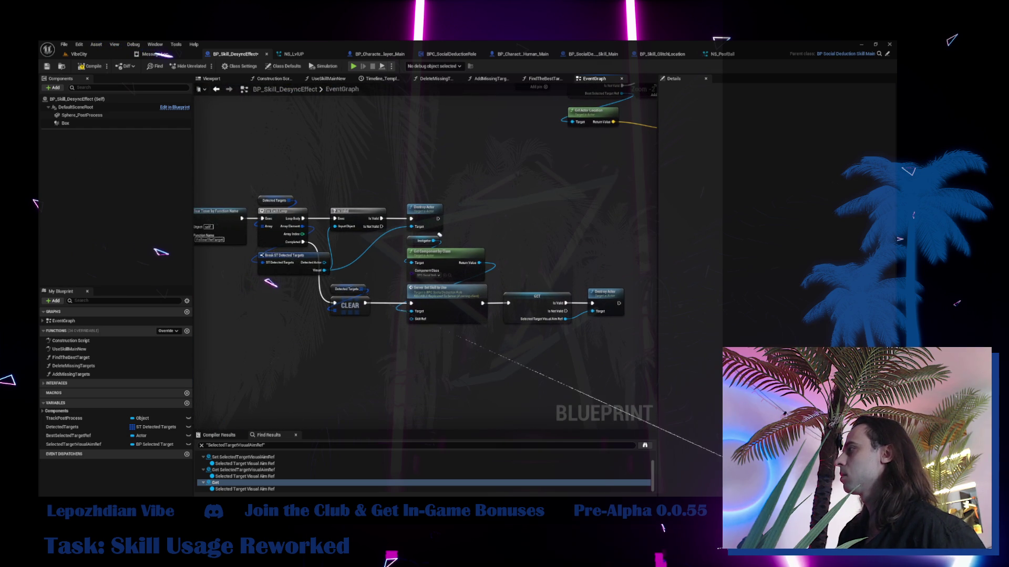
# - Paste the Selected Target Visual Aim Ref check below UseSkillMainNew's Branch, then switch to VibeCity
pyautogui.moveTo(229, 236)
pyautogui.mouseDown()
pyautogui.moveTo(174, 126)
pyautogui.moveTo(202, 244)
pyautogui.mouseUp()
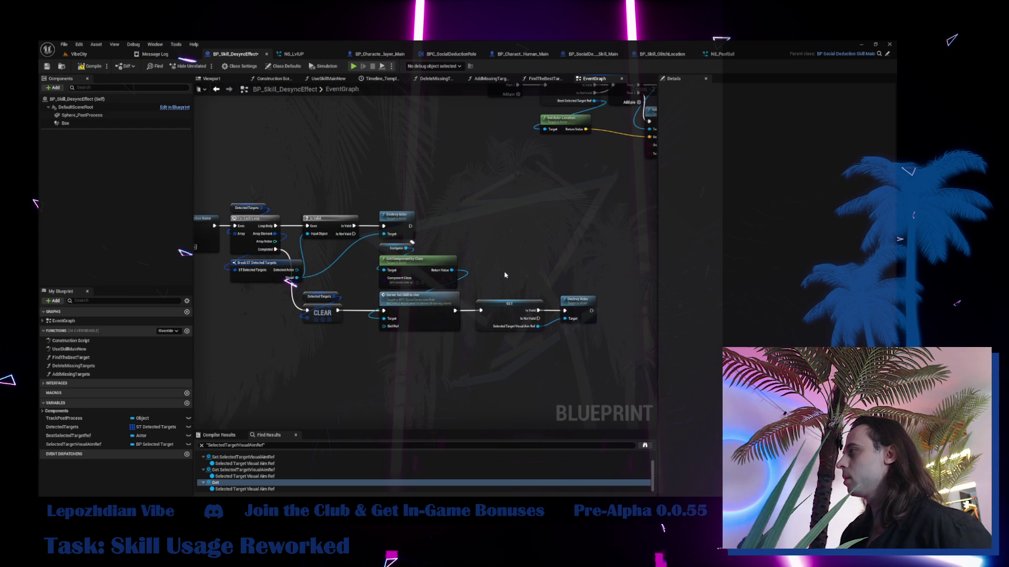
pyautogui.moveTo(517, 330); pyautogui.dragTo(522, 340)
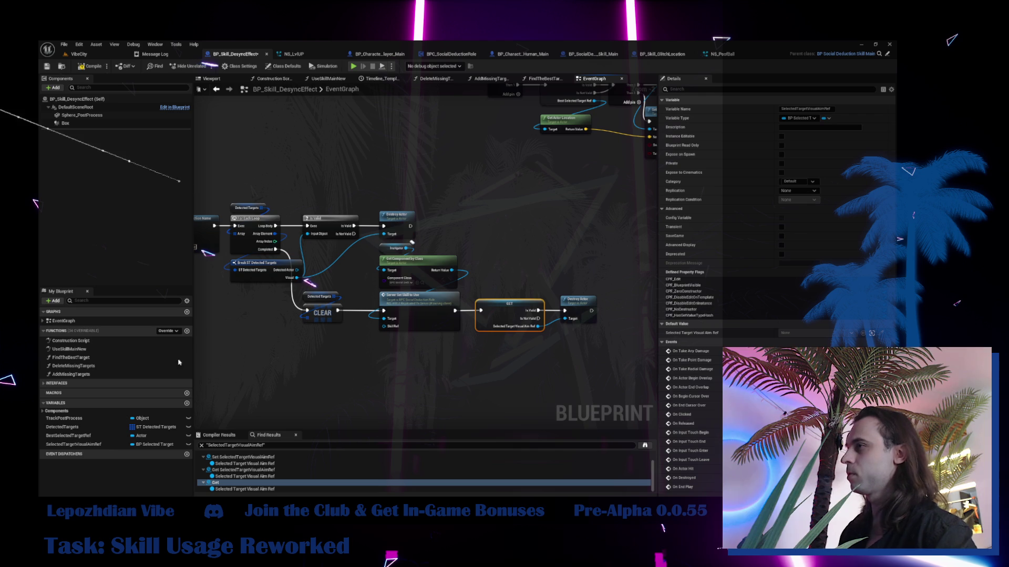
pyautogui.doubleClick(83, 374)
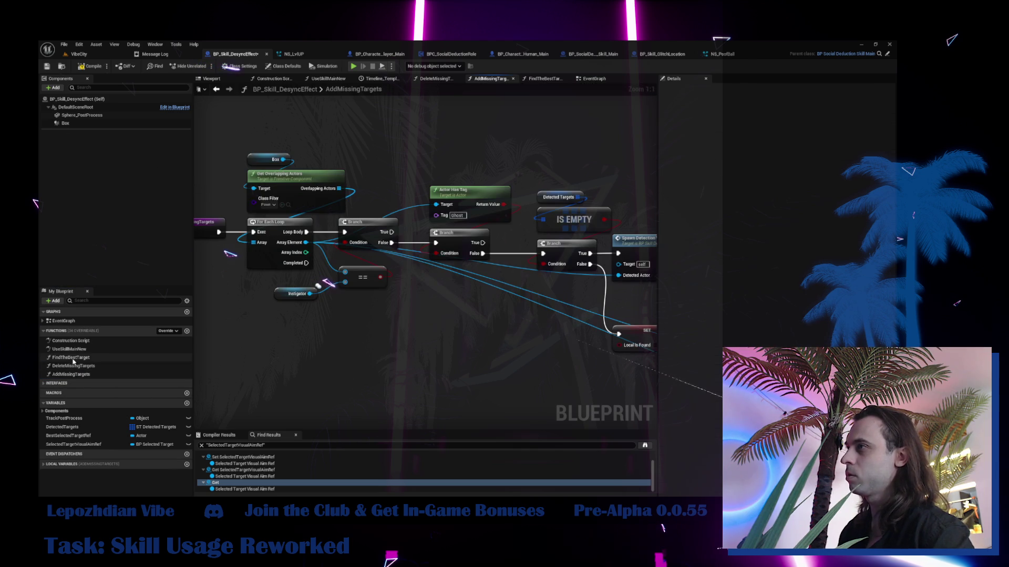
pyautogui.doubleClick(76, 350)
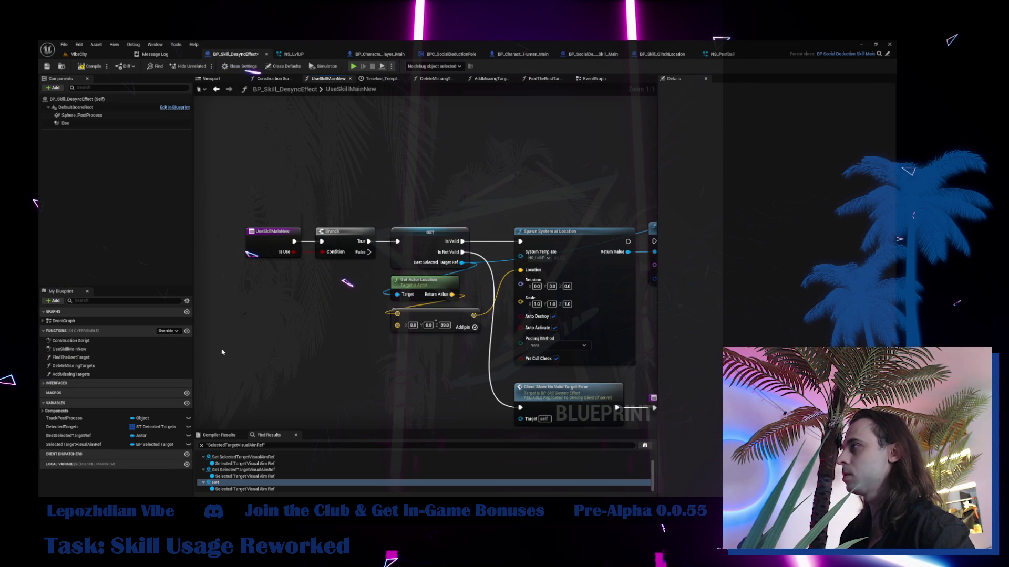
pyautogui.hotkey('ctrl', 'v')
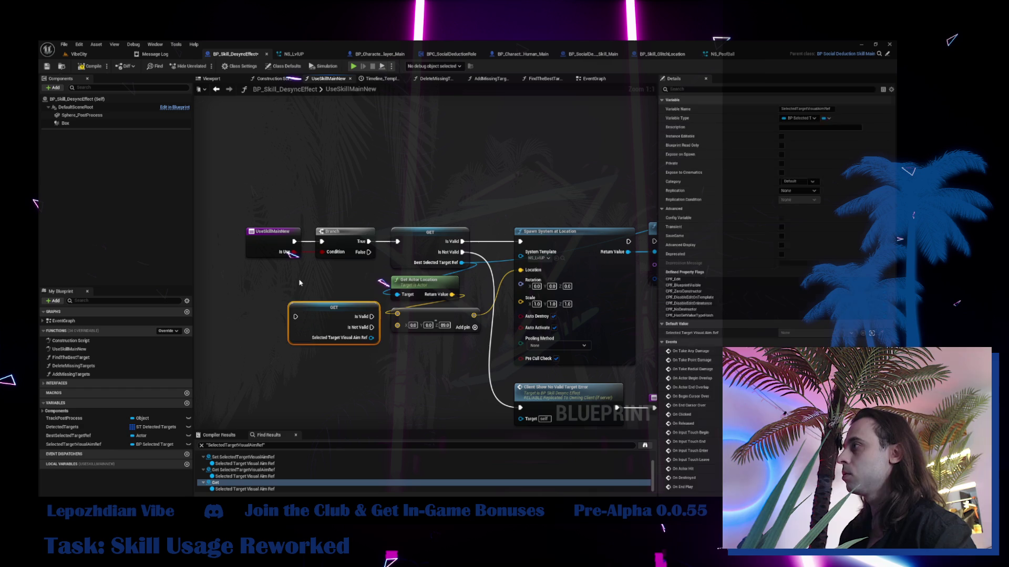
pyautogui.moveTo(333, 309); pyautogui.dragTo(328, 335)
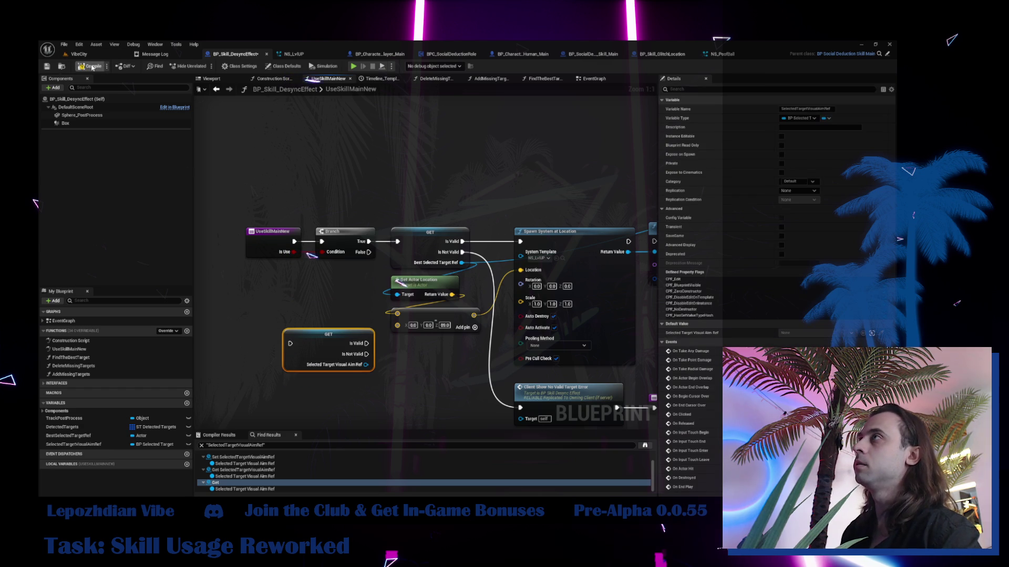
pyautogui.click(84, 55)
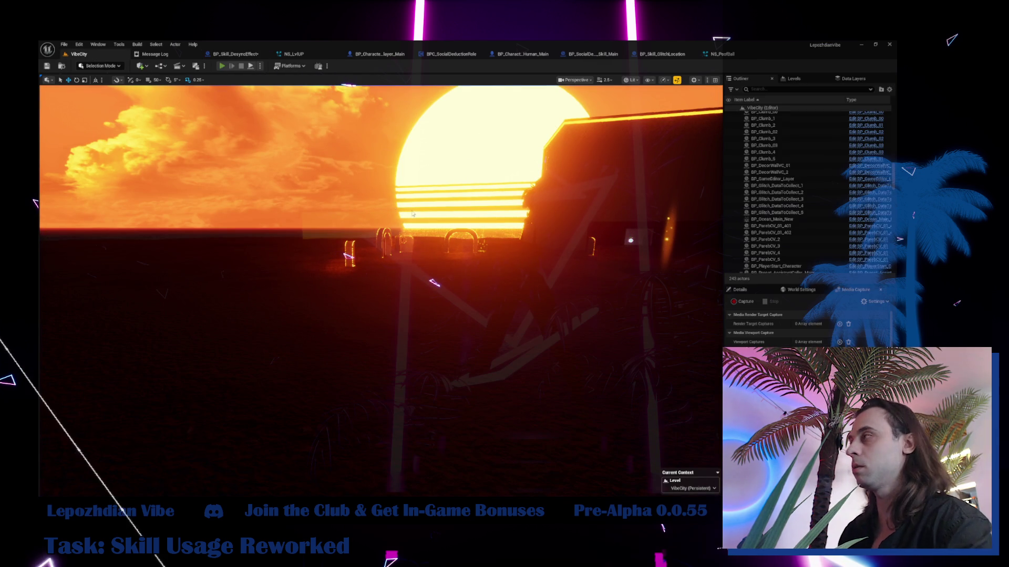
# - Play-test with Alt+P and Infinite Energy on, trigger Desynchronization, then return to the DesyncEffect blueprint
pyautogui.hotkey('alt', 'p')
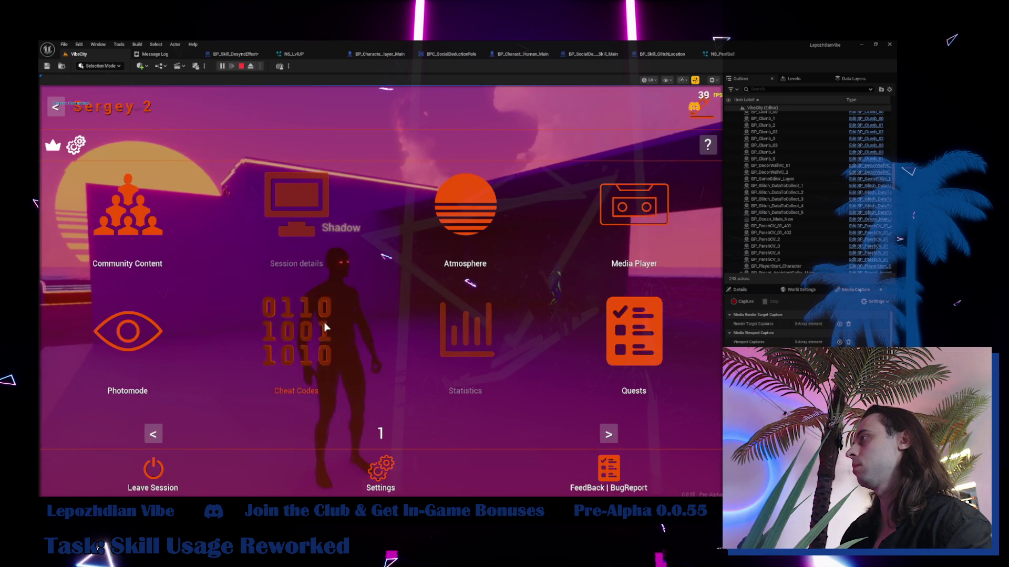
pyautogui.click(310, 326)
pyautogui.click(277, 266)
pyautogui.press('Escape')
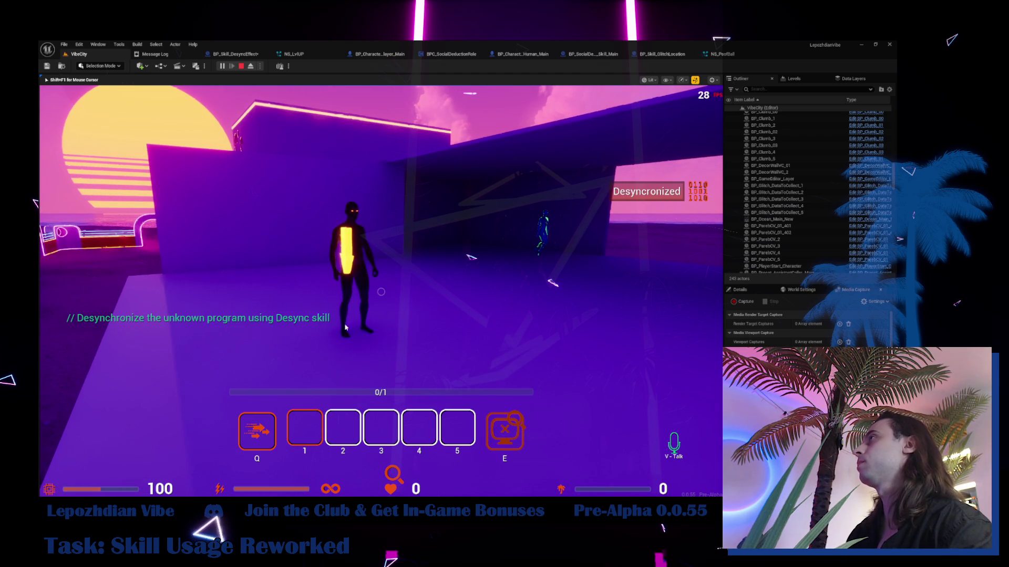
pyautogui.click(242, 57)
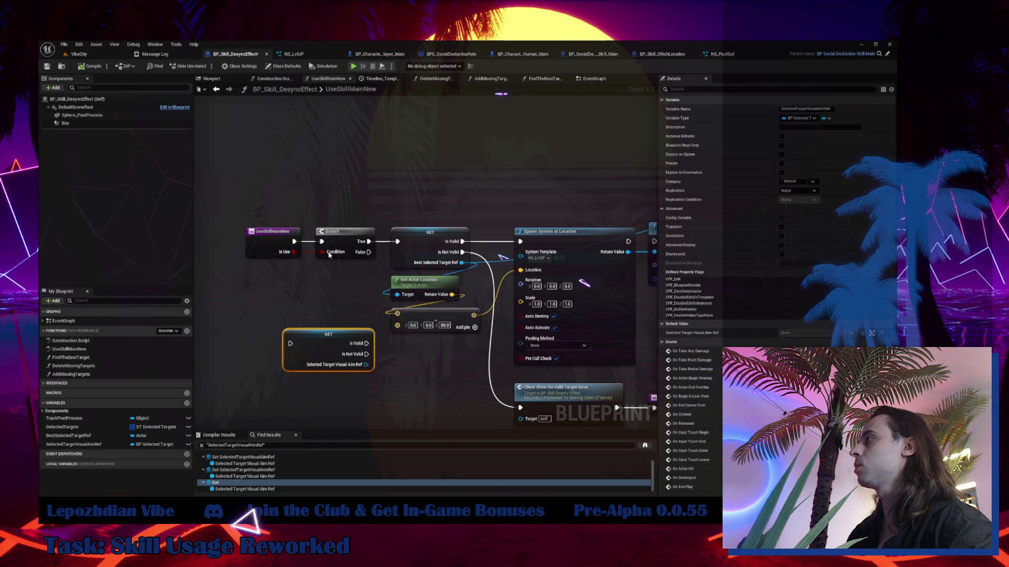
# - Wire Branch True through the validity check's Is Valid output onward, placing the check beside the Branch
pyautogui.moveTo(368, 241); pyautogui.dragTo(290, 343)
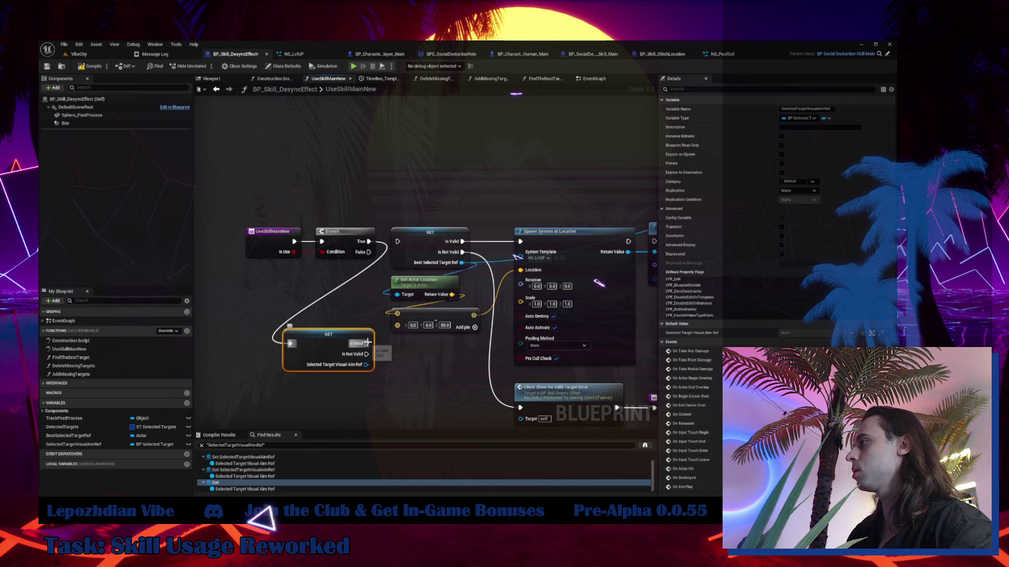
pyautogui.moveTo(367, 342); pyautogui.dragTo(390, 222)
pyautogui.scroll(-6, 284, 158)
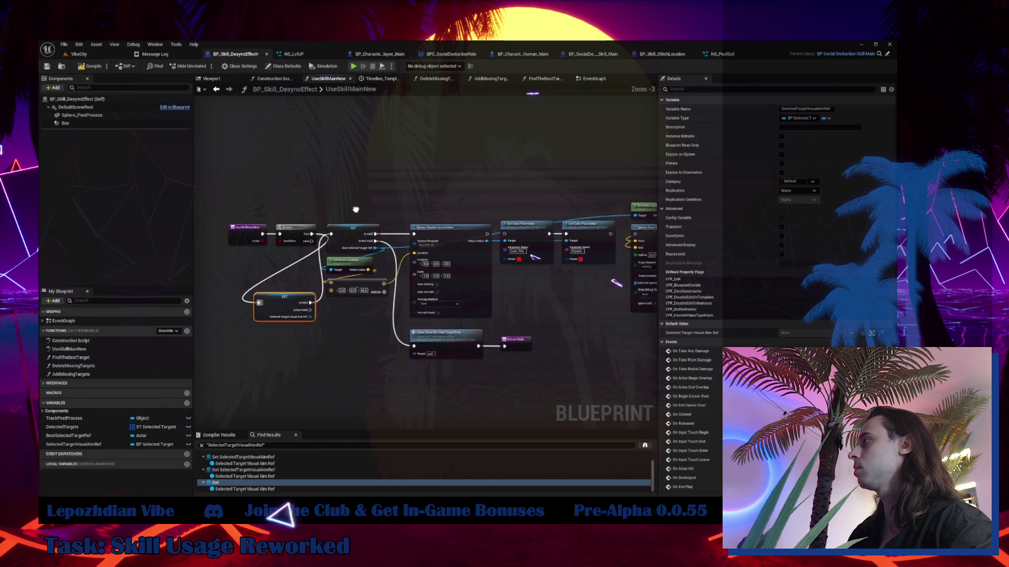
pyautogui.moveTo(293, 147); pyautogui.dragTo(613, 265)
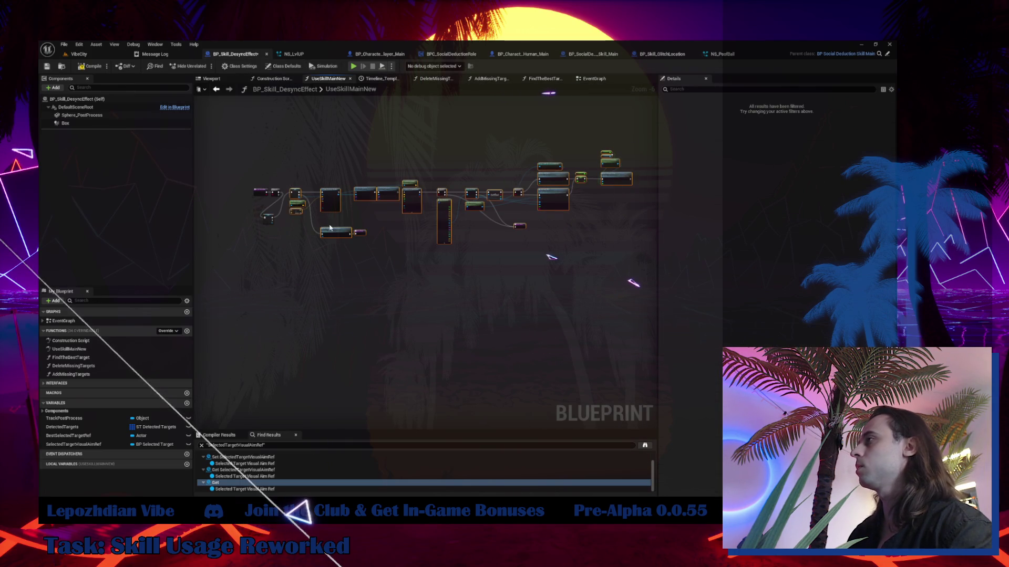
pyautogui.scroll(4, 418, 155)
pyautogui.moveTo(418, 155); pyautogui.dragTo(492, 172)
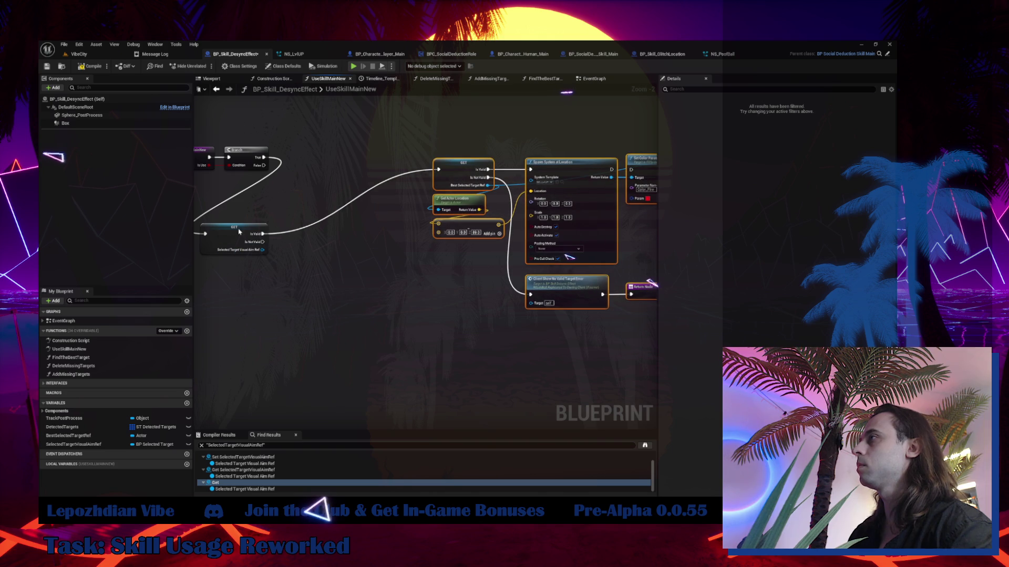
pyautogui.moveTo(232, 243); pyautogui.dragTo(324, 165)
# - Move the spawn chain nodes closer to the validity check
pyautogui.scroll(-4, 324, 164)
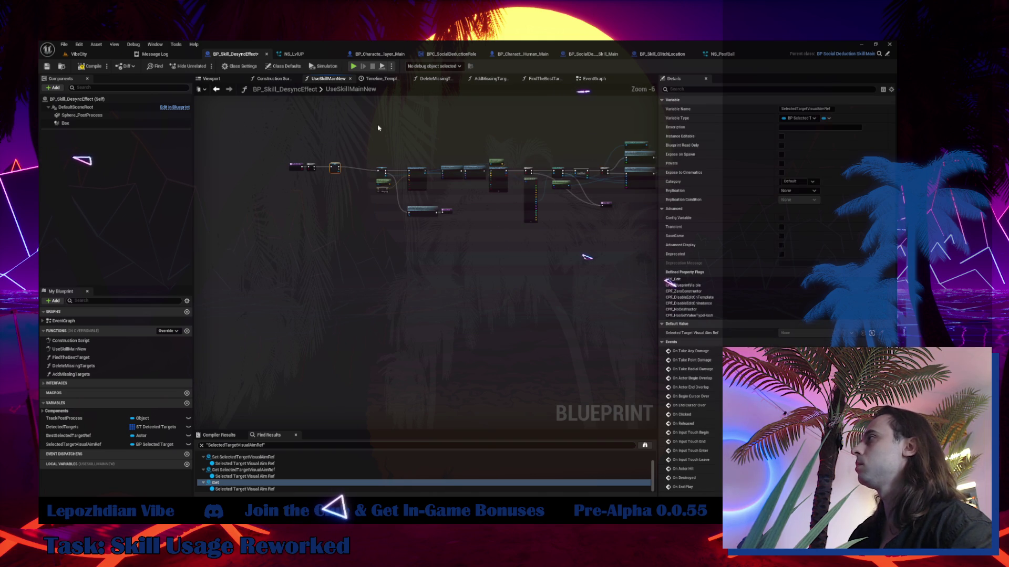
pyautogui.moveTo(373, 123)
pyautogui.mouseDown()
pyautogui.moveTo(651, 245)
pyautogui.moveTo(647, 271)
pyautogui.mouseUp()
pyautogui.scroll(3, 395, 245)
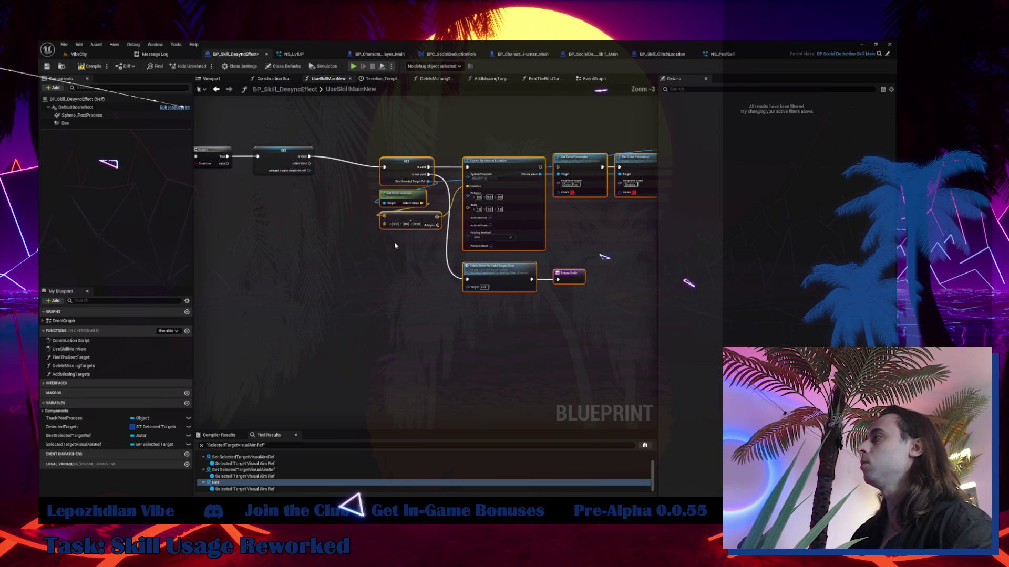
pyautogui.moveTo(408, 171); pyautogui.dragTo(317, 147)
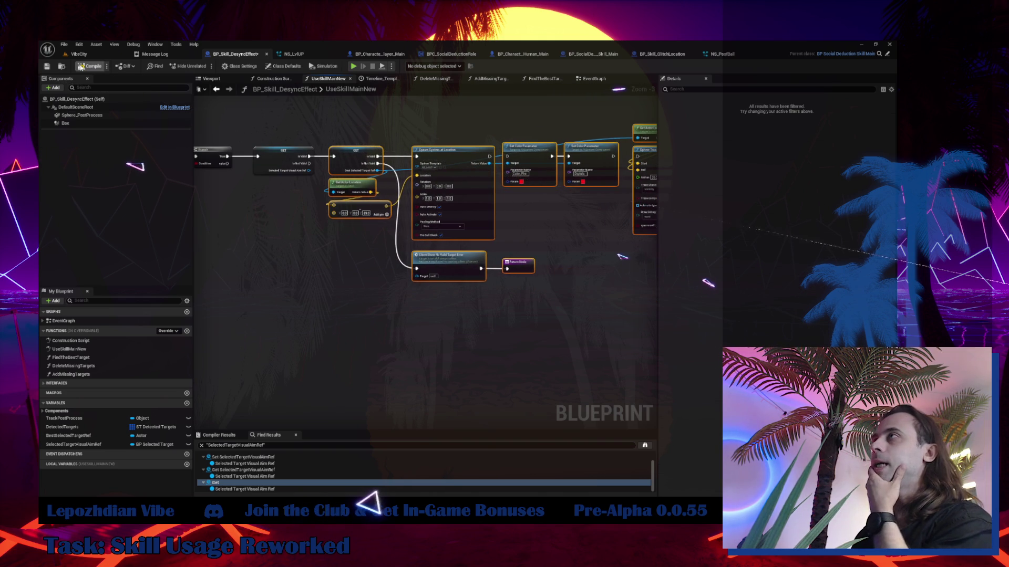
# - From the VibeCity level editor, save all unsaved levels and assets with Save All
pyautogui.click(79, 54)
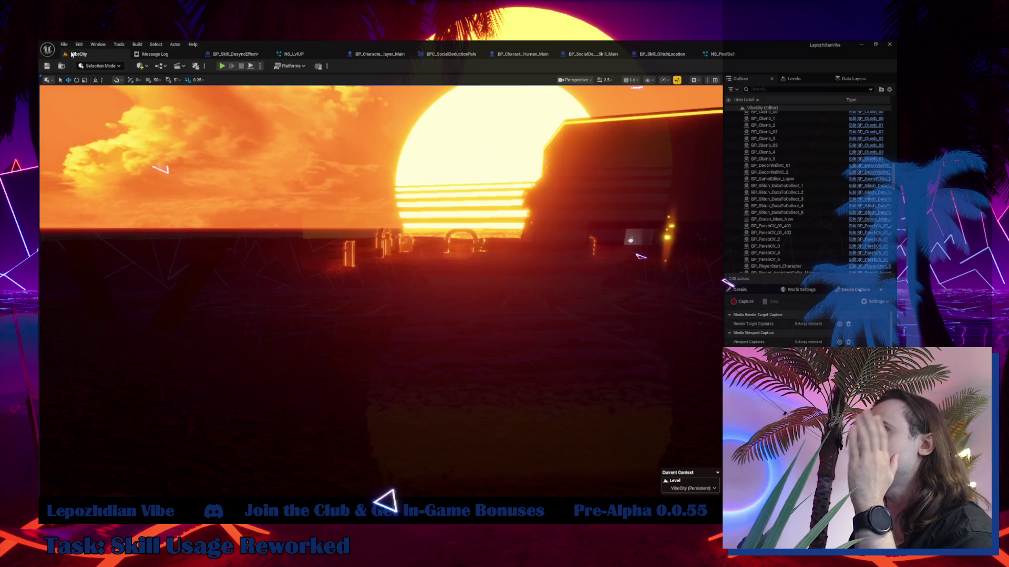
pyautogui.click(63, 44)
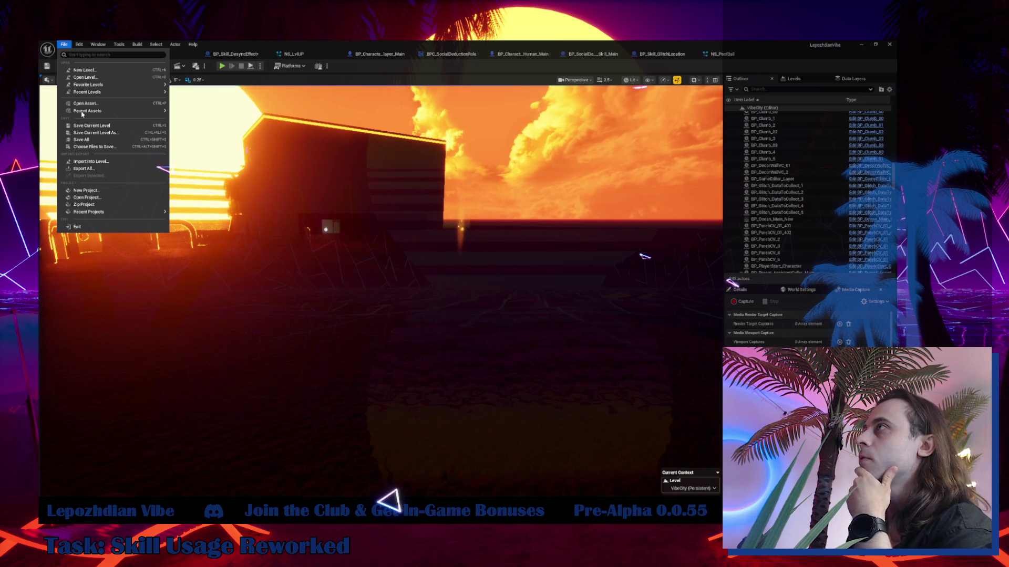
pyautogui.click(96, 141)
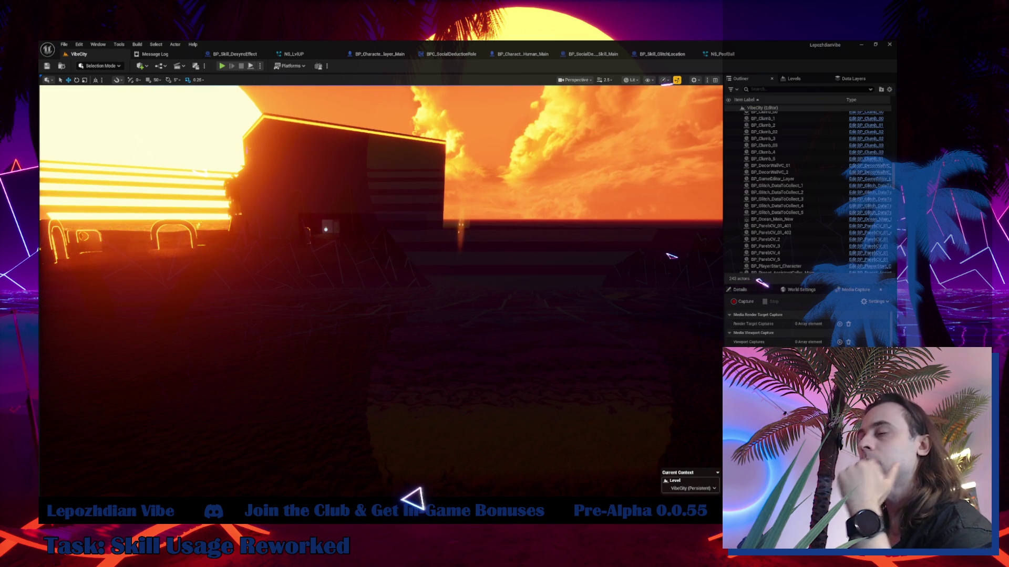
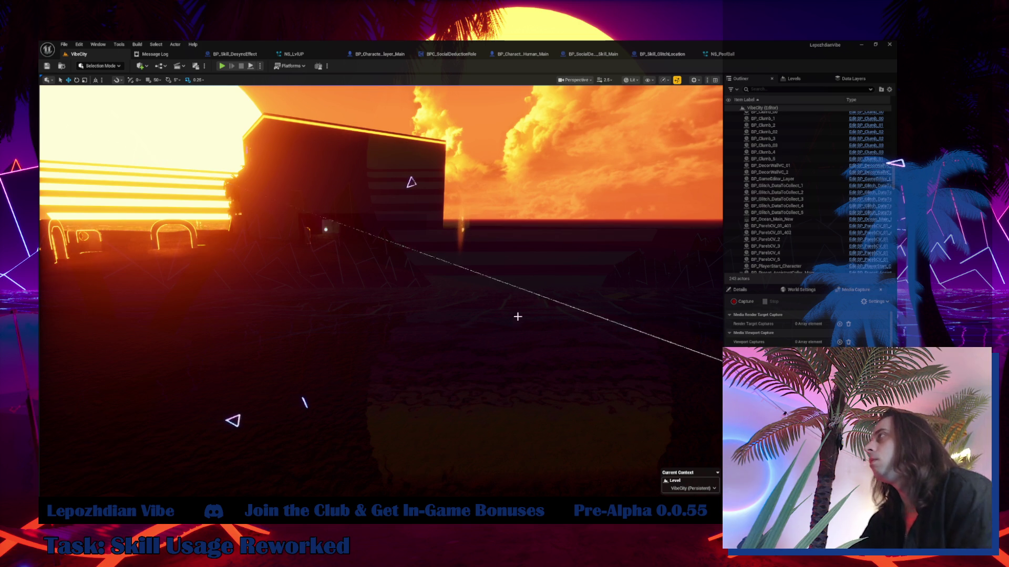
# - Review BP_Skill_DesyncEffect's UseSkillMainNew and EventGraph, then Save All from the VibeCity level
pyautogui.click(235, 54)
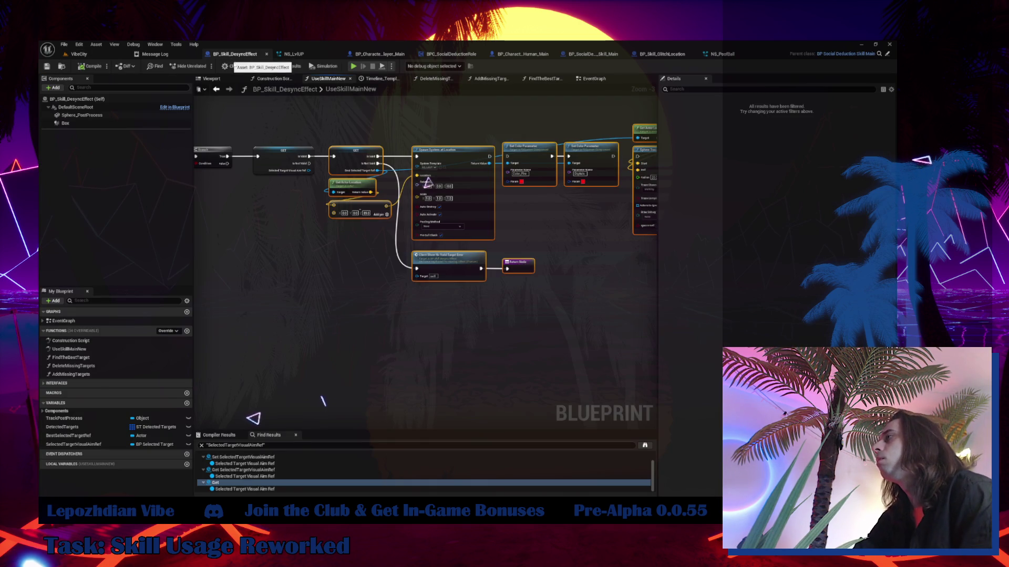
pyautogui.click(595, 81)
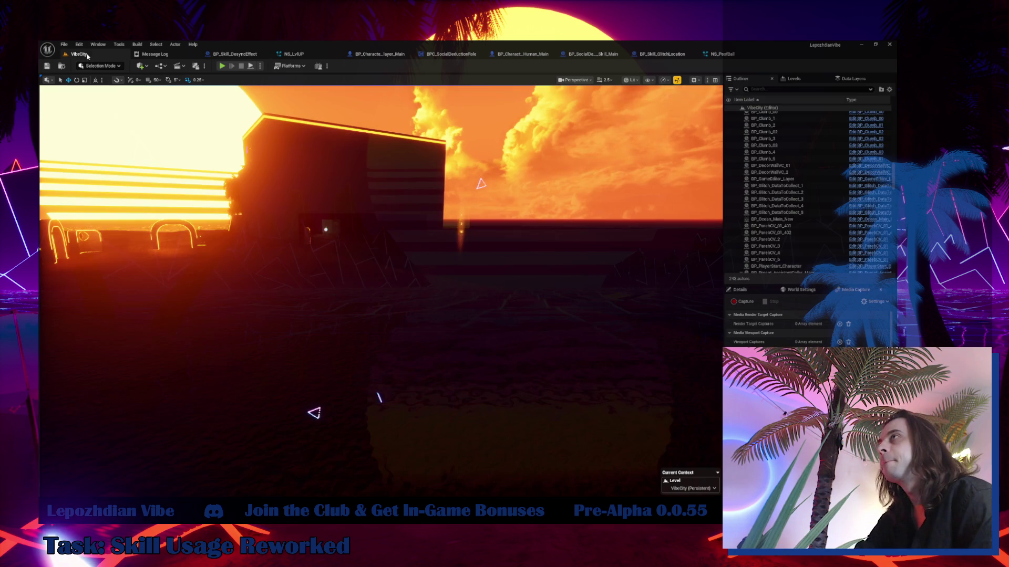
pyautogui.click(76, 53)
pyautogui.click(65, 45)
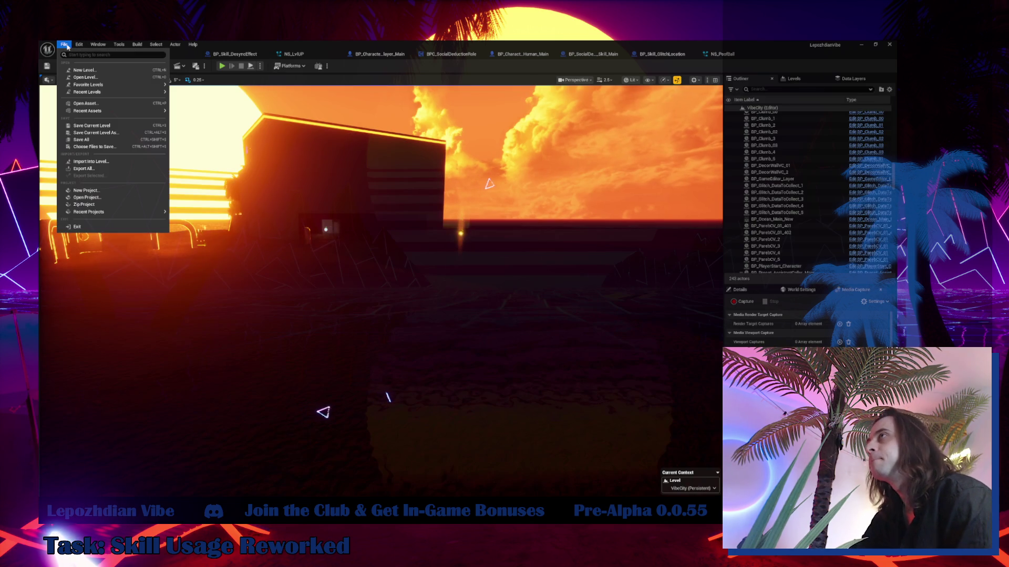
pyautogui.click(114, 141)
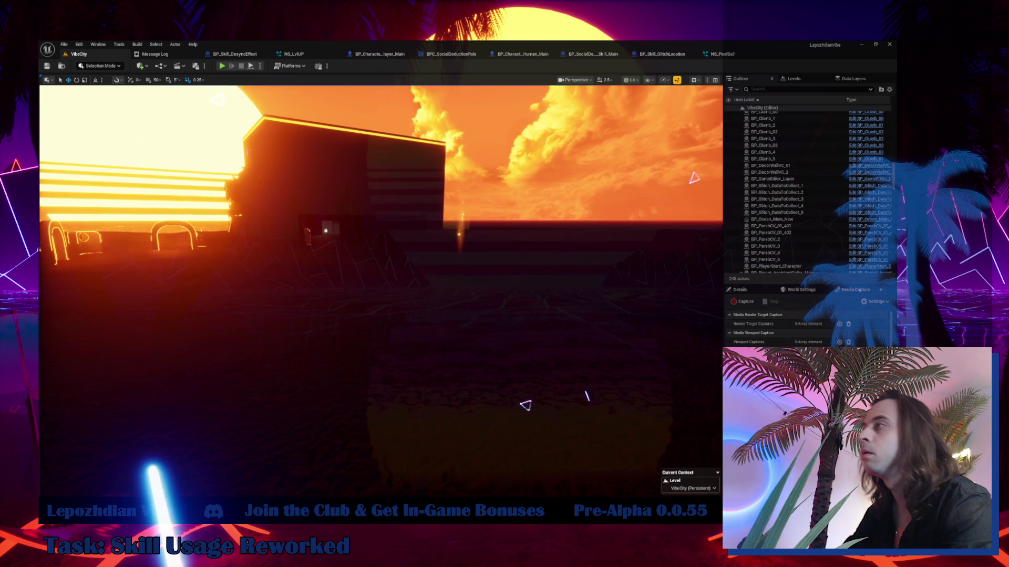
# - Open the Content Drawer at the Content folder, then search for 'inven' and clear it
pyautogui.hotkey('ctrl', 'space')
pyautogui.scroll(10, 105, 441)
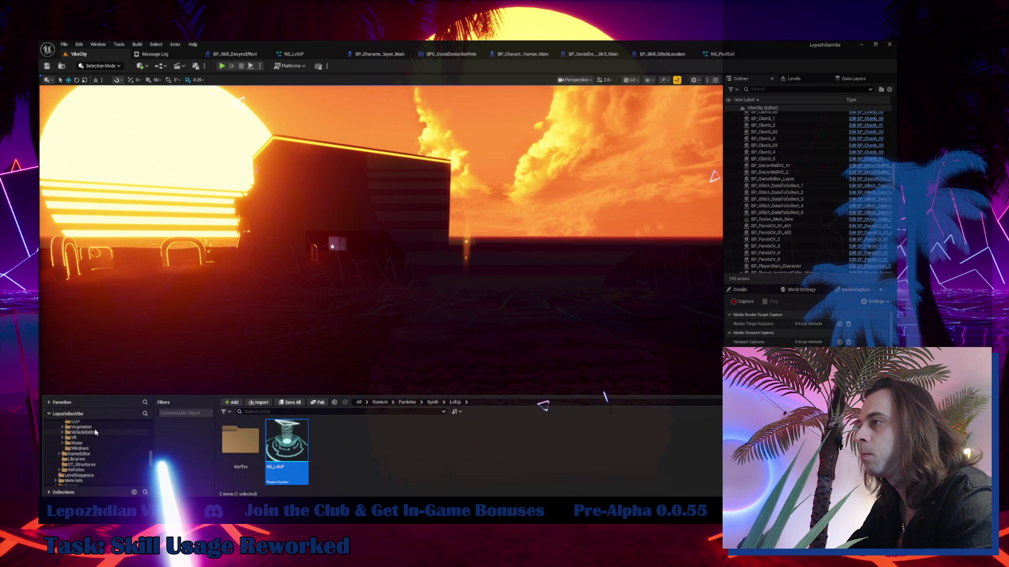
pyautogui.scroll(5, 96, 430)
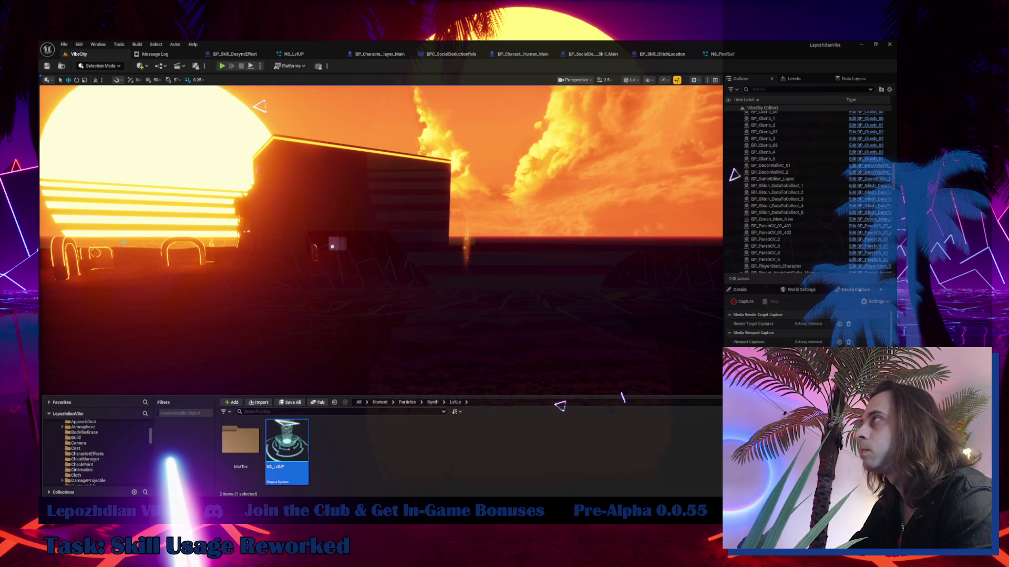
pyautogui.click(87, 430)
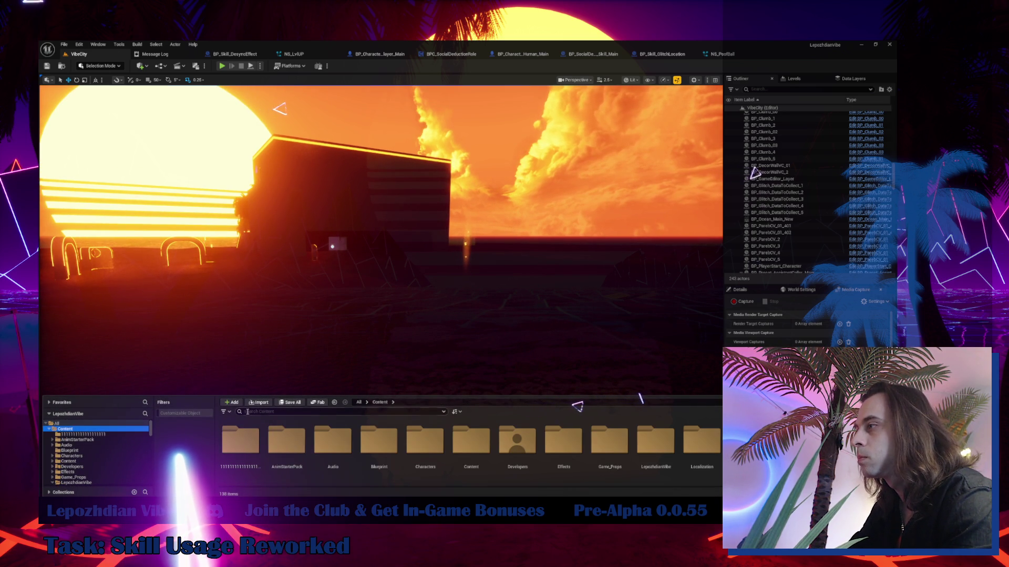
pyautogui.click(265, 411)
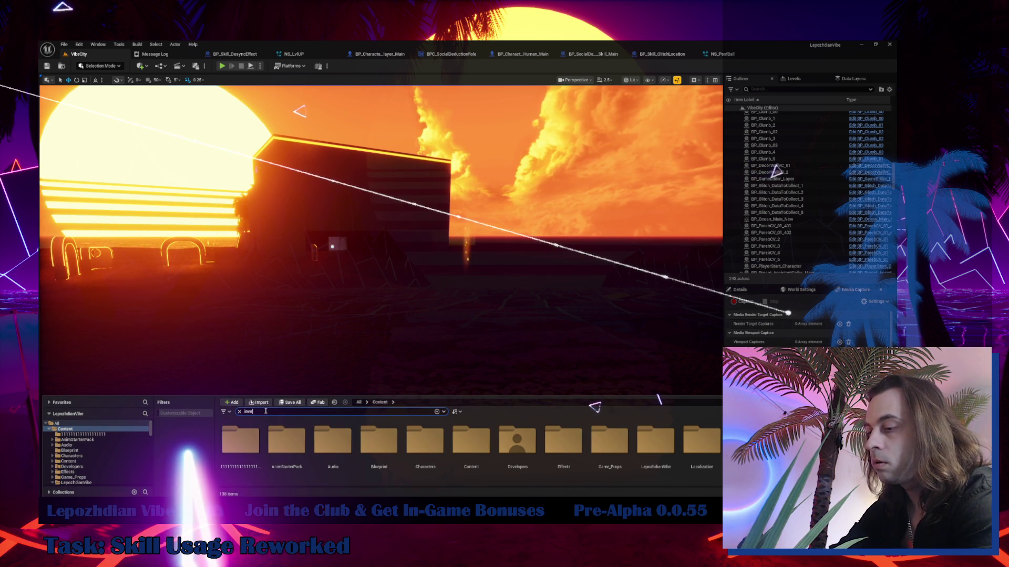
pyautogui.write('inven')
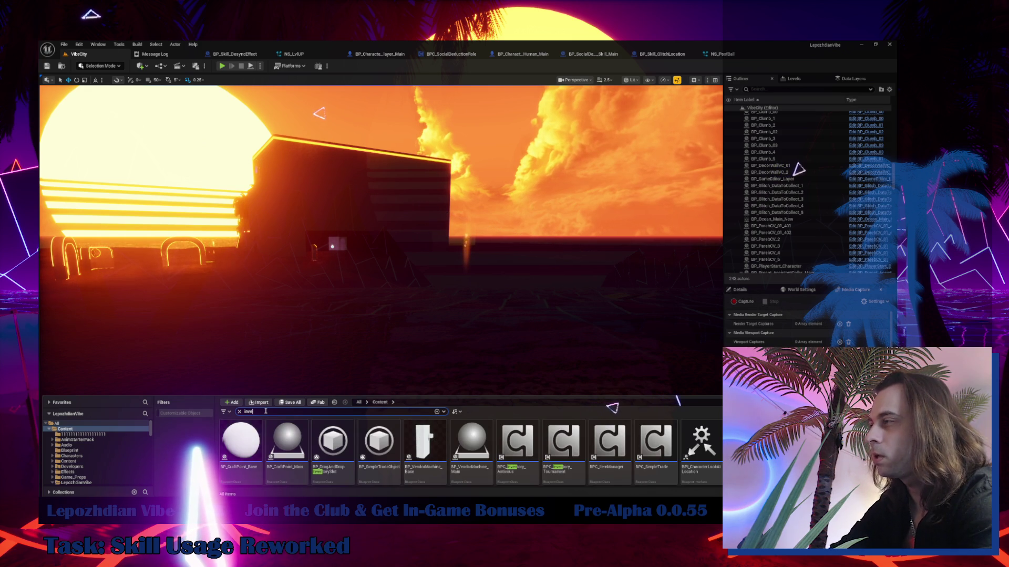
pyautogui.press('BackSpace')
pyautogui.press('BackSpace')
pyautogui.press('BackSpace')
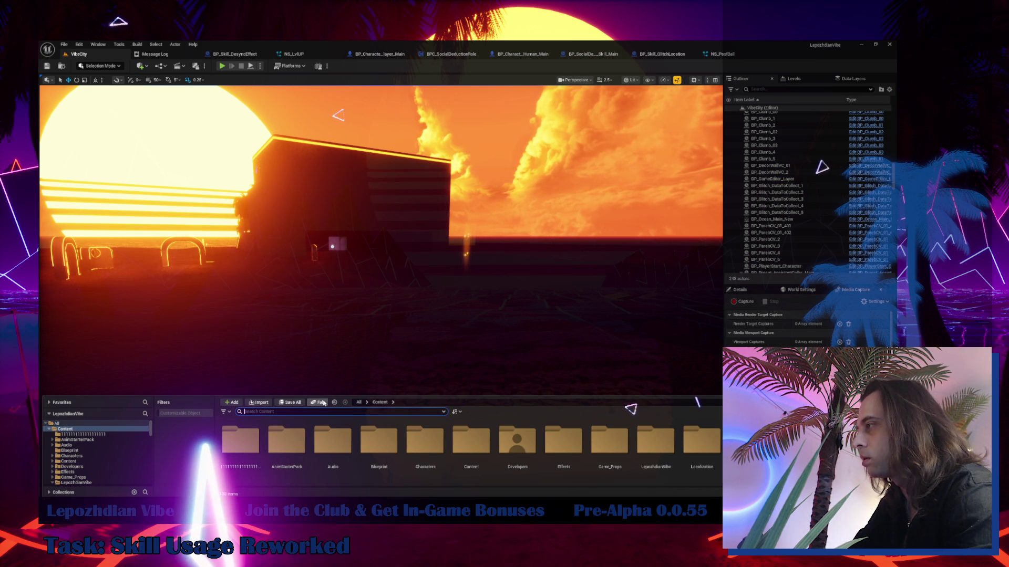
# - Browse to the LepozhdianVibe UI > HUD folder and select W_HUD_Game
pyautogui.hotkey('ctrl', 'space')
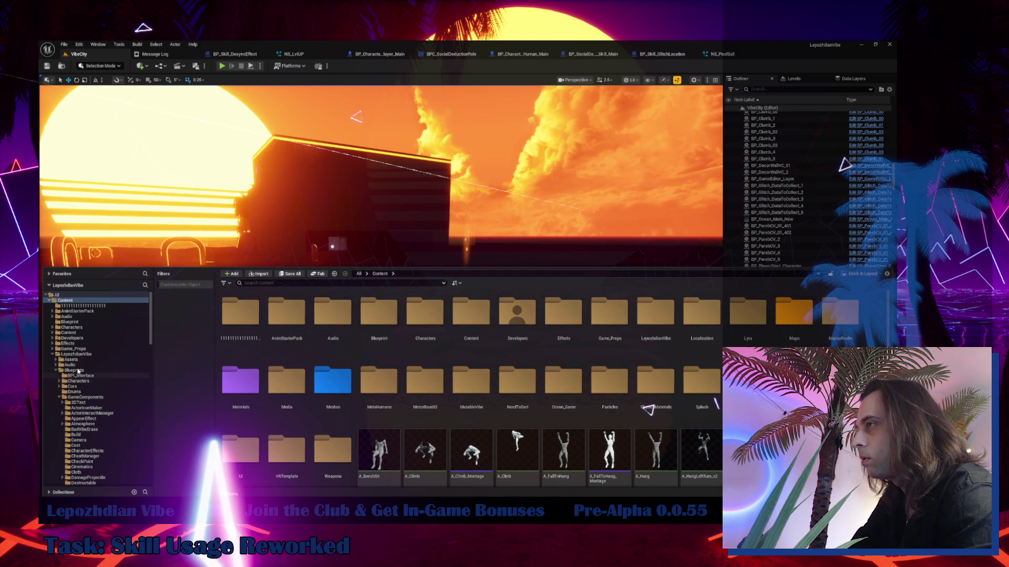
pyautogui.click(57, 371)
pyautogui.click(66, 403)
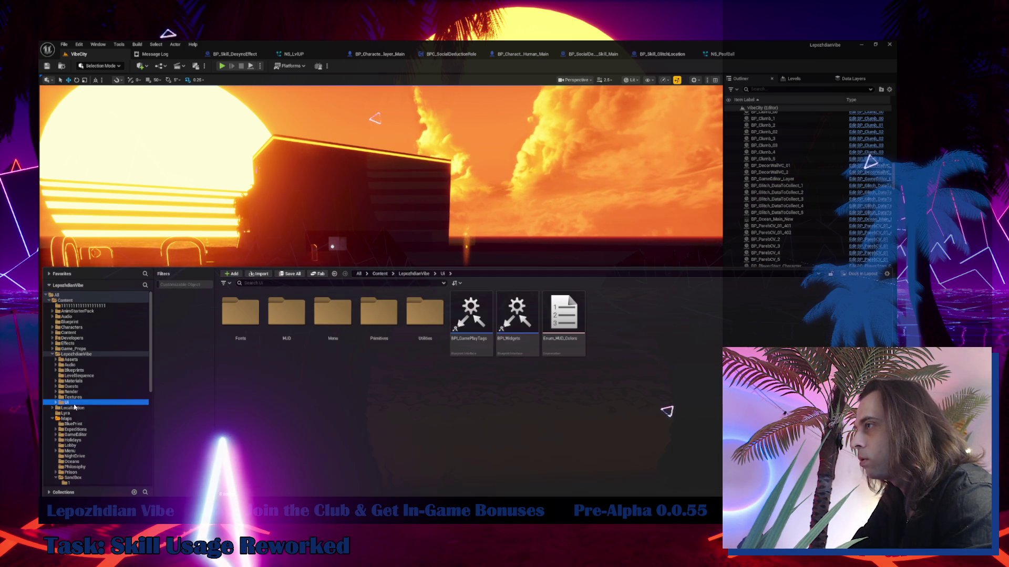
pyautogui.doubleClick(286, 313)
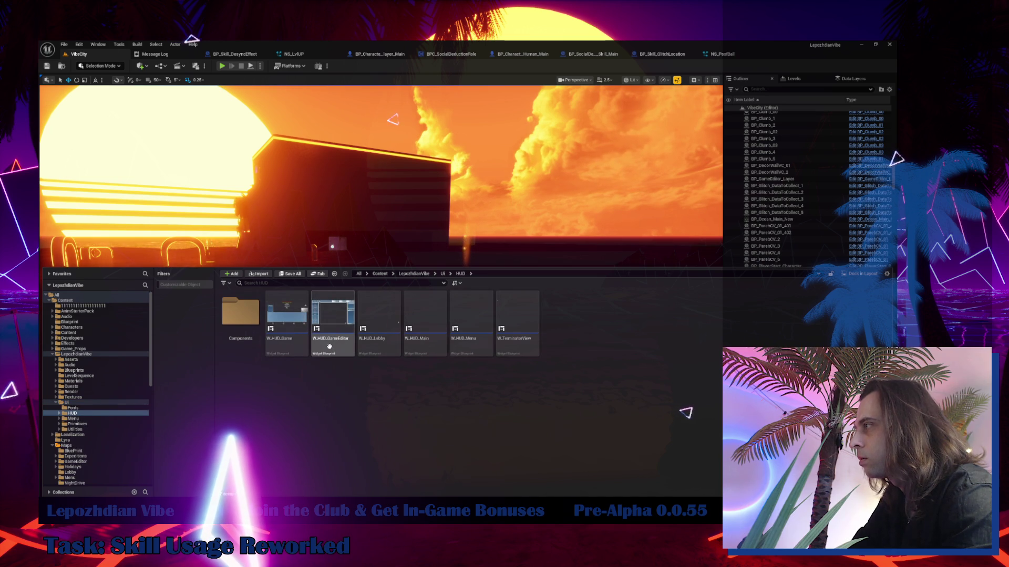
pyautogui.click(296, 311)
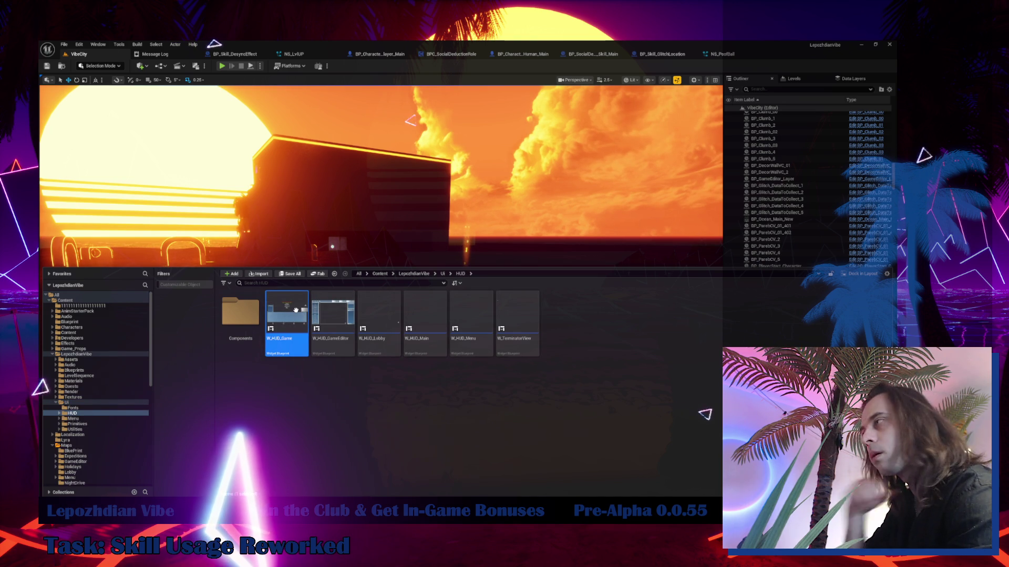
# - Open W_HUD_Game in the Designer, select the Log Pinned widget and zoom into the canvas
pyautogui.doubleClick(296, 311)
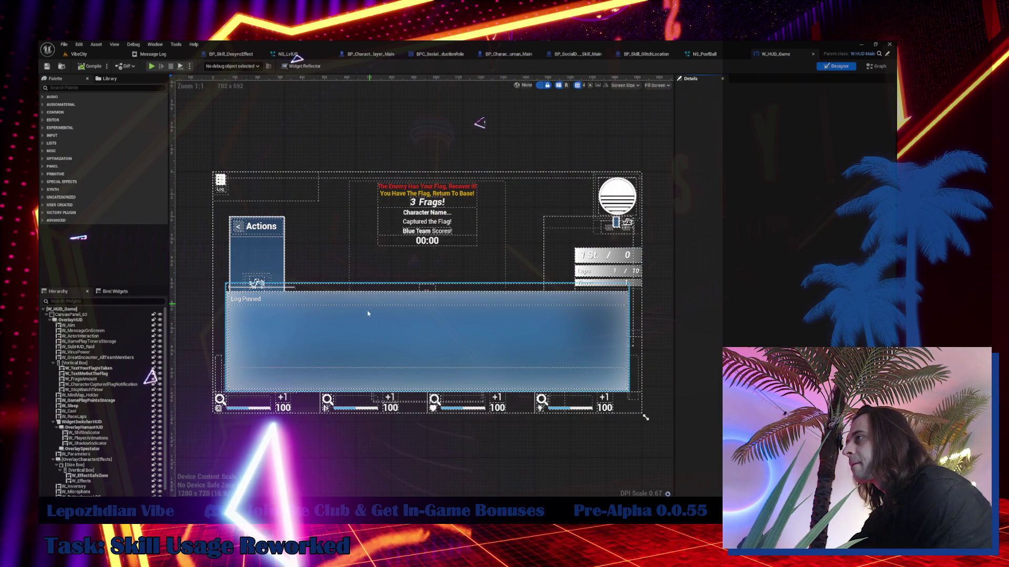
pyautogui.click(369, 320)
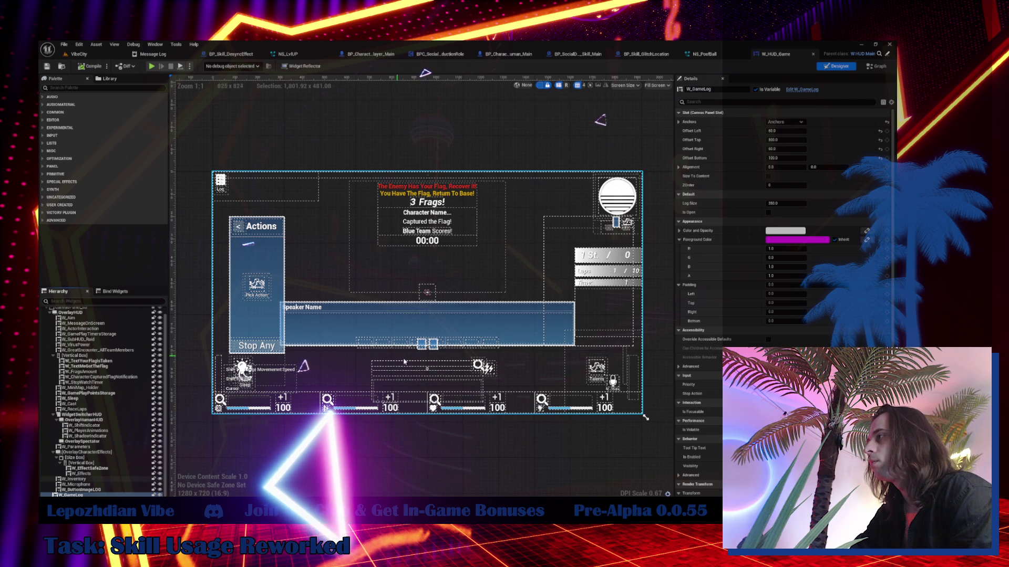
pyautogui.scroll(3, 404, 362)
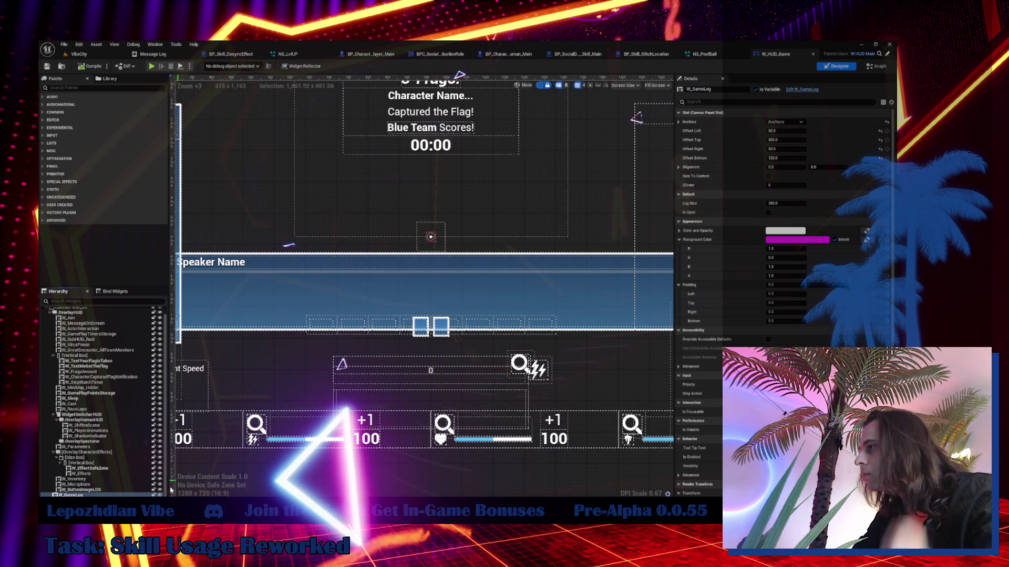
# - Hide W_Inventory and W_ShiftIndicator in the designer, and toggle W_Parameters off and back on
pyautogui.click(415, 286)
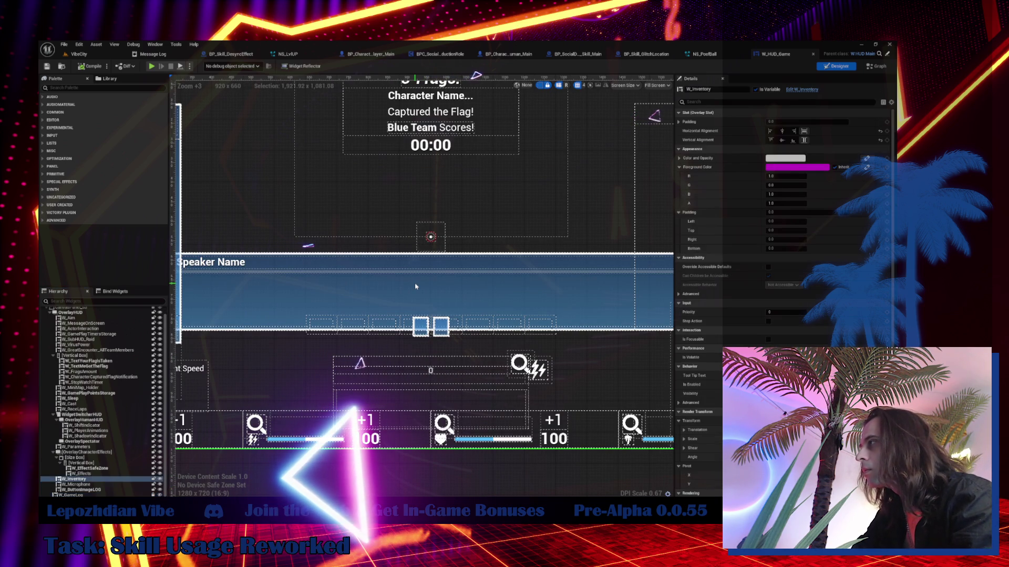
pyautogui.click(158, 479)
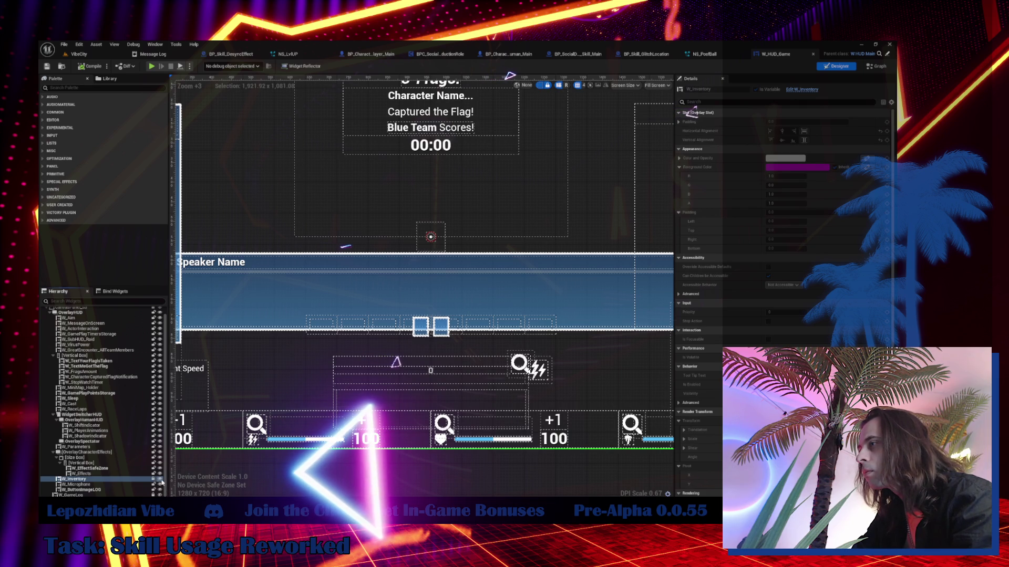
pyautogui.click(432, 290)
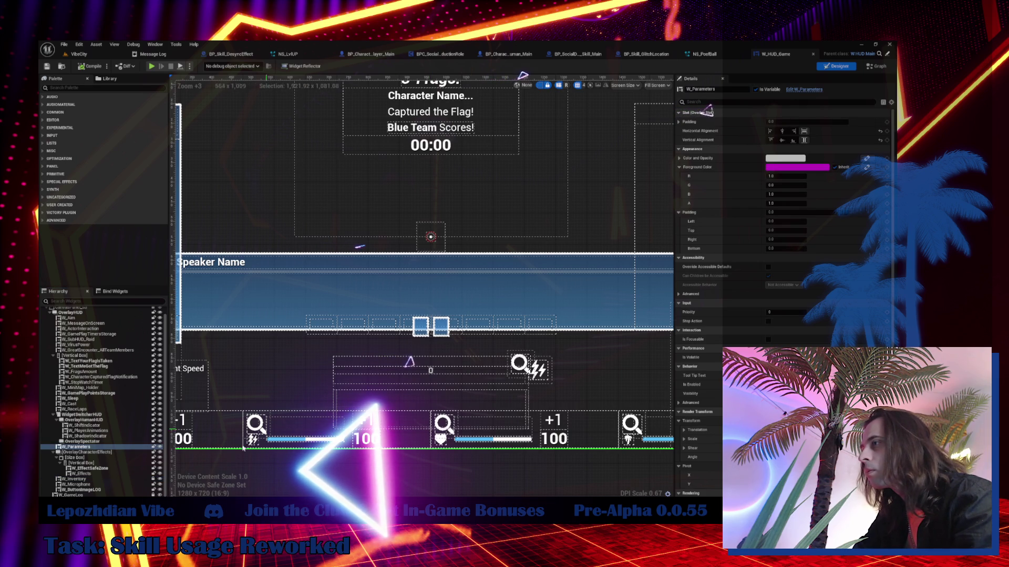
pyautogui.click(161, 450)
pyautogui.click(160, 449)
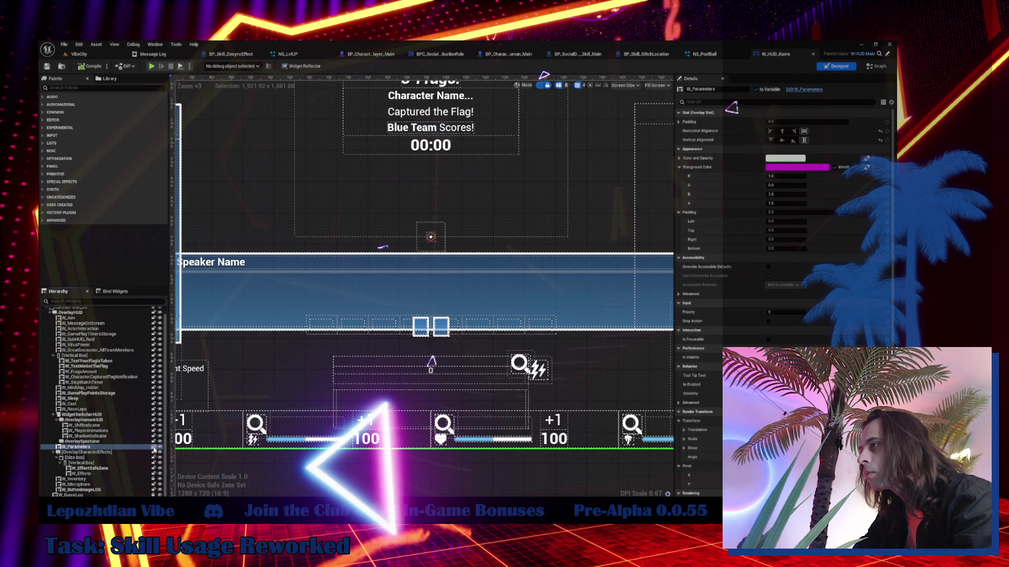
pyautogui.click(161, 436)
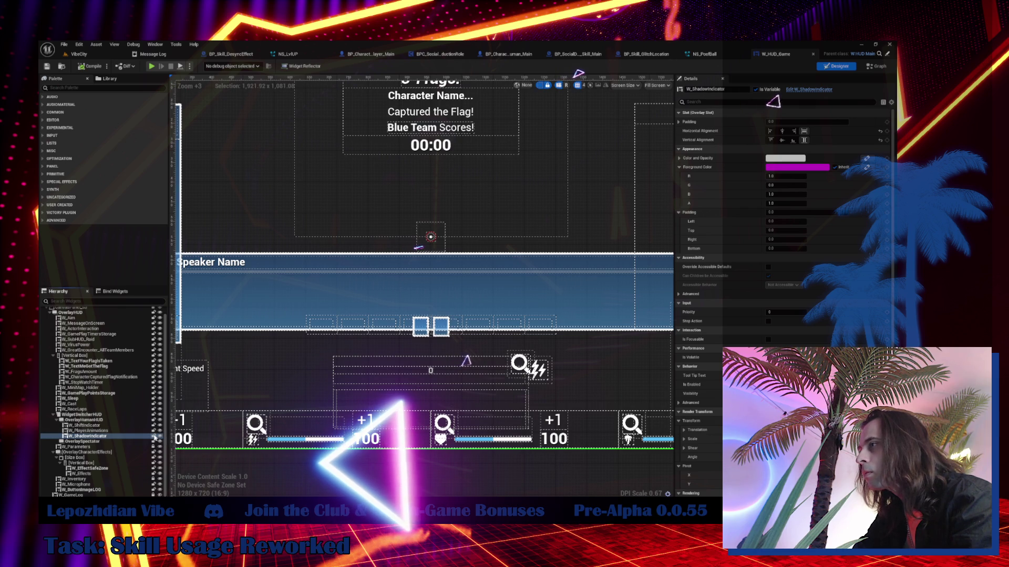
pyautogui.click(497, 299)
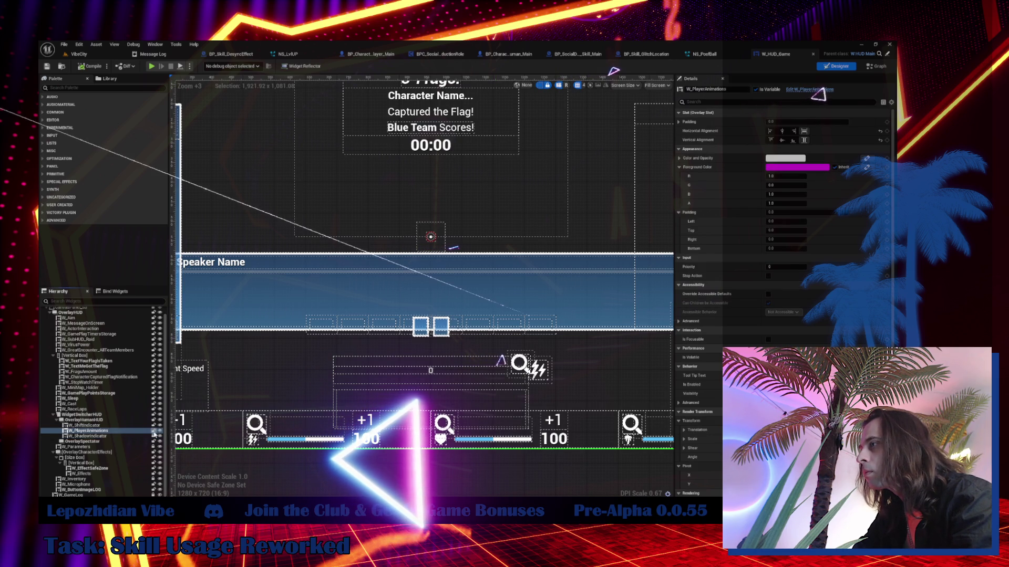
pyautogui.click(463, 285)
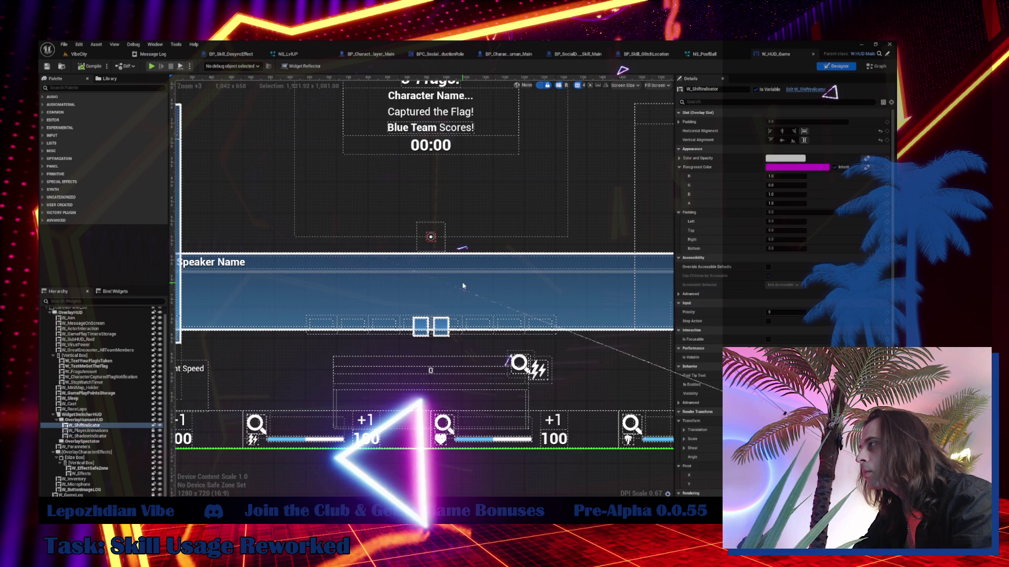
pyautogui.click(156, 426)
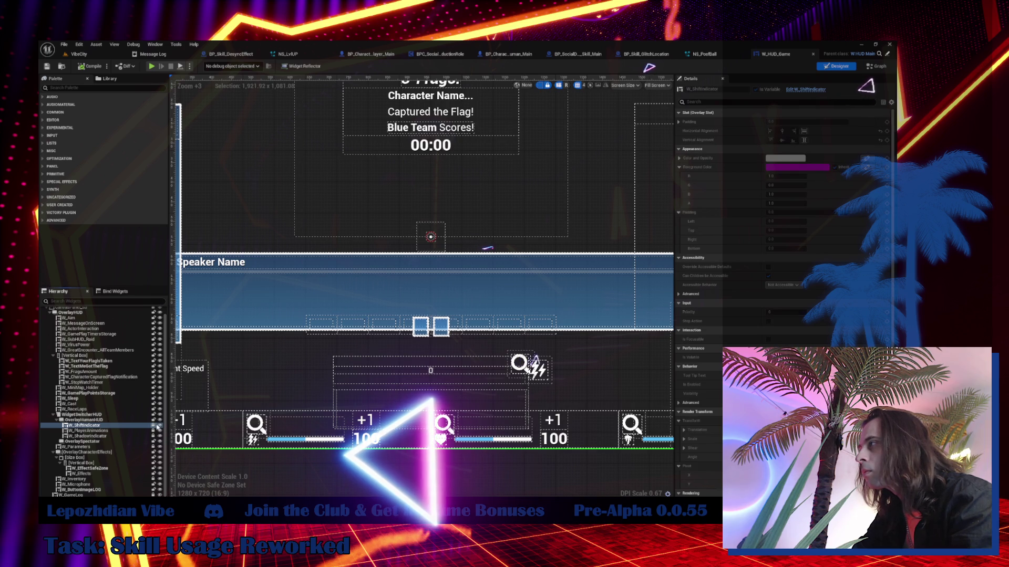
# - Climb the hierarchy hiding OverlayHumanHUD and WidgetSwitcherHUD, and toggle W_RaceLaps visibility
pyautogui.press('Up')
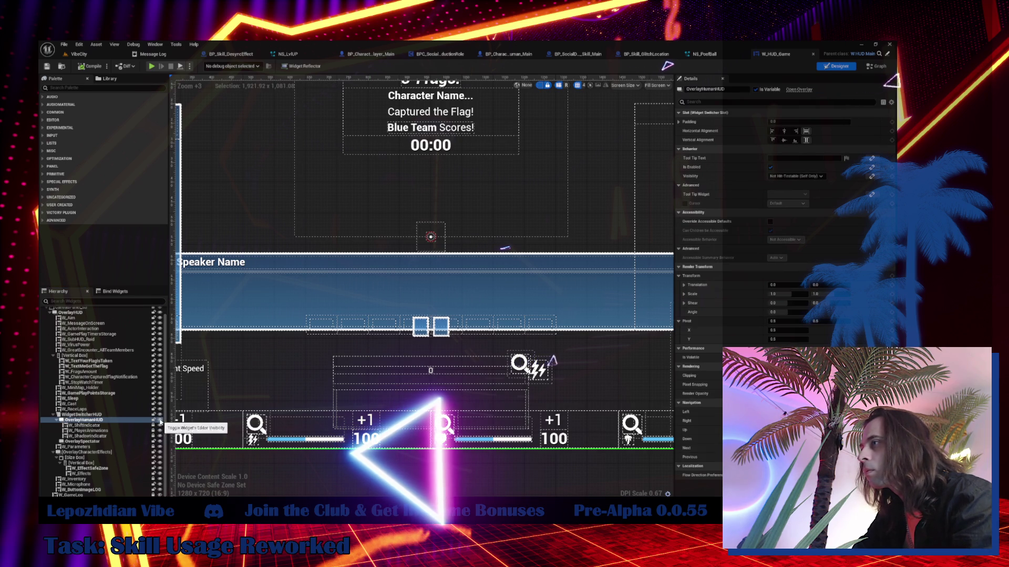
pyautogui.click(156, 424)
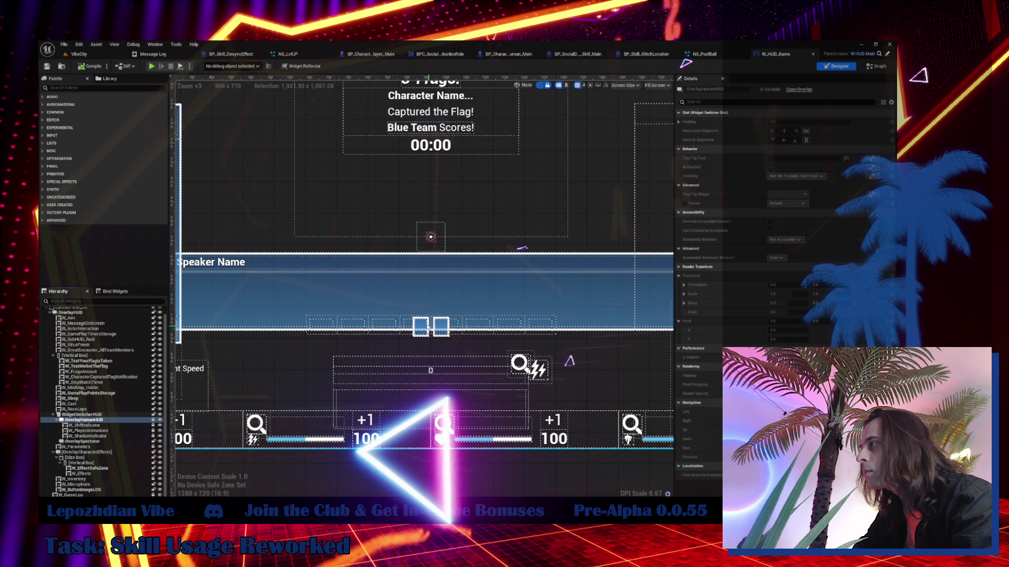
pyautogui.press('Up')
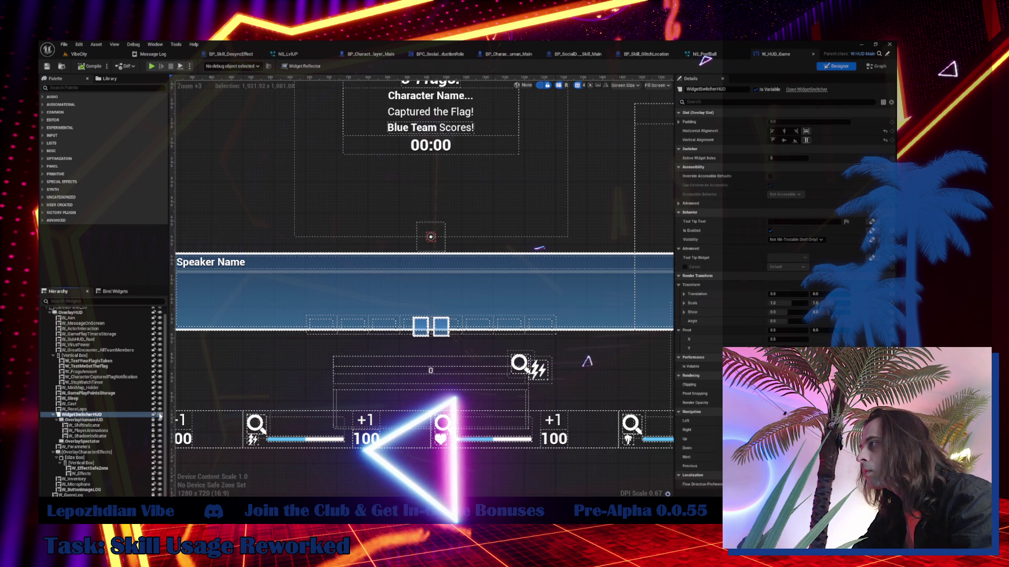
pyautogui.click(160, 415)
pyautogui.press('Up')
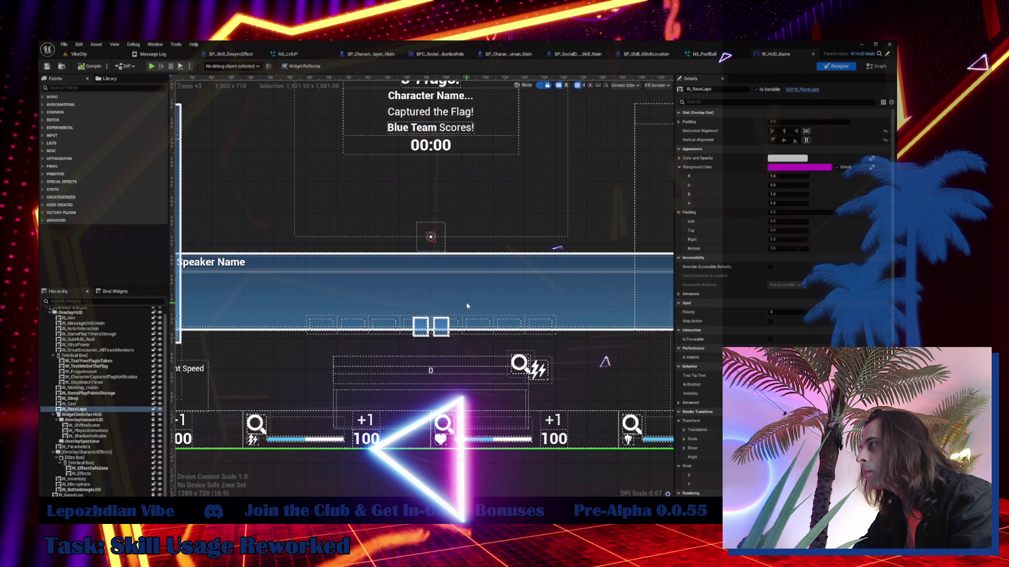
pyautogui.click(160, 410)
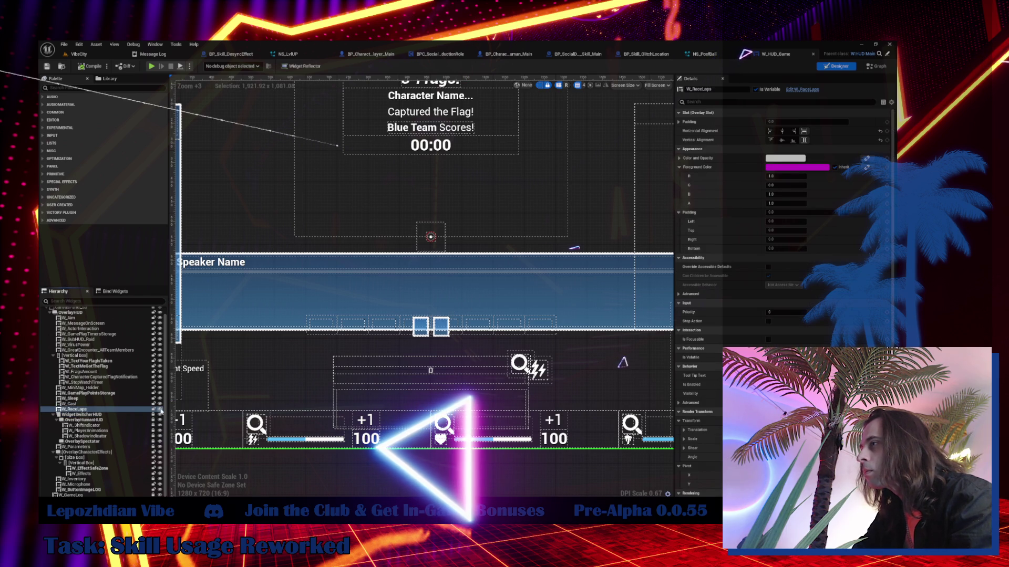
pyautogui.press('Up')
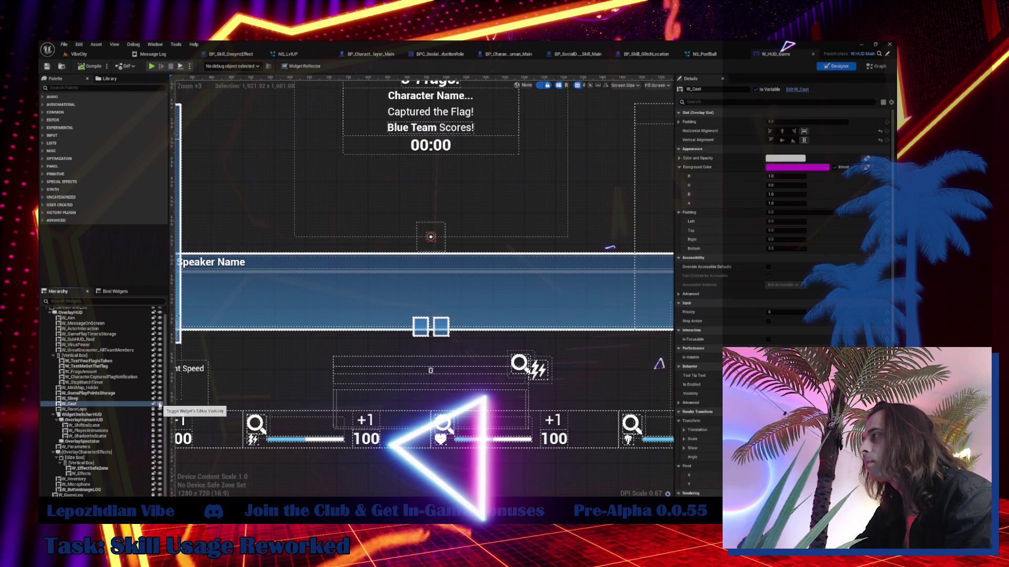
# - Inspect W_GamePlayPointsStorage, W_SubHUD_Raid and W_GamePlayTimersStorage, then select W_ActorInteraction
pyautogui.click(441, 328)
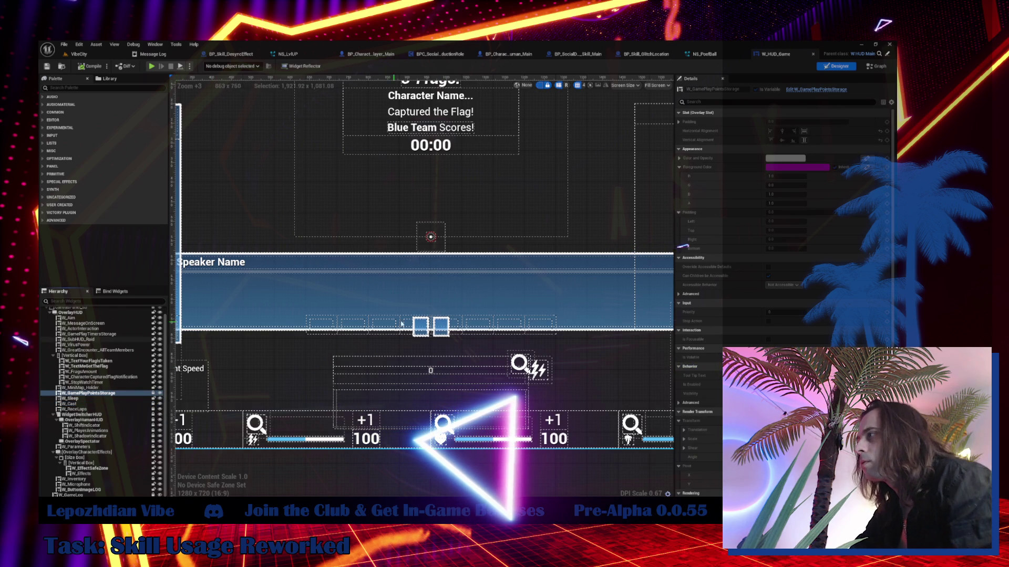
pyautogui.click(438, 314)
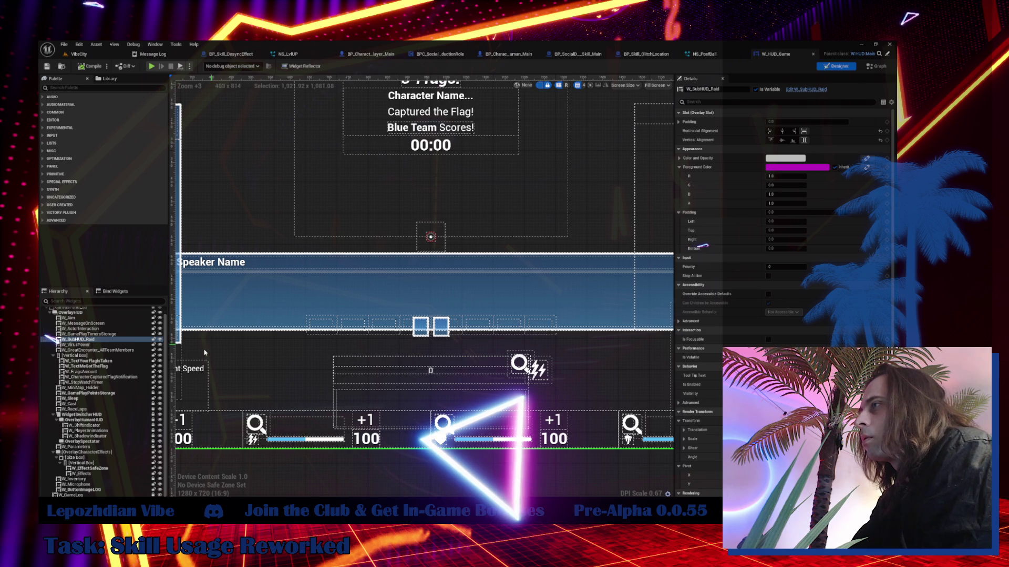
pyautogui.click(92, 334)
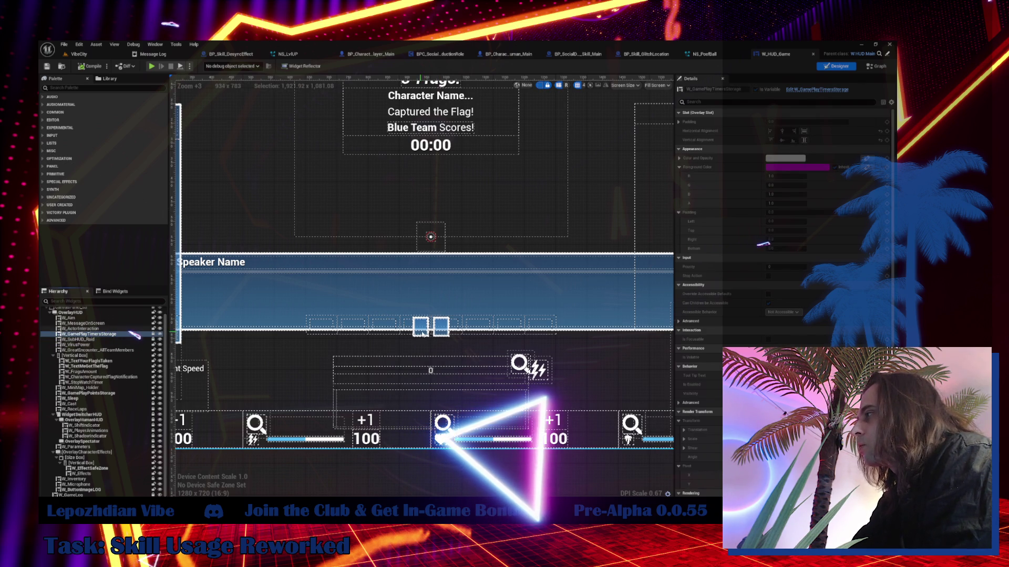
pyautogui.click(441, 326)
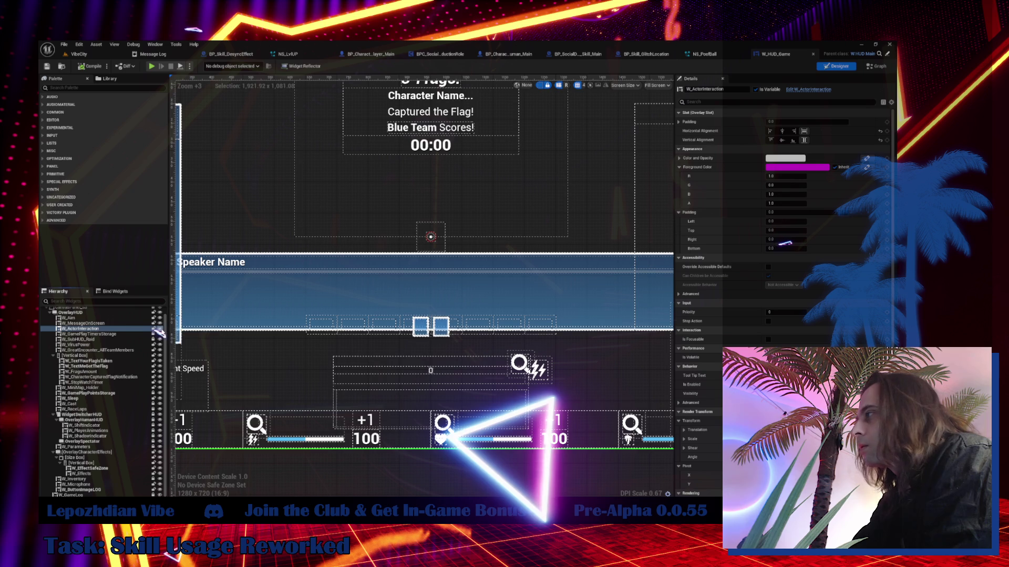
# - Open W_ActorInteraction for editing, then zoom out and pan its EventGraph
pyautogui.click(797, 90)
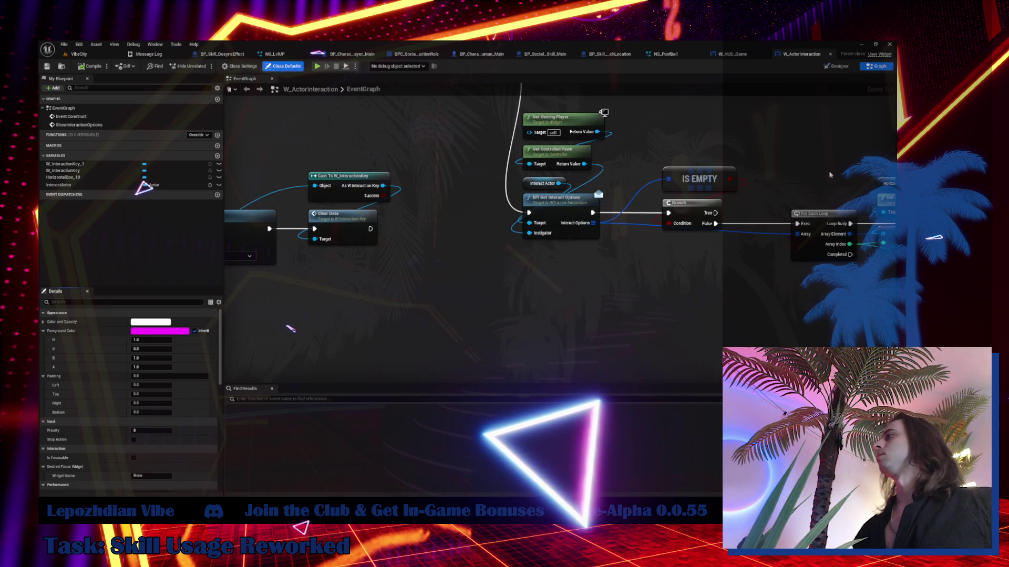
pyautogui.scroll(-1, 709, 259)
pyautogui.scroll(-2, 694, 272)
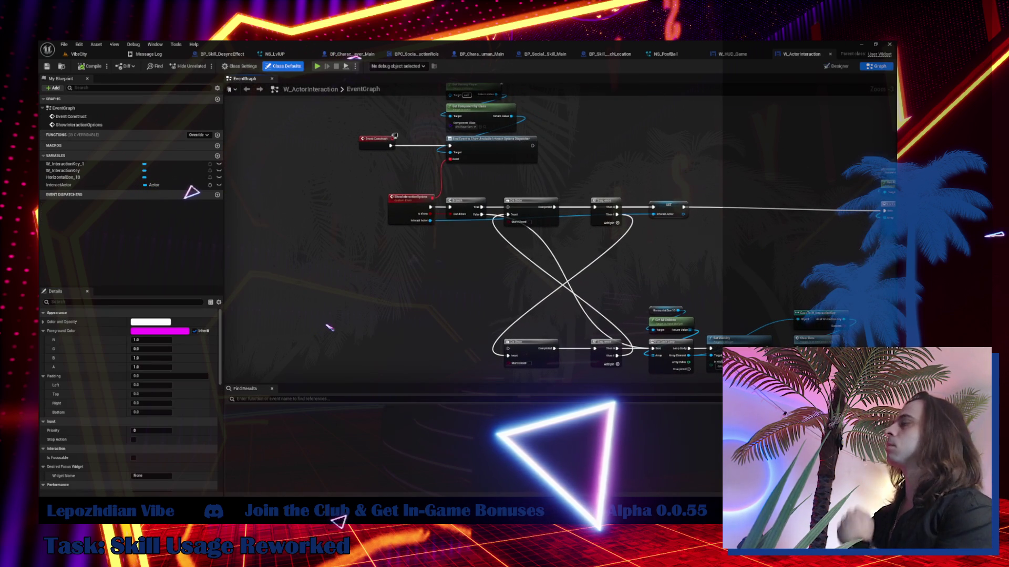
pyautogui.moveTo(545, 317); pyautogui.dragTo(430, 287)
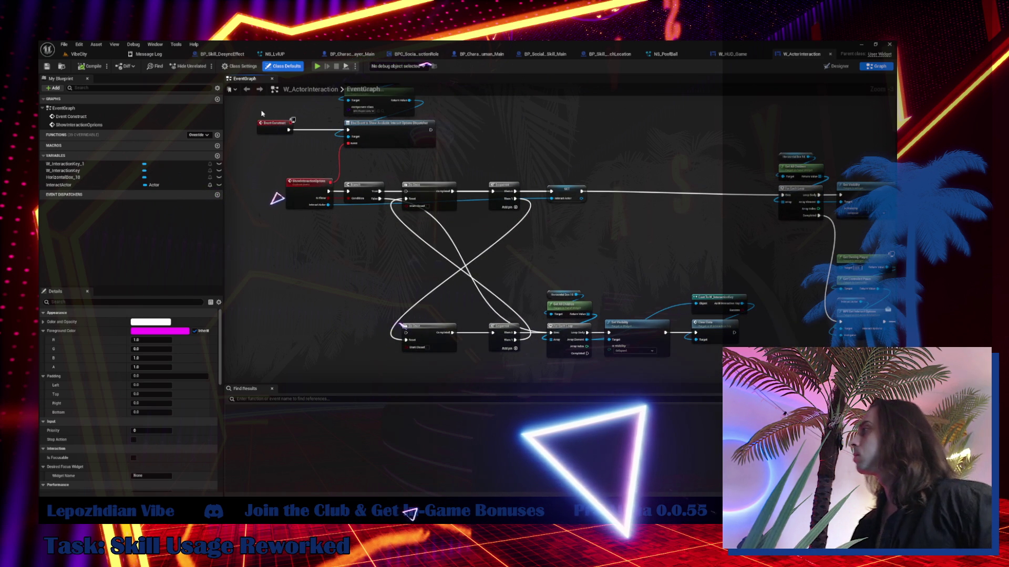
# - Reposition the two Do Once nodes and select the Get Owning Player node
pyautogui.moveTo(419, 190)
pyautogui.mouseDown()
pyautogui.moveTo(421, 270)
pyautogui.moveTo(424, 249)
pyautogui.moveTo(432, 262)
pyautogui.mouseUp()
pyautogui.click(445, 333)
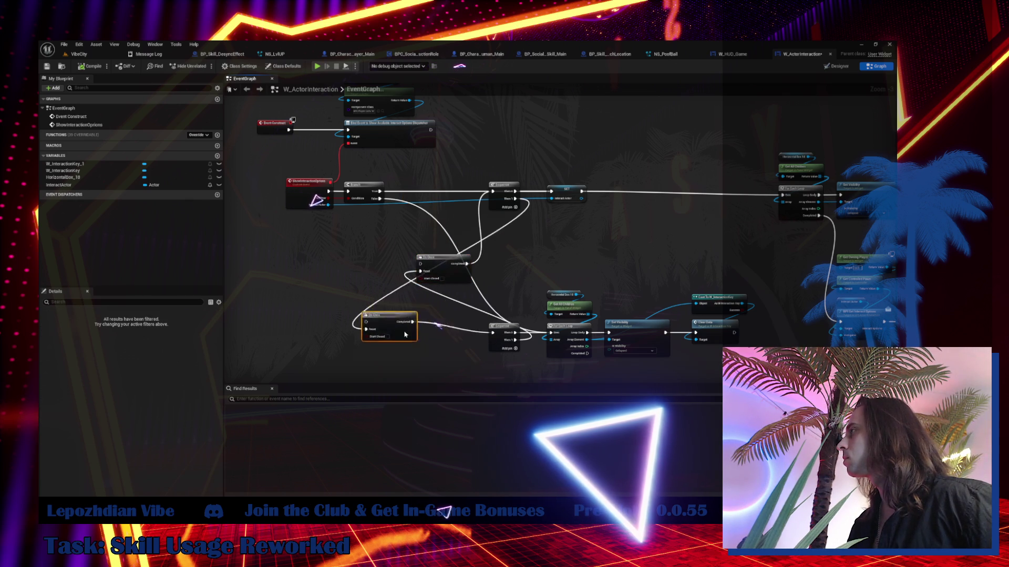
pyautogui.moveTo(398, 273)
pyautogui.mouseDown()
pyautogui.moveTo(462, 358)
pyautogui.moveTo(426, 331)
pyautogui.moveTo(419, 303)
pyautogui.moveTo(416, 337)
pyautogui.mouseUp()
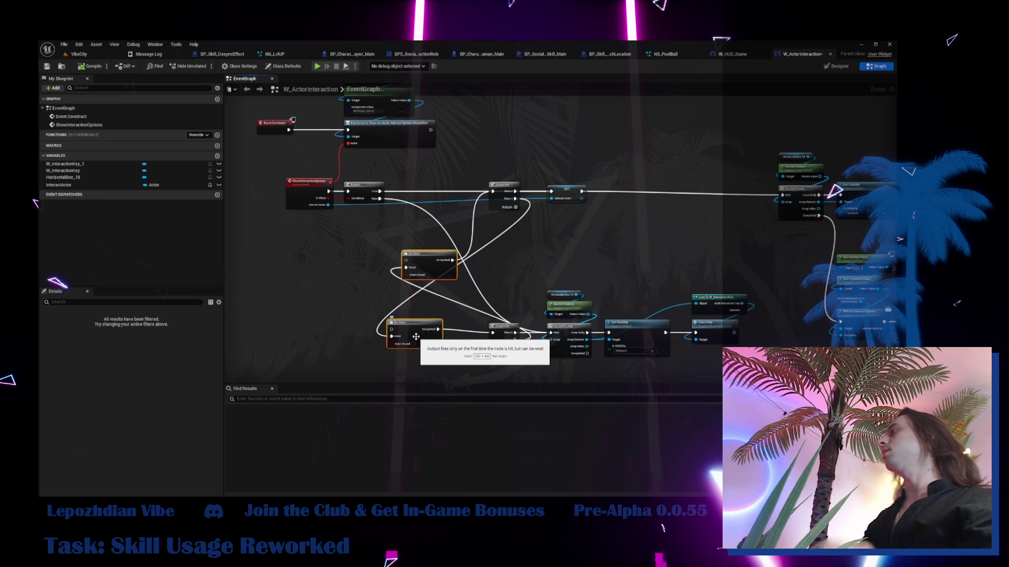
pyautogui.moveTo(380, 209); pyautogui.dragTo(353, 270)
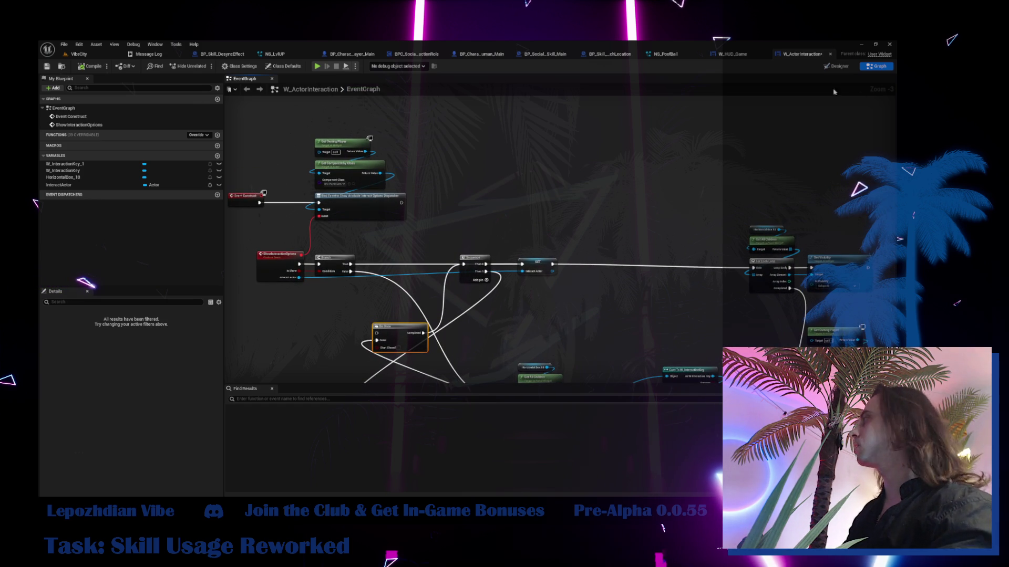
pyautogui.click(363, 143)
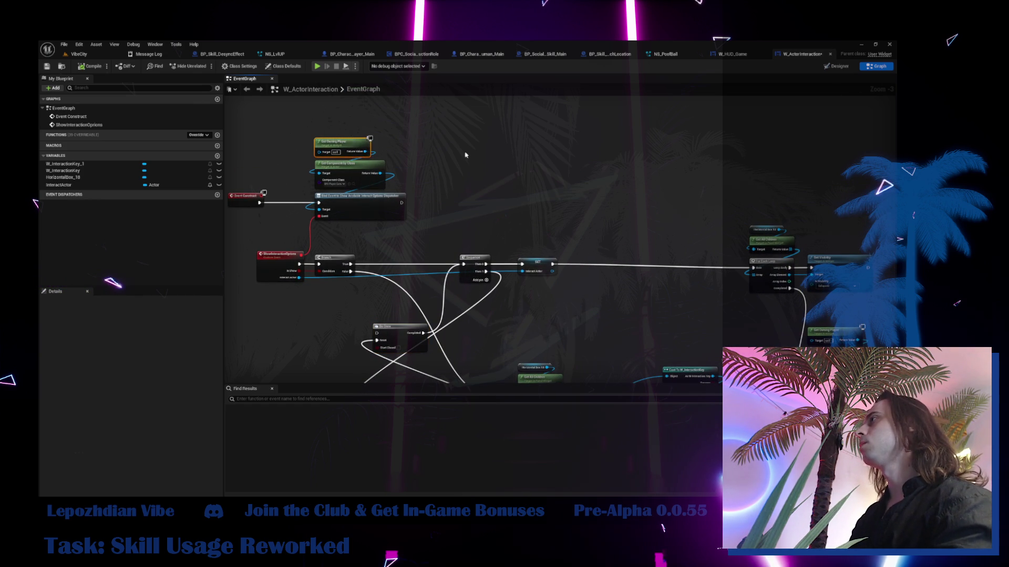
pyautogui.scroll(3, 464, 156)
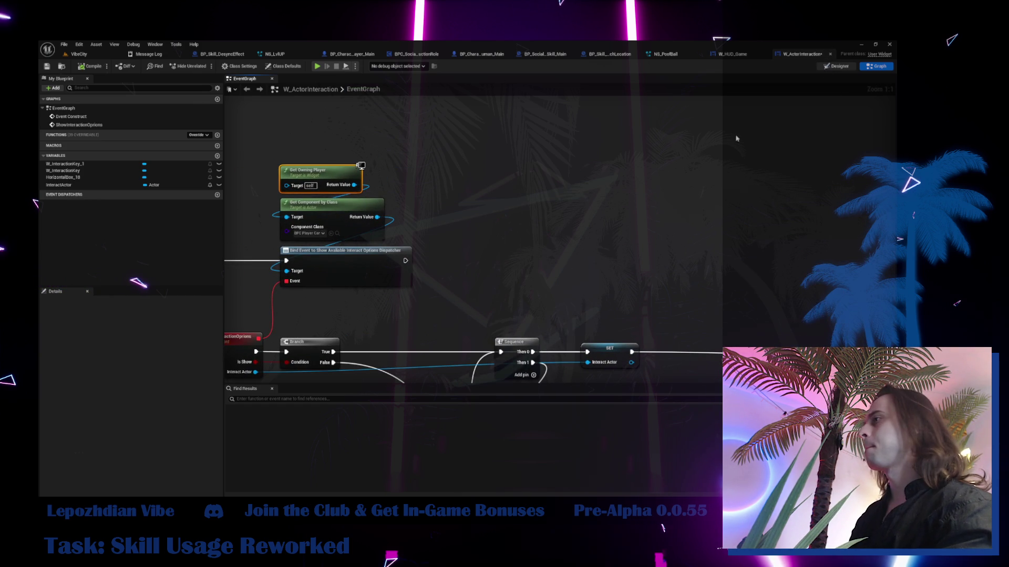
pyautogui.hotkey('shift', 'F12')
# - Drag a Horizontal Box from the Palette into the hierarchy and name it HorizontalBox_SkillUsage
pyautogui.click(77, 319)
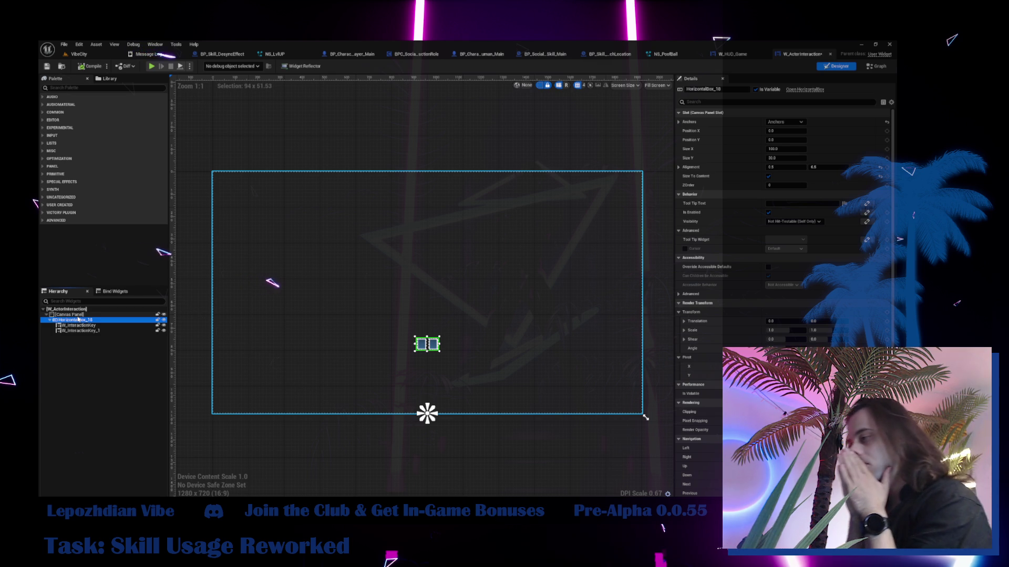
pyautogui.click(66, 87)
pyautogui.write('horiz')
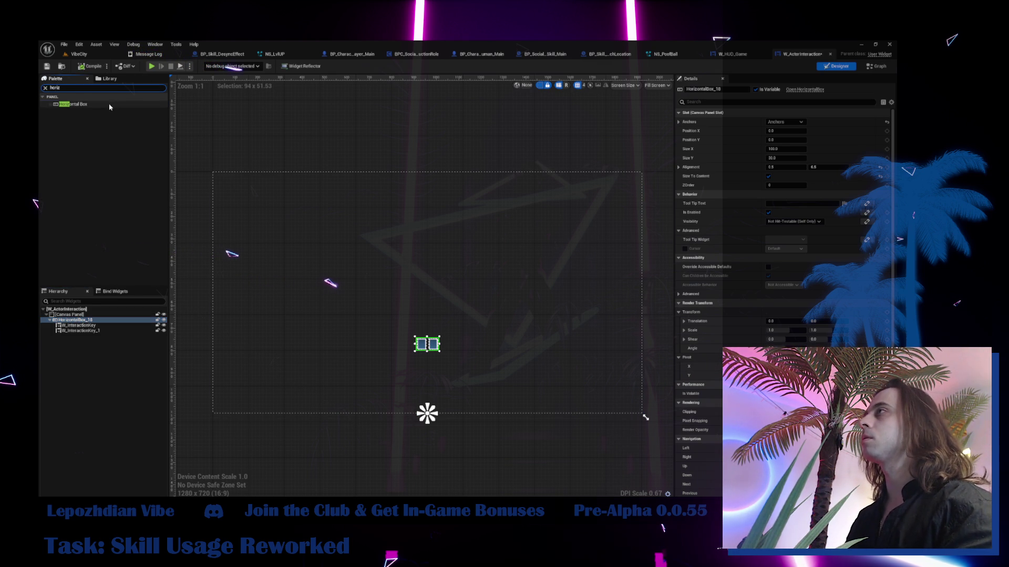
pyautogui.moveTo(109, 107); pyautogui.dragTo(91, 339)
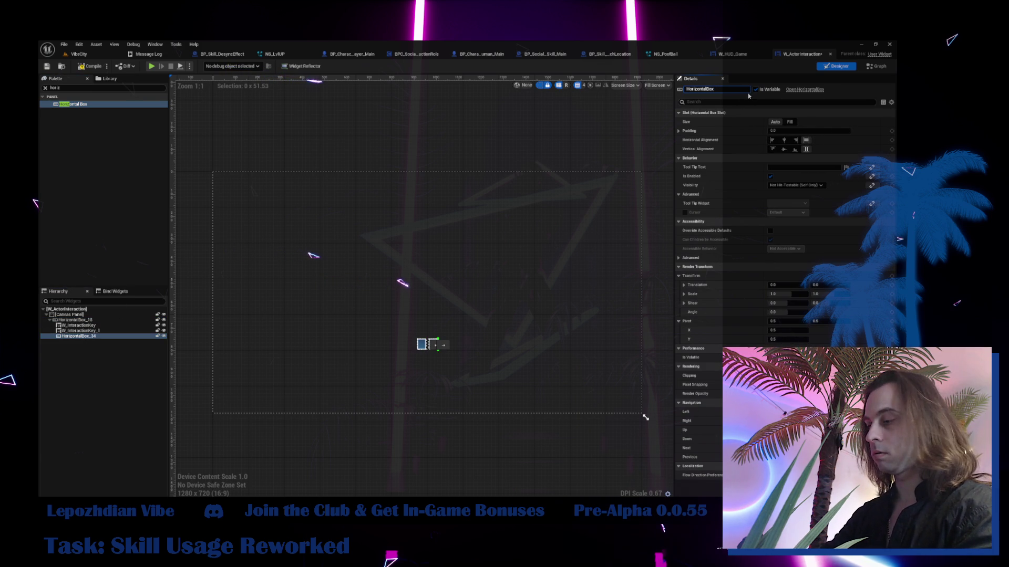
pyautogui.write('_SkillUsage')
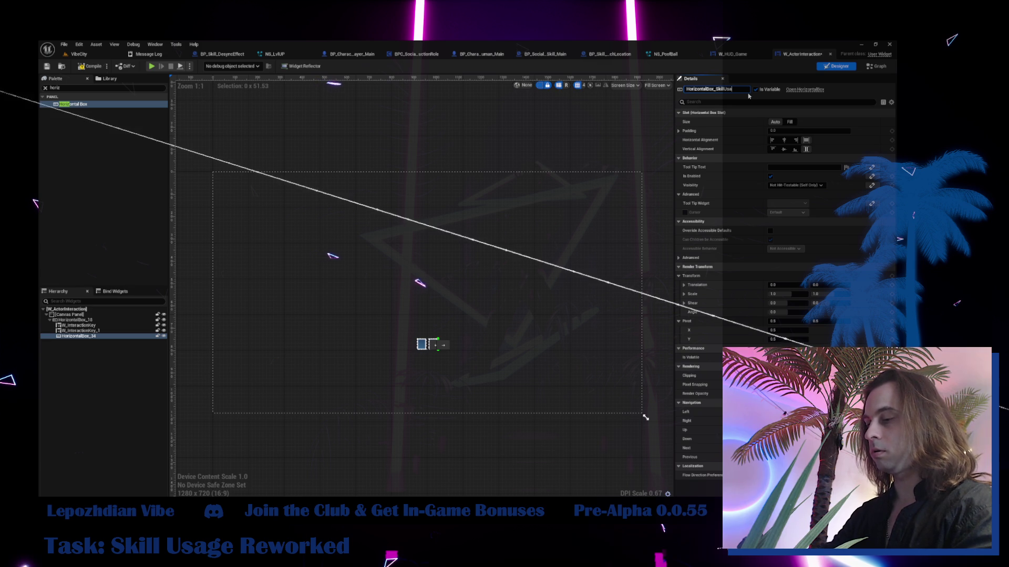
pyautogui.press('Return')
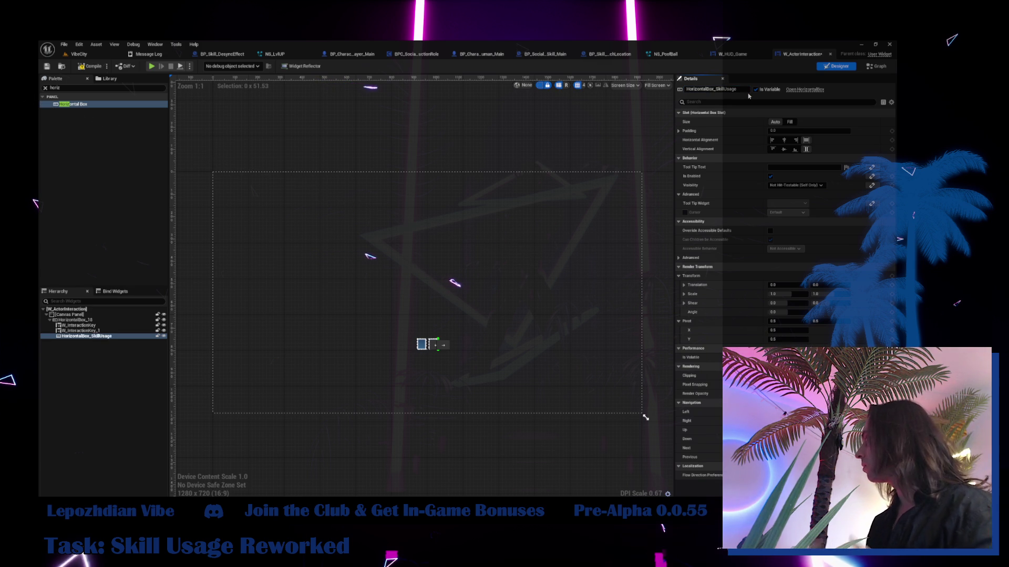
# - Drop a HorizontalBox_SkillUsage getter into W_ActorInteraction's EventGraph
pyautogui.click(876, 69)
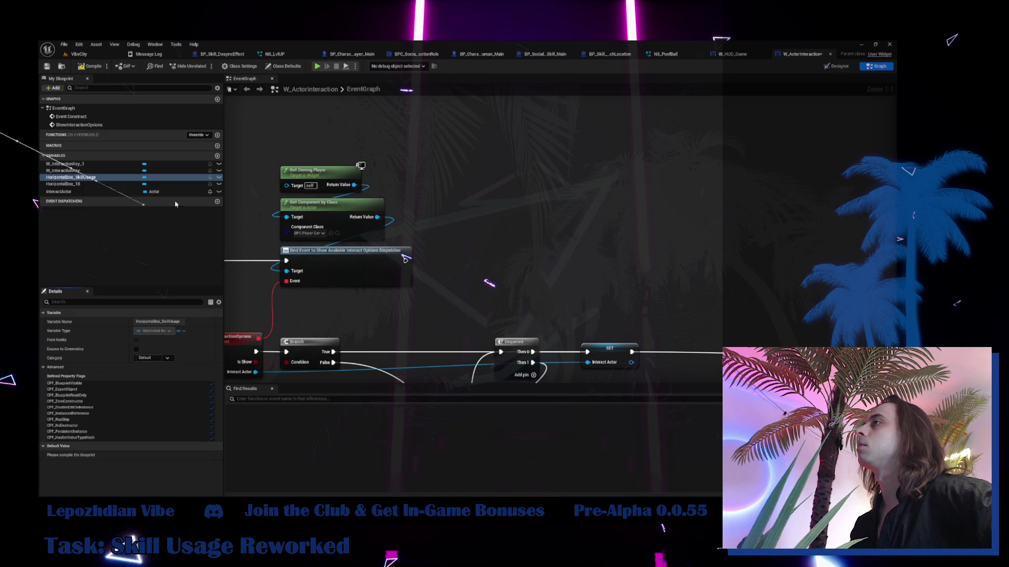
pyautogui.moveTo(80, 179)
pyautogui.mouseDown()
pyautogui.moveTo(421, 210)
pyautogui.moveTo(528, 193)
pyautogui.mouseUp()
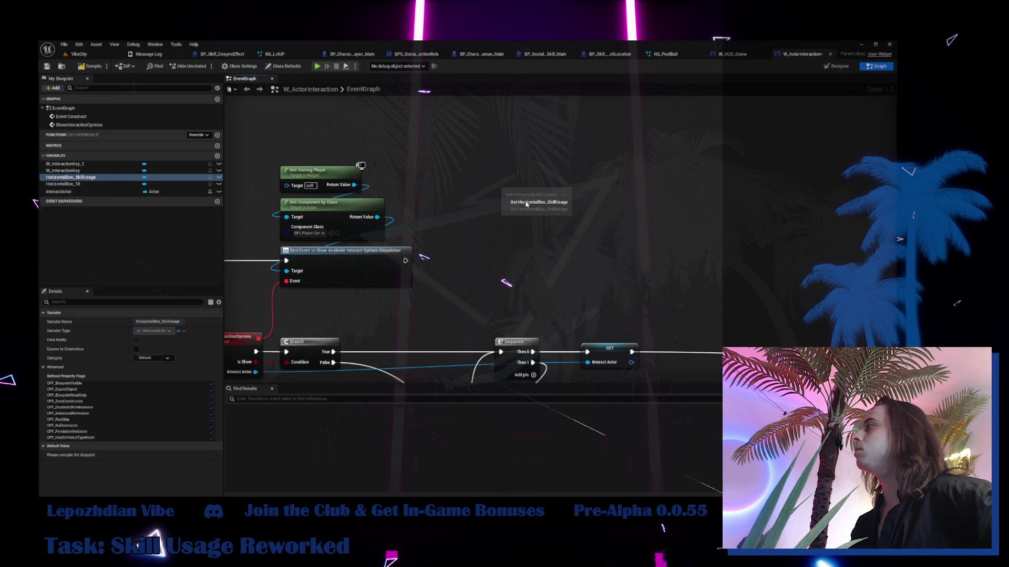
pyautogui.moveTo(556, 244)
pyautogui.mouseDown()
pyautogui.moveTo(327, 168)
pyautogui.moveTo(226, 174)
pyautogui.mouseUp()
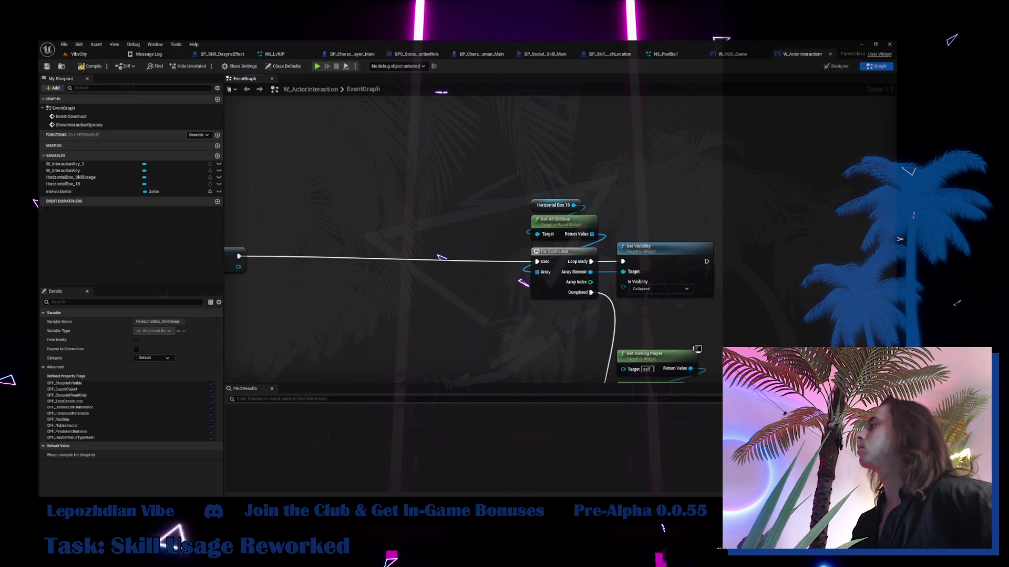
pyautogui.moveTo(683, 336)
pyautogui.mouseDown()
pyautogui.moveTo(440, 262)
pyautogui.moveTo(537, 255)
pyautogui.mouseUp()
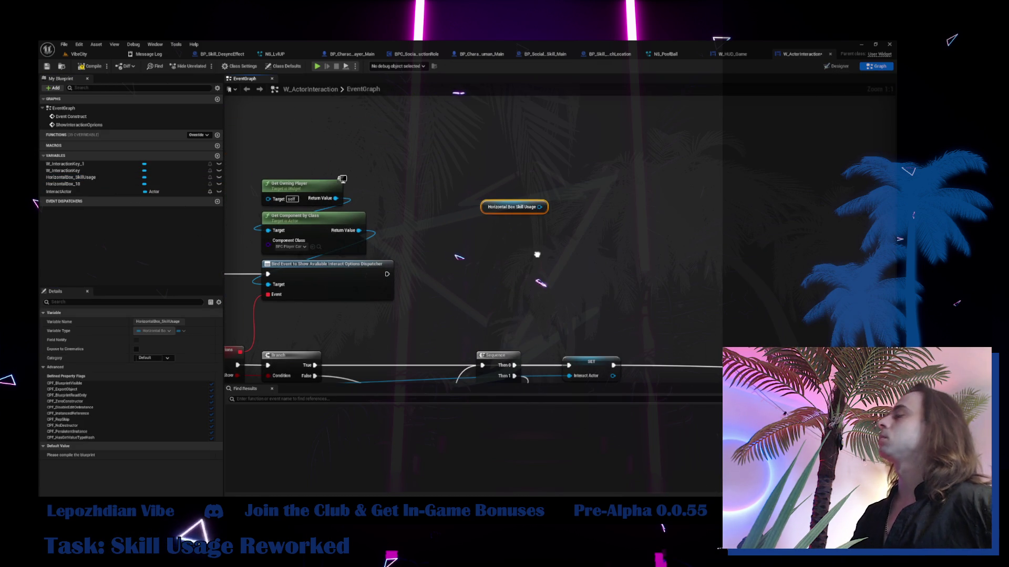
# - Duplicate Get Owning Player and wire a Get Controlled Pawn node from its Return Value
pyautogui.click(316, 185)
pyautogui.moveTo(466, 227); pyautogui.dragTo(414, 210)
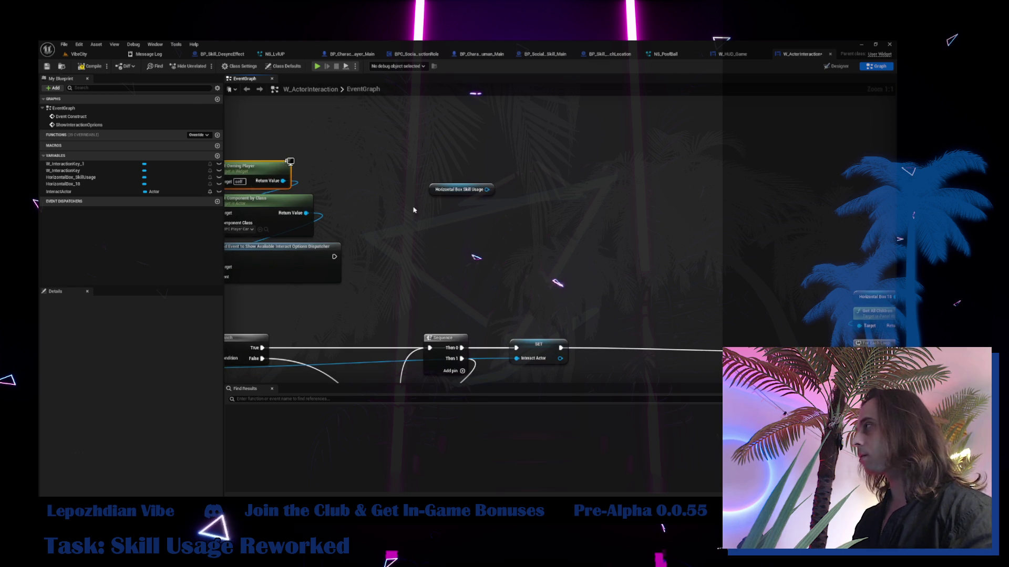
pyautogui.hotkey('ctrl', 'c')
pyautogui.hotkey('ctrl', 'v')
pyautogui.moveTo(487, 223); pyautogui.dragTo(513, 224)
pyautogui.write('get')
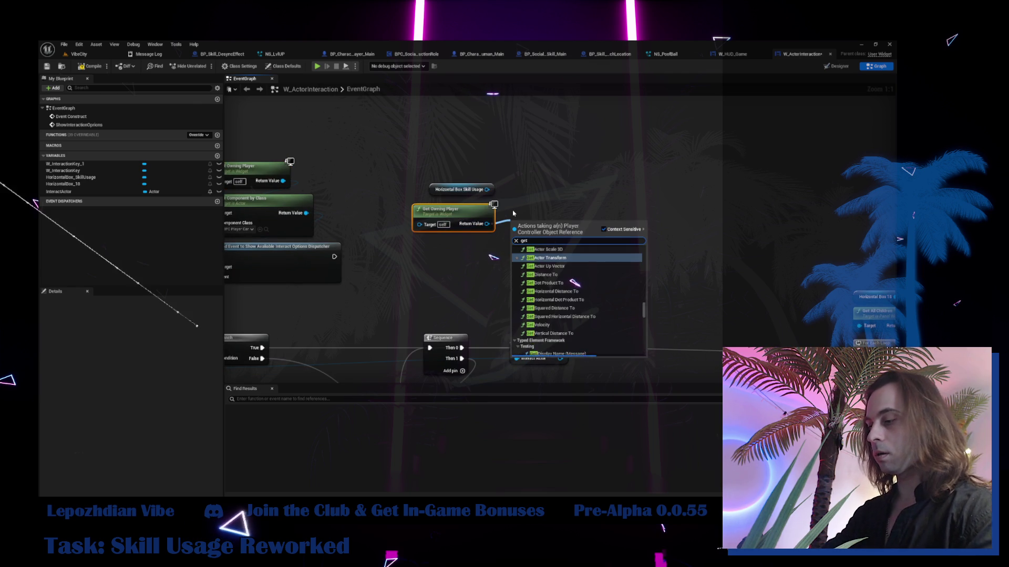
pyautogui.write(' pawn')
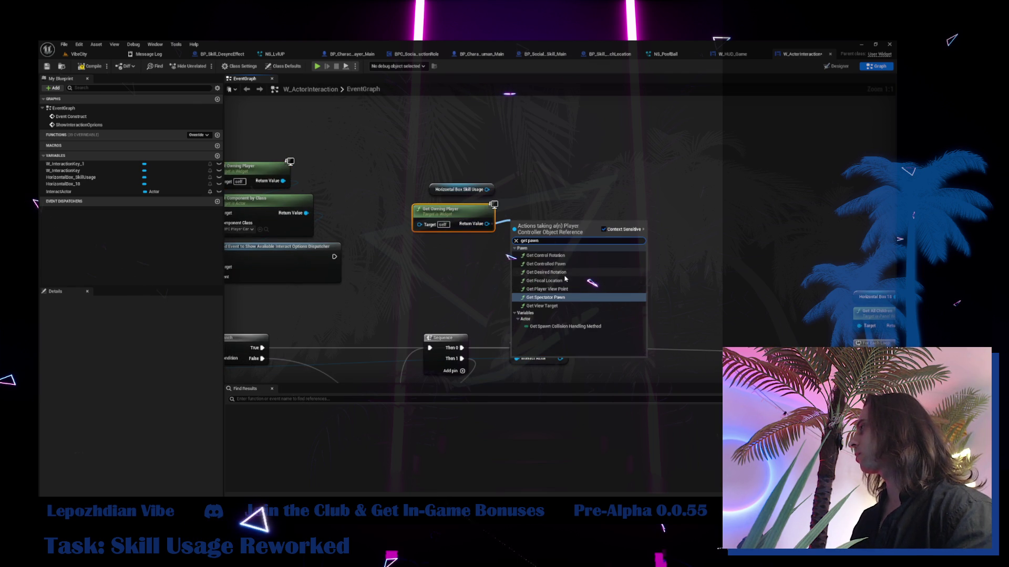
pyautogui.click(546, 264)
pyautogui.moveTo(567, 226)
pyautogui.mouseDown()
pyautogui.moveTo(470, 251)
pyautogui.moveTo(530, 260)
pyautogui.moveTo(498, 263)
pyautogui.mouseUp()
# - Add a Get Component by Class node off the Get Controlled Pawn output
pyautogui.write('get comp')
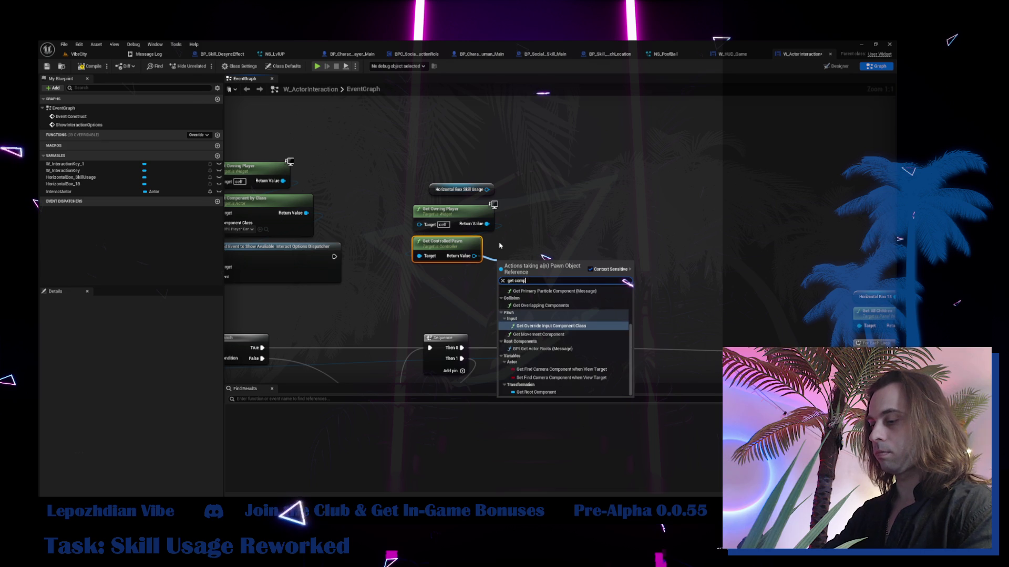
pyautogui.write('onenty')
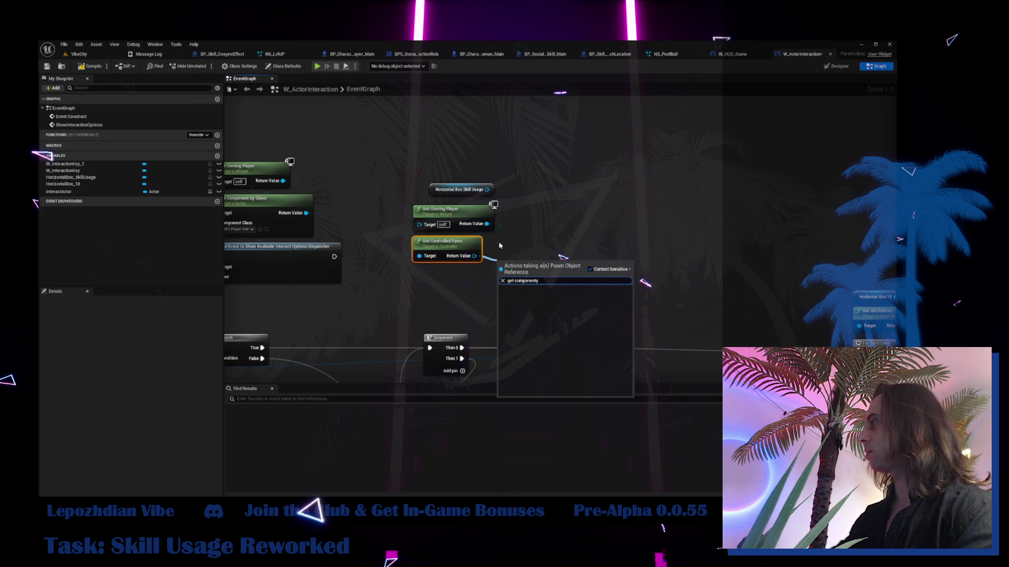
pyautogui.press('BackSpace')
pyautogui.write('ny')
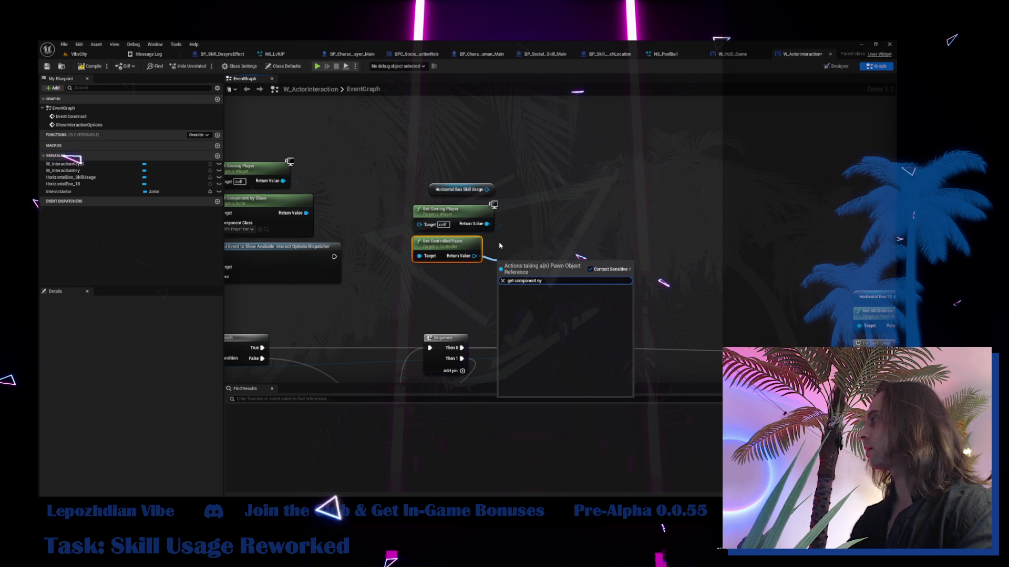
pyautogui.press('BackSpace')
pyautogui.press('BackSpace')
pyautogui.write('b')
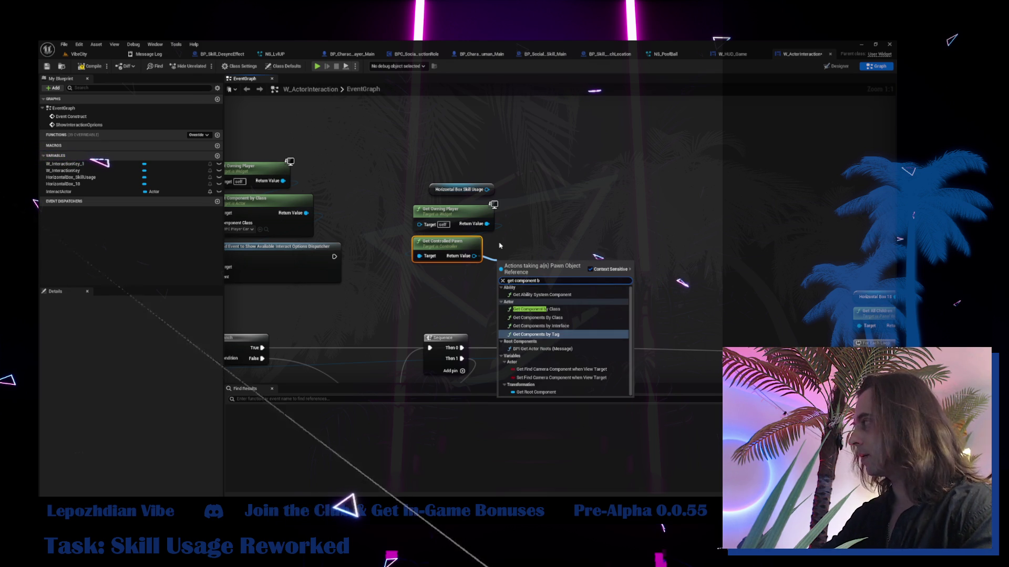
pyautogui.write('y')
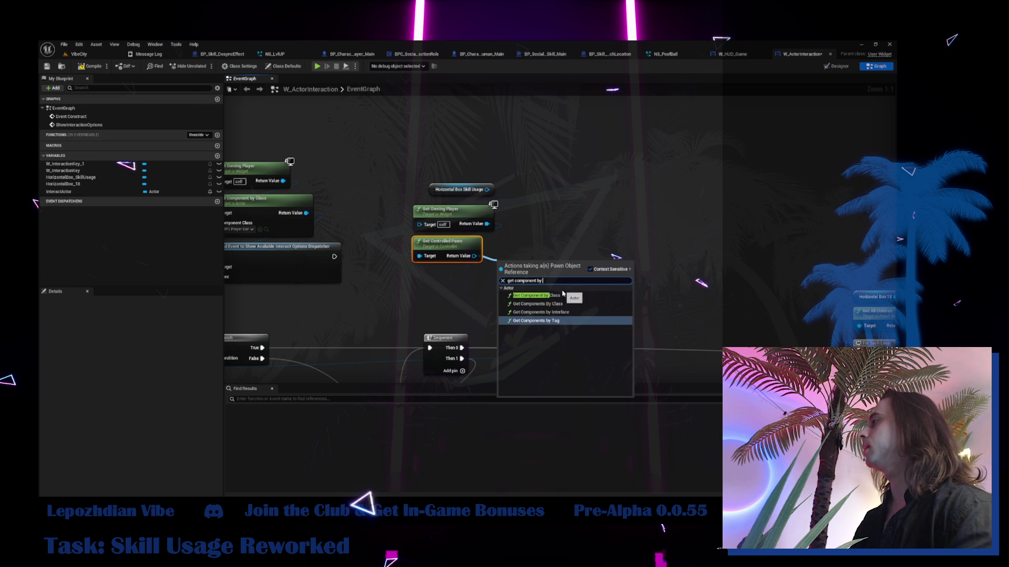
pyautogui.click(536, 295)
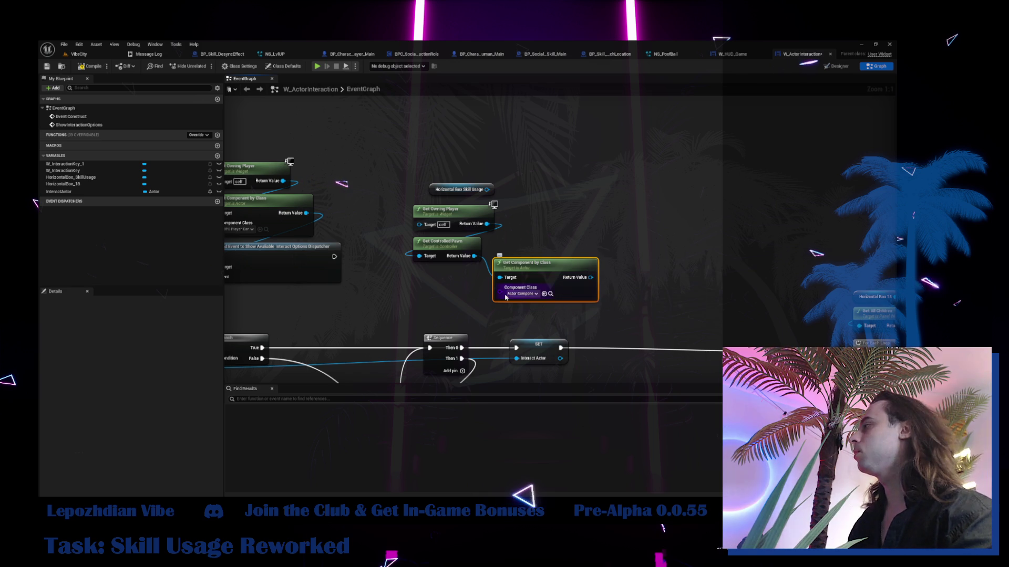
pyautogui.click(423, 54)
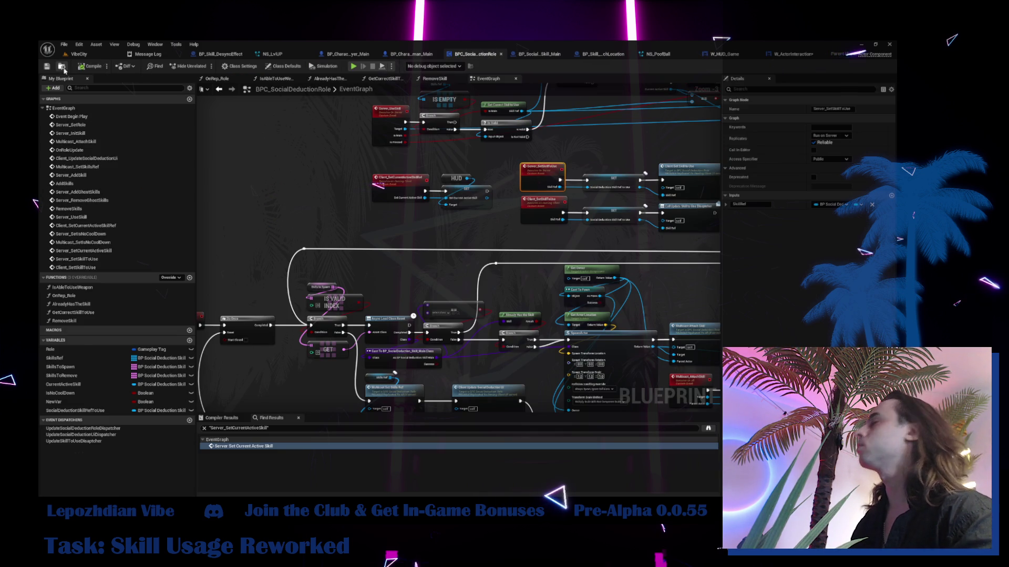
# - Nudge the Get Component by Class node left in W_ActorInteraction's graph
pyautogui.hotkey('ctrl', 'b')
pyautogui.click(794, 55)
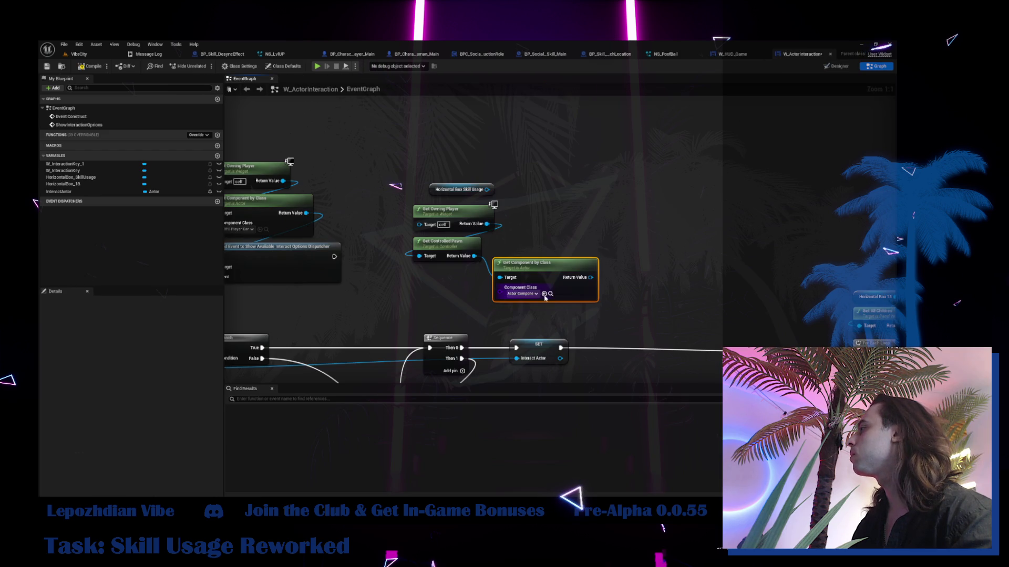
pyautogui.moveTo(546, 295)
pyautogui.mouseDown()
pyautogui.moveTo(466, 307)
pyautogui.moveTo(533, 287)
pyautogui.mouseUp()
pyautogui.write('bind')
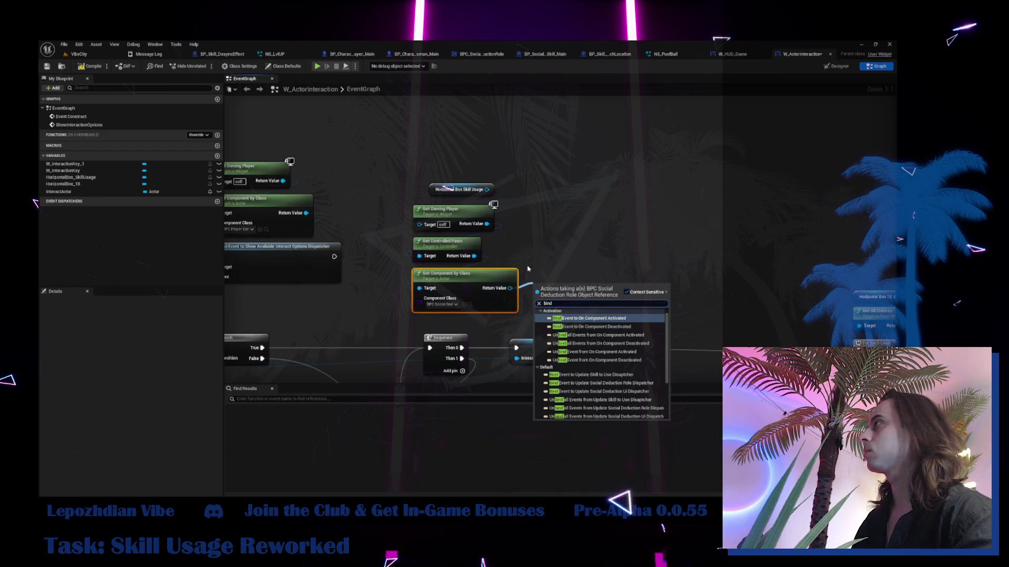
# - In BPC_SocialDeductionRole, select the Call Update Skill to Use Dispatcher node and tidy the nodes above
pyautogui.click(481, 54)
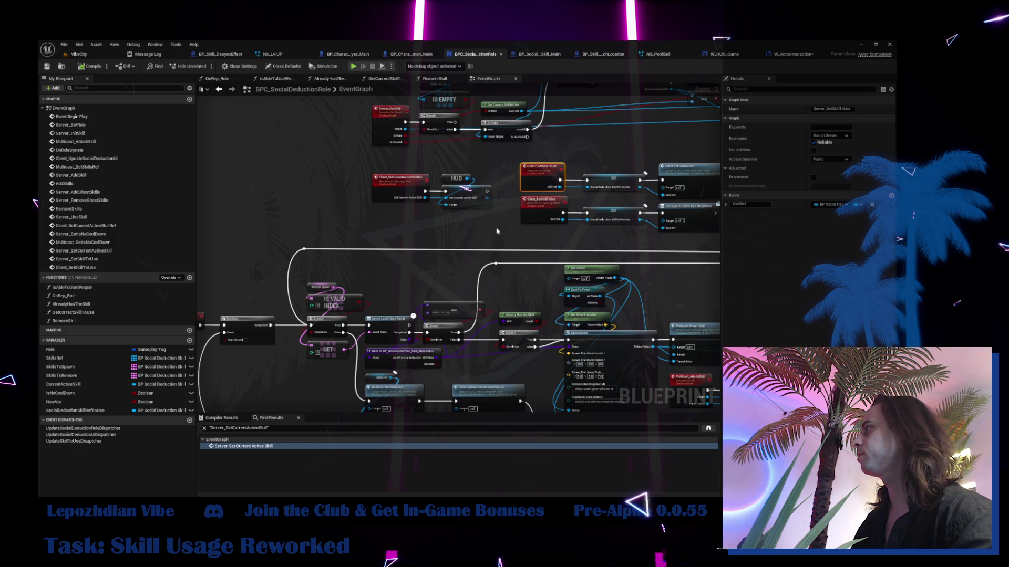
pyautogui.scroll(4, 472, 315)
pyautogui.click(483, 248)
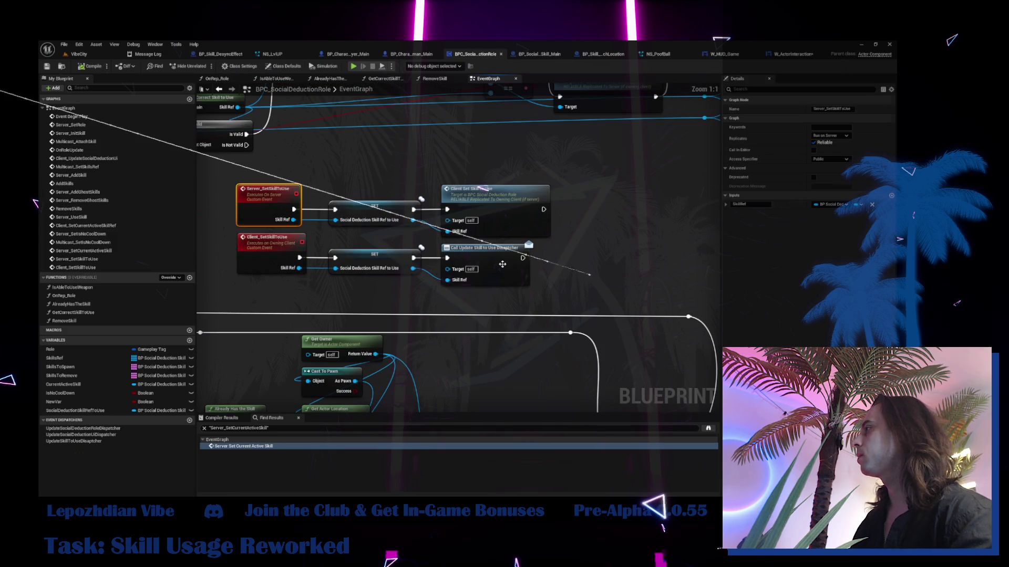
pyautogui.click(85, 441)
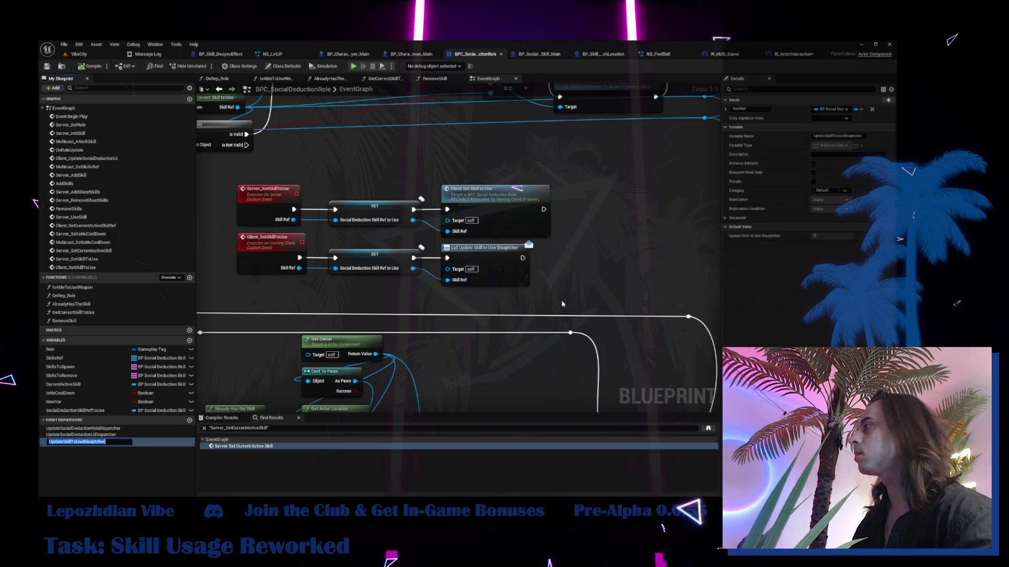
pyautogui.moveTo(271, 175); pyautogui.dragTo(557, 231)
pyautogui.moveTo(375, 206); pyautogui.dragTo(374, 184)
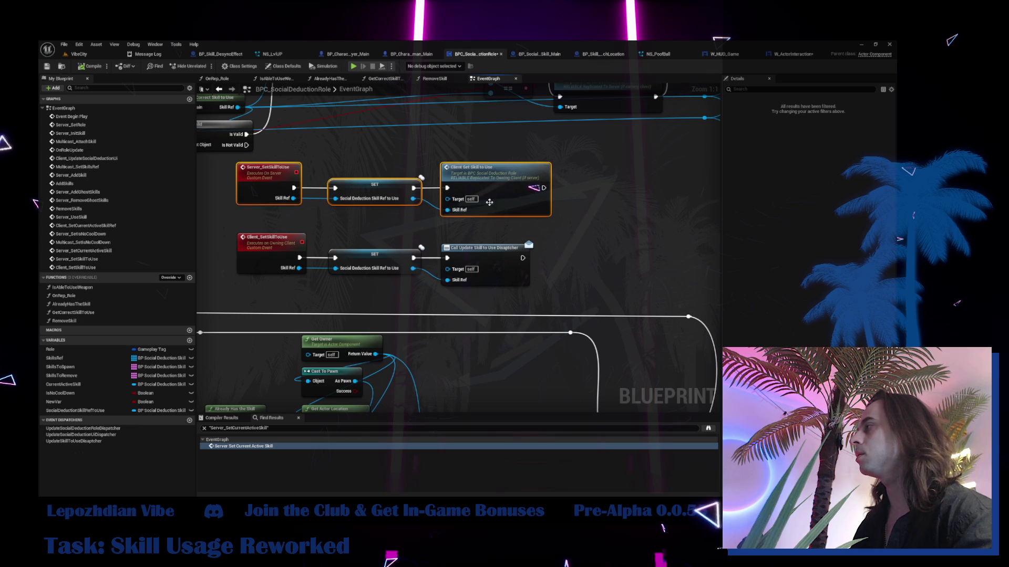
pyautogui.click(464, 256)
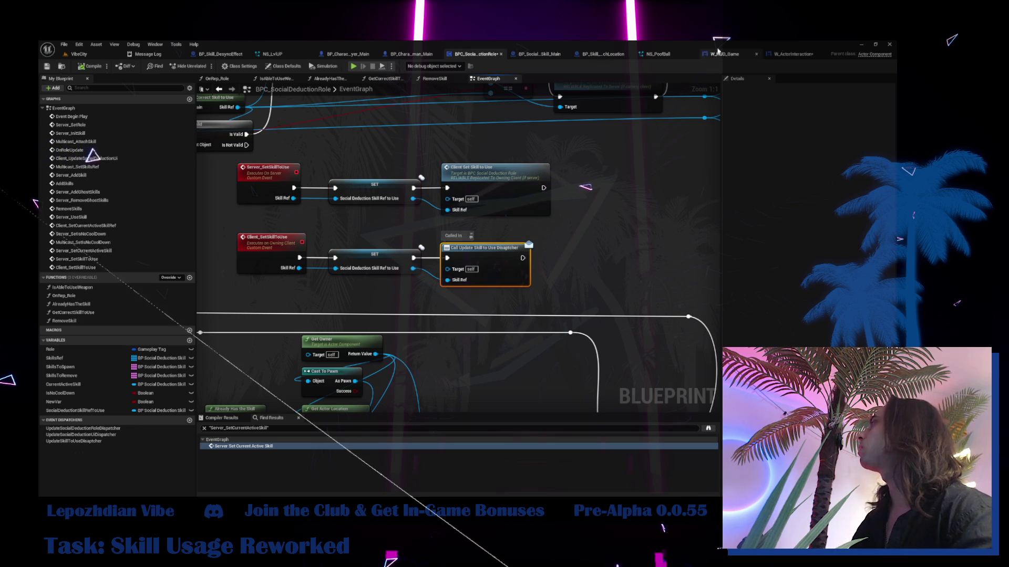
# - Locate the W_ActorInteraction asset in the content browser and select its name for editing
pyautogui.click(801, 54)
pyautogui.click(62, 68)
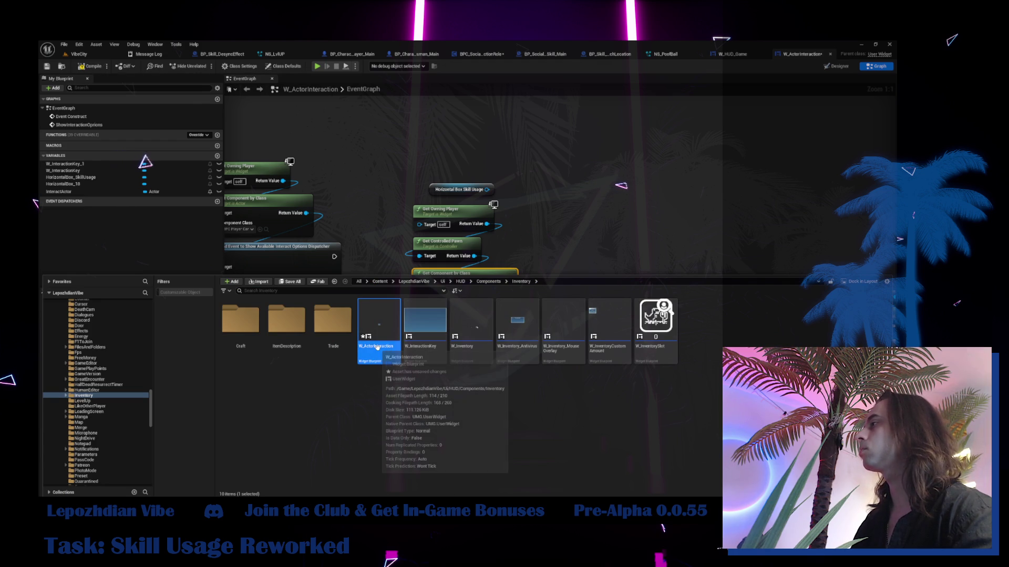
pyautogui.click(376, 348)
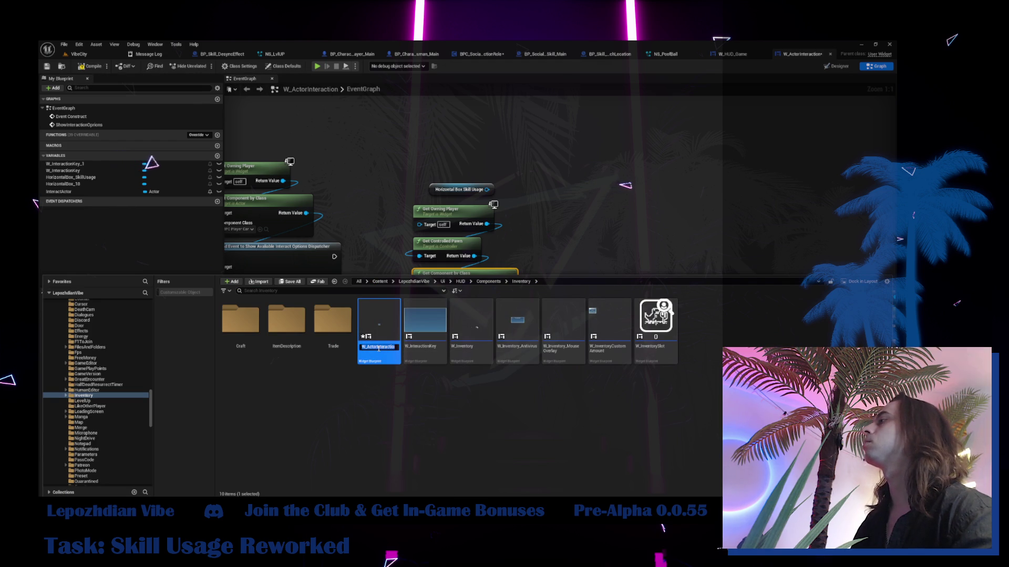
# - Comment the dispatcher call as used by W_ActorInteraction's tooltip and save BPC_SocialDeductionRole
pyautogui.click(478, 54)
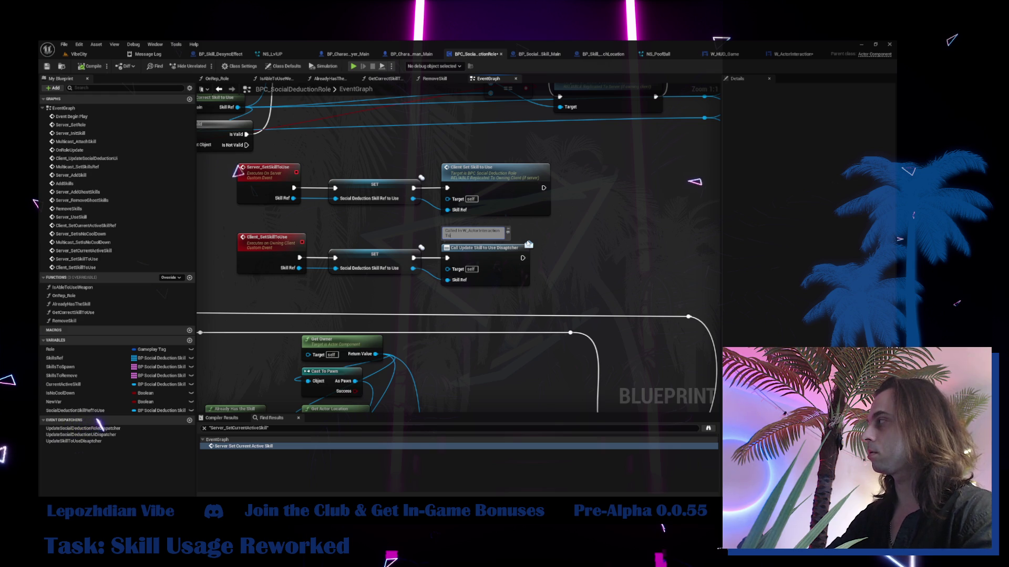
pyautogui.write('!')
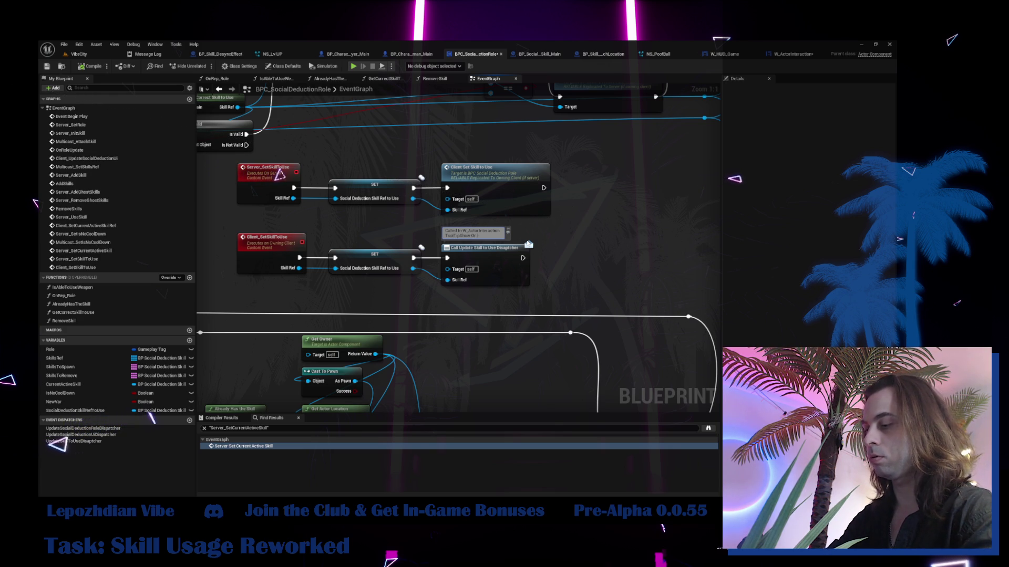
pyautogui.press('Return')
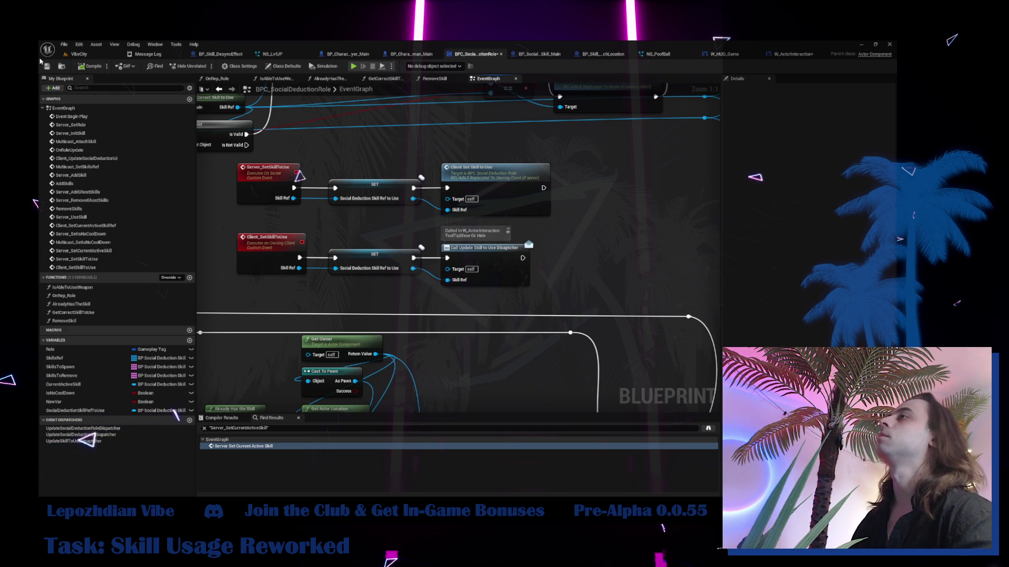
pyautogui.hotkey('ctrl', 's')
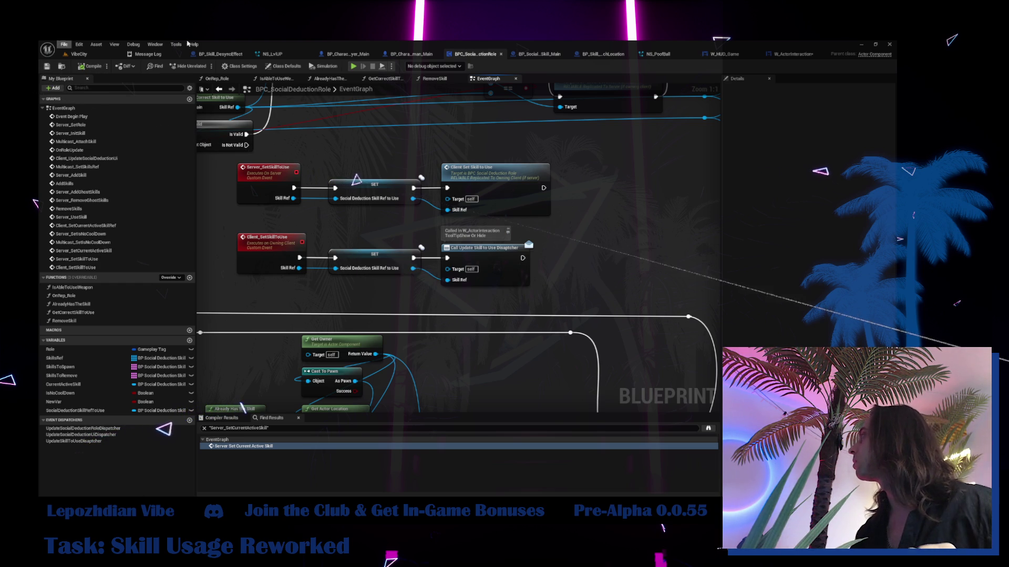
pyautogui.click(781, 56)
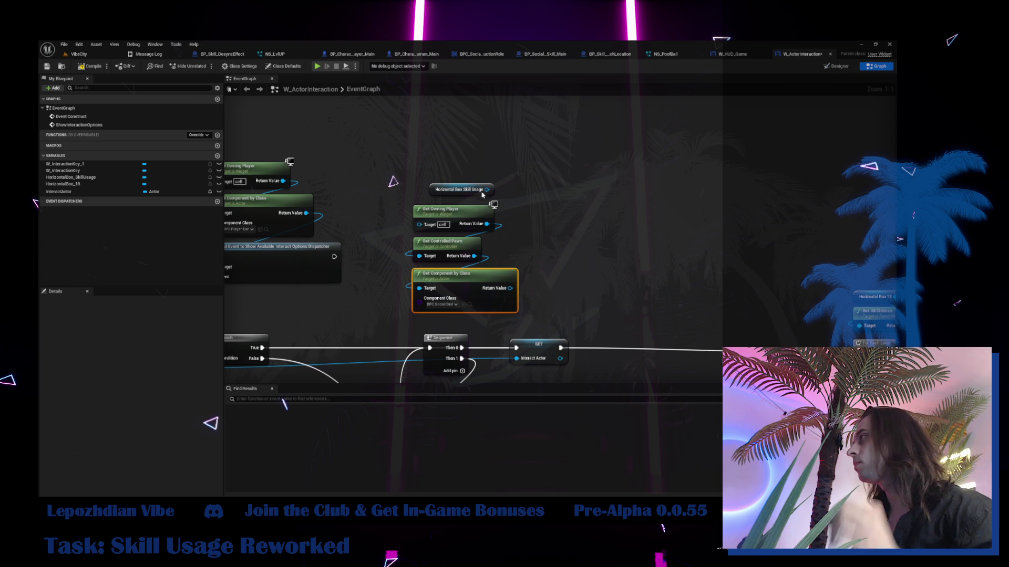
# - Search 'W_ActorInteraction' off Get Component by Class, then inspect UpdateSkillToUseDispatcher in BPC_SocialDeductionRole
pyautogui.moveTo(510, 288)
pyautogui.mouseDown()
pyautogui.moveTo(554, 286)
pyautogui.moveTo(548, 277)
pyautogui.mouseUp()
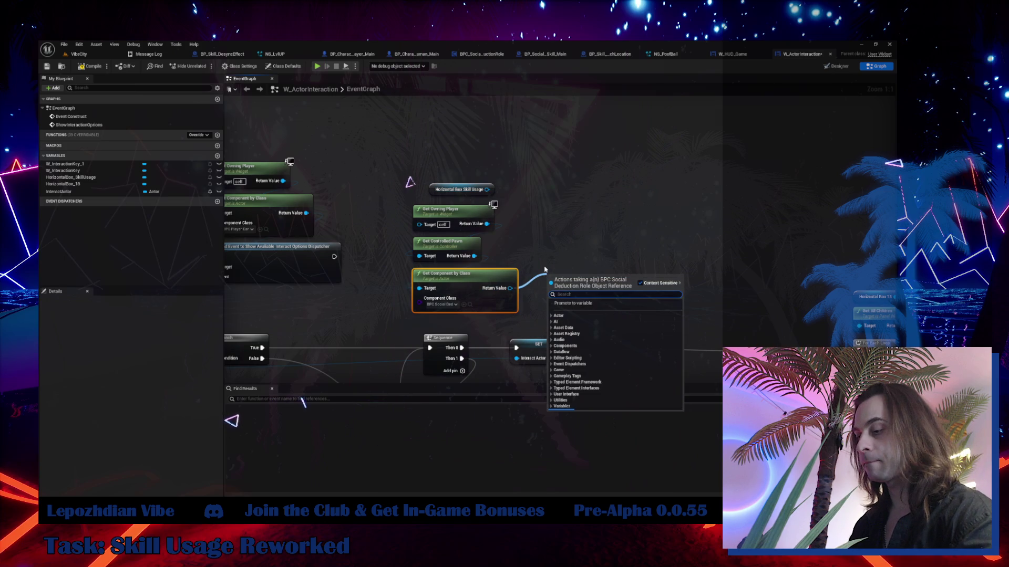
pyautogui.write('W_ActorInteraction')
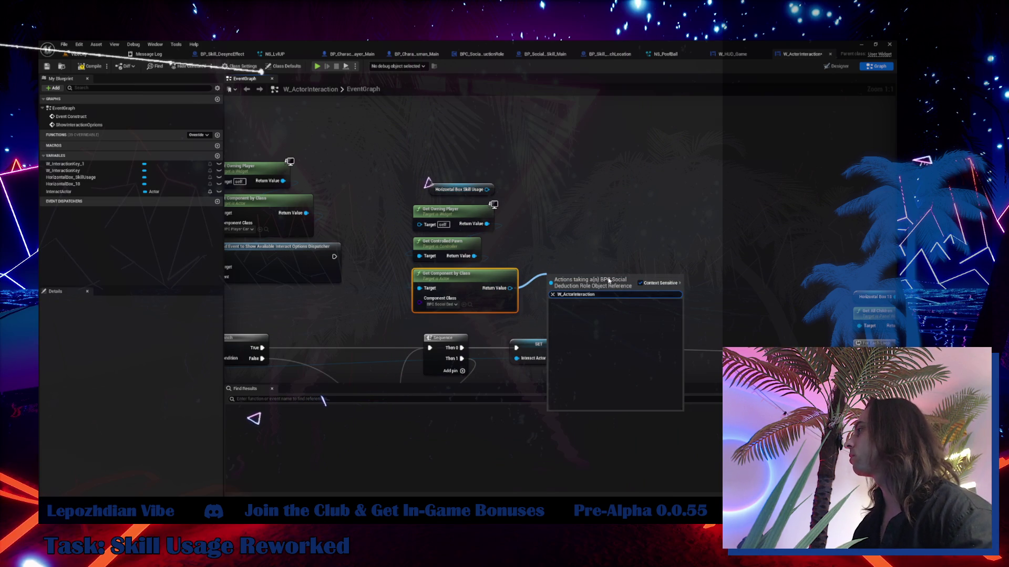
pyautogui.click(474, 55)
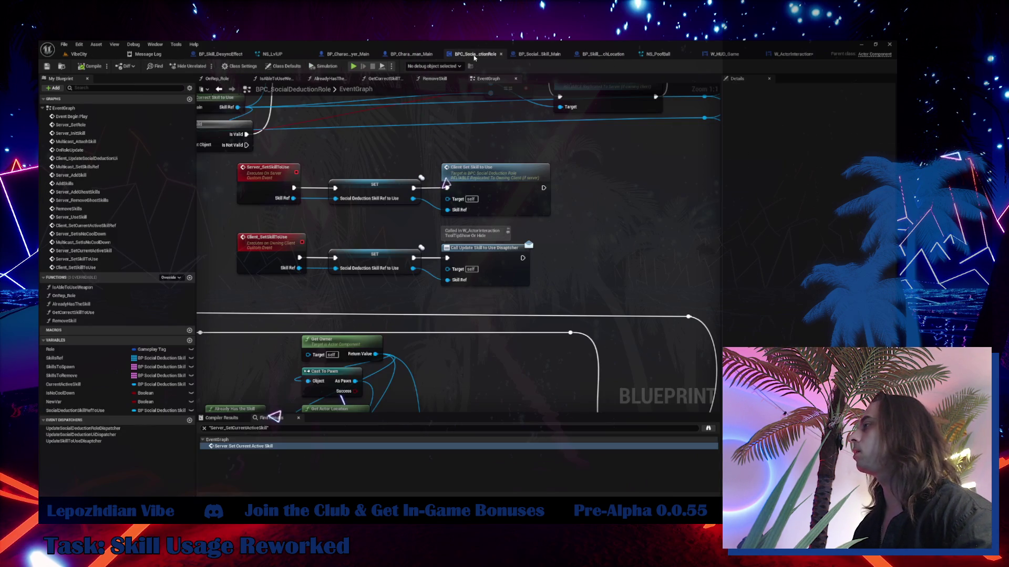
pyautogui.click(79, 441)
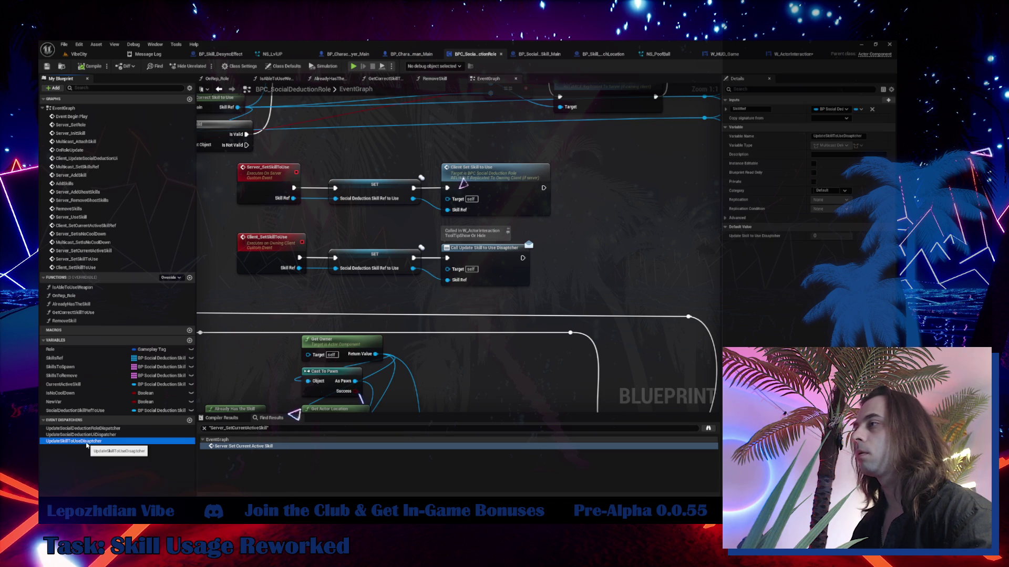
pyautogui.click(79, 441)
pyautogui.click(91, 442)
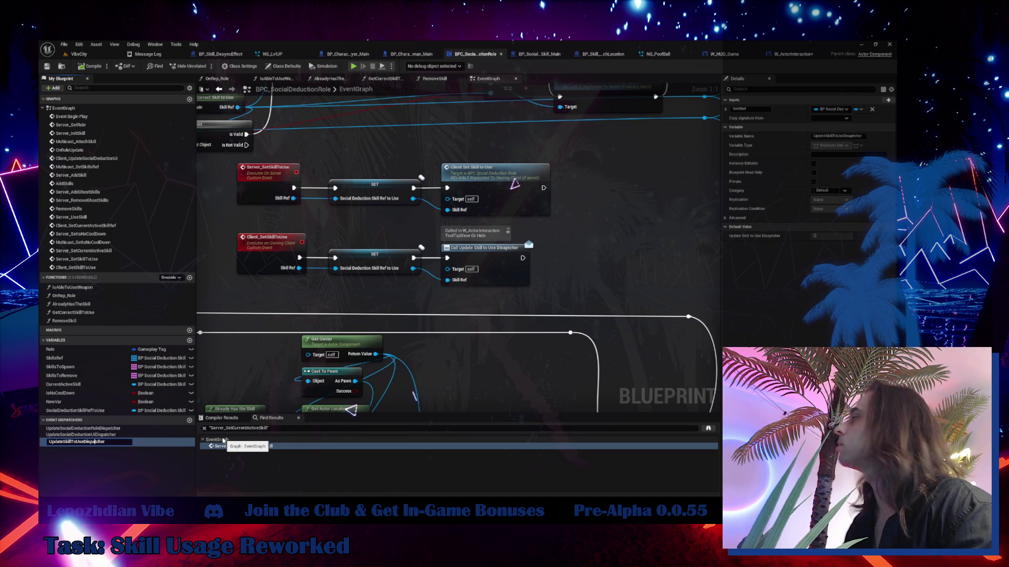
pyautogui.press('Return')
# - Compile BPC_SocialDeductionRole and select its UpdateSkillToUseDispatcher event dispatcher
pyautogui.click(89, 66)
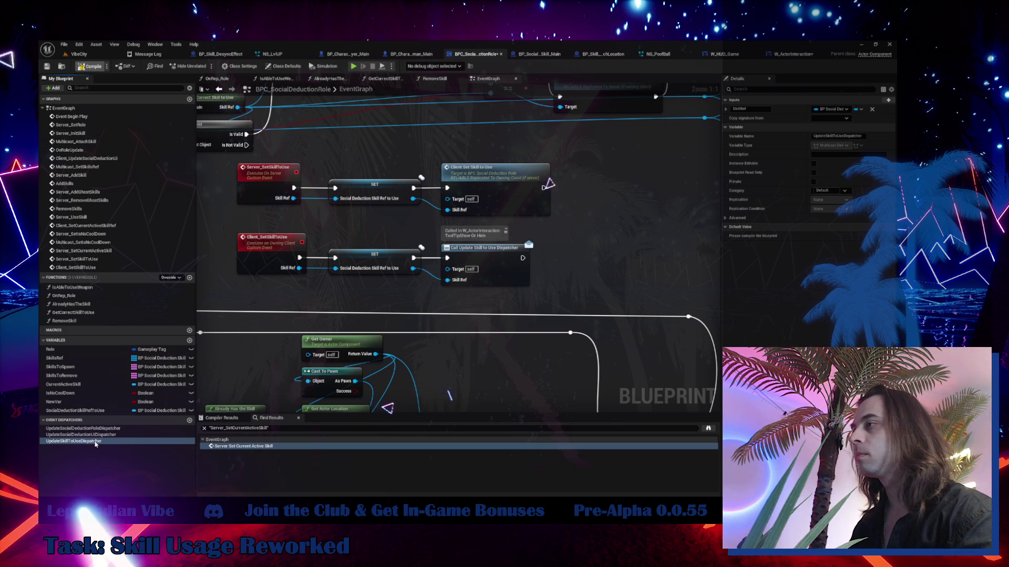
pyautogui.click(96, 442)
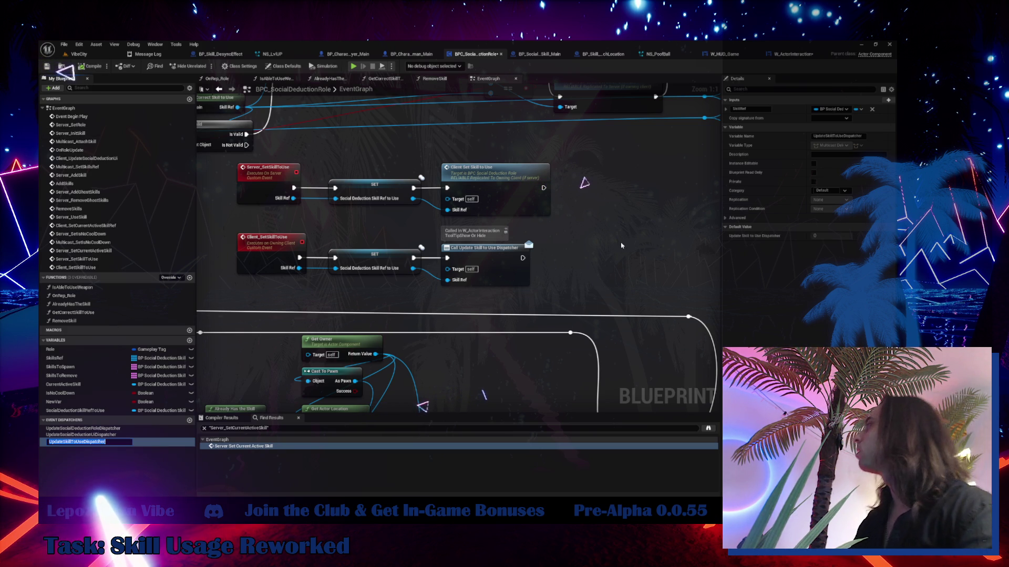
pyautogui.moveTo(473, 315); pyautogui.dragTo(437, 325)
# - Add a Bind Event to Update Skill to Use Dispatcher node, wire its execution and arrange the getters
pyautogui.click(801, 54)
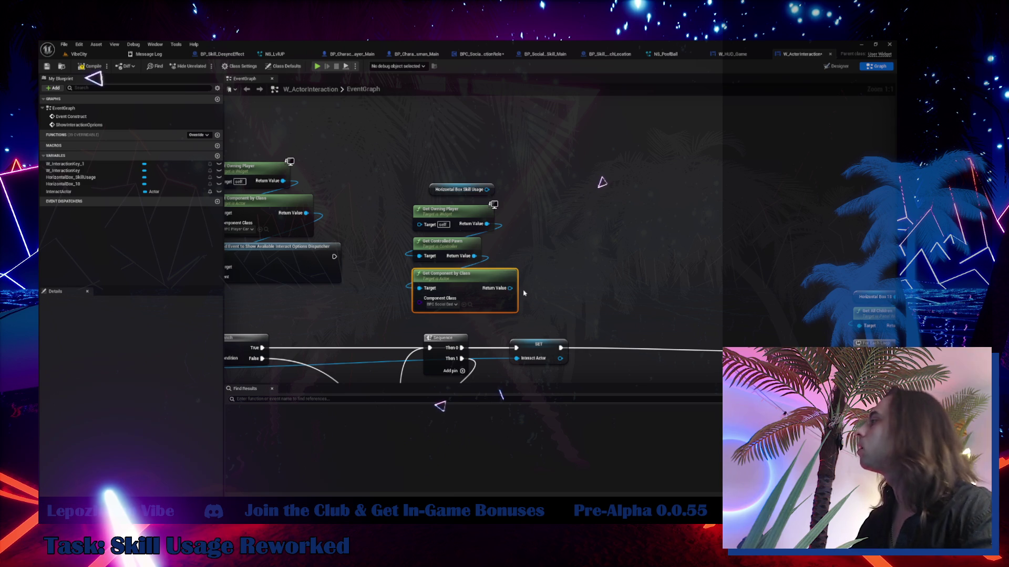
pyautogui.moveTo(510, 288); pyautogui.dragTo(585, 225)
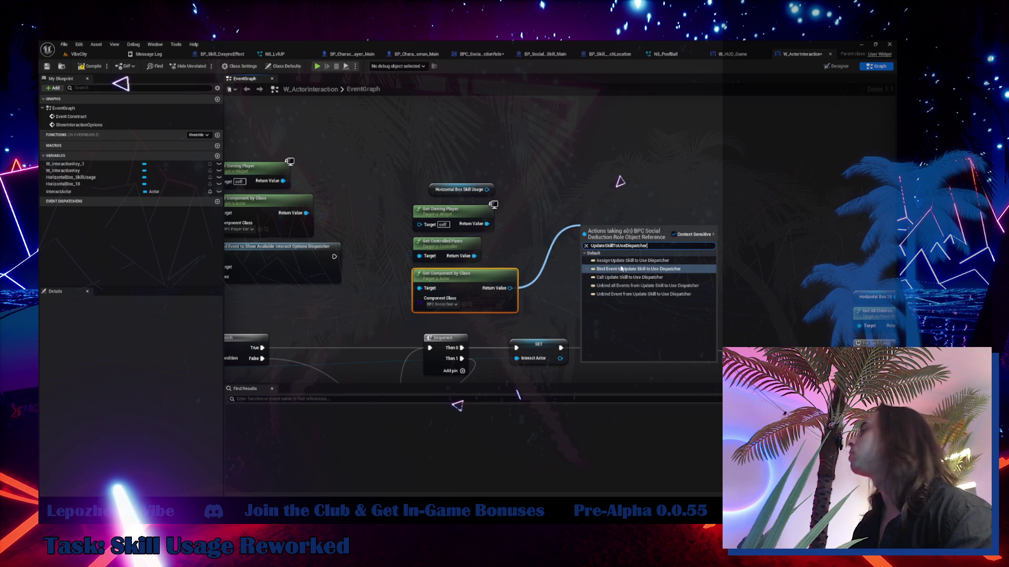
pyautogui.click(614, 270)
pyautogui.moveTo(334, 256); pyautogui.dragTo(650, 240)
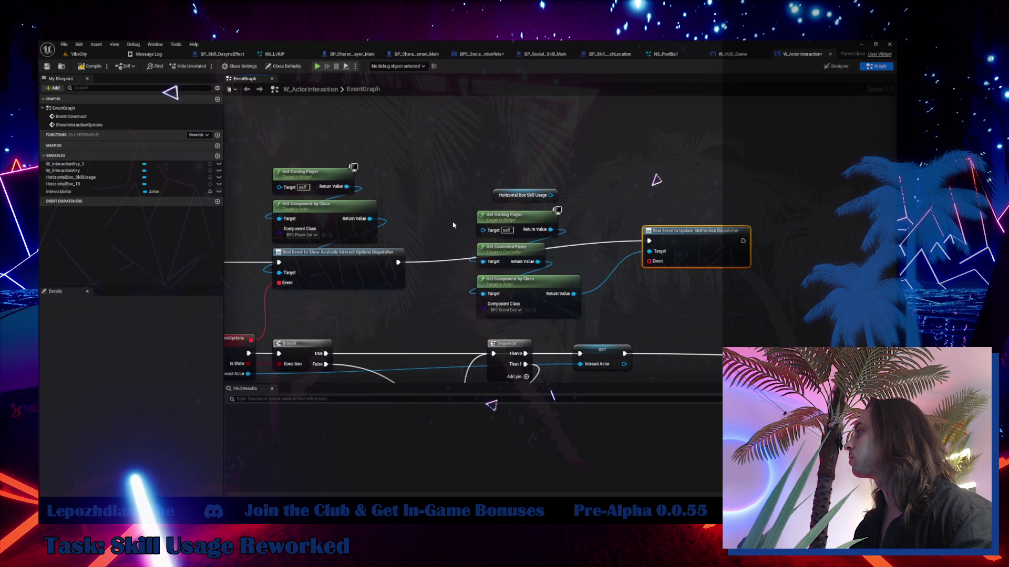
pyautogui.moveTo(586, 203); pyautogui.dragTo(473, 321)
pyautogui.moveTo(515, 294)
pyautogui.mouseDown()
pyautogui.moveTo(708, 164)
pyautogui.moveTo(681, 193)
pyautogui.mouseUp()
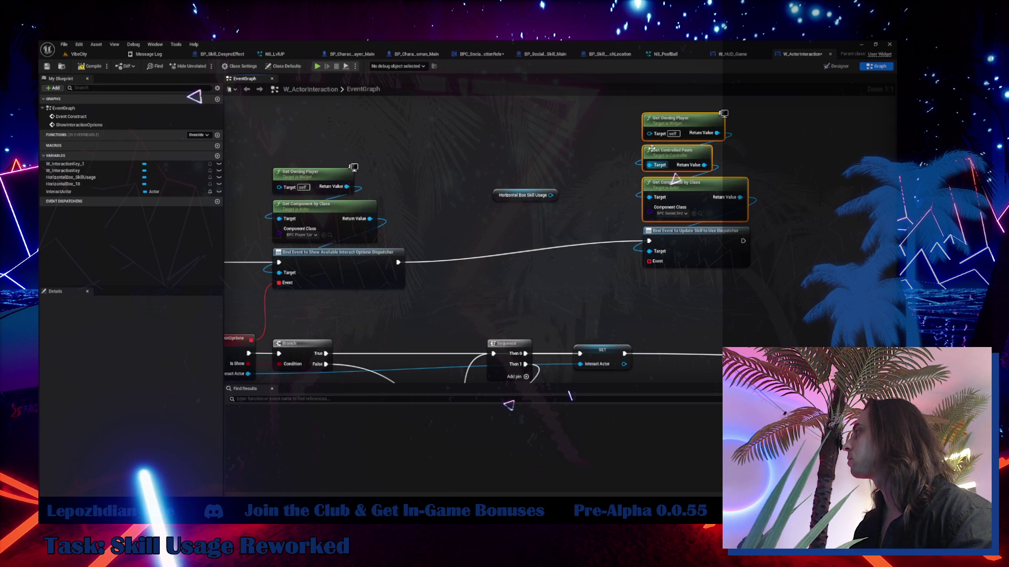
pyautogui.keyDown('ctrl'); pyautogui.click(700, 243); pyautogui.keyUp('ctrl')
pyautogui.moveTo(699, 242)
pyautogui.mouseDown()
pyautogui.moveTo(672, 264)
pyautogui.moveTo(544, 243)
pyautogui.moveTo(488, 265)
pyautogui.mouseUp()
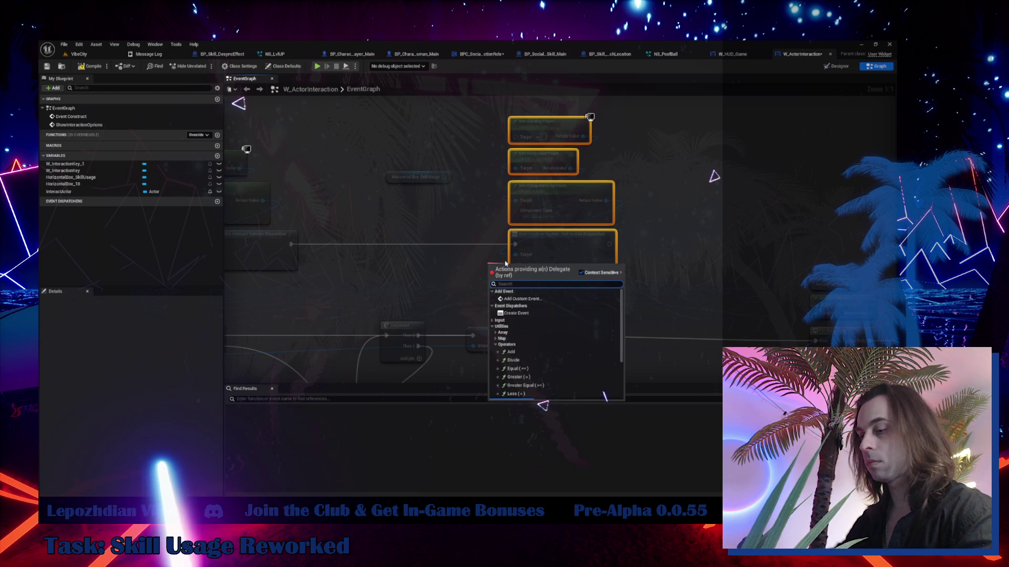
# - Create a SkillUsageToolTip custom event on the binding and place it below the Bind Event node
pyautogui.write('cus')
pyautogui.click(536, 298)
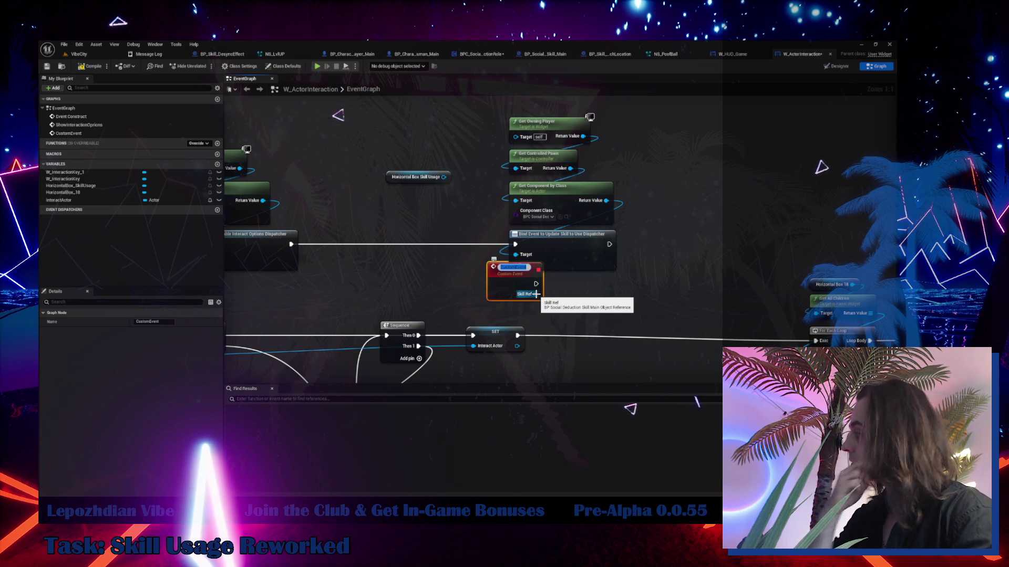
pyautogui.write('Sk')
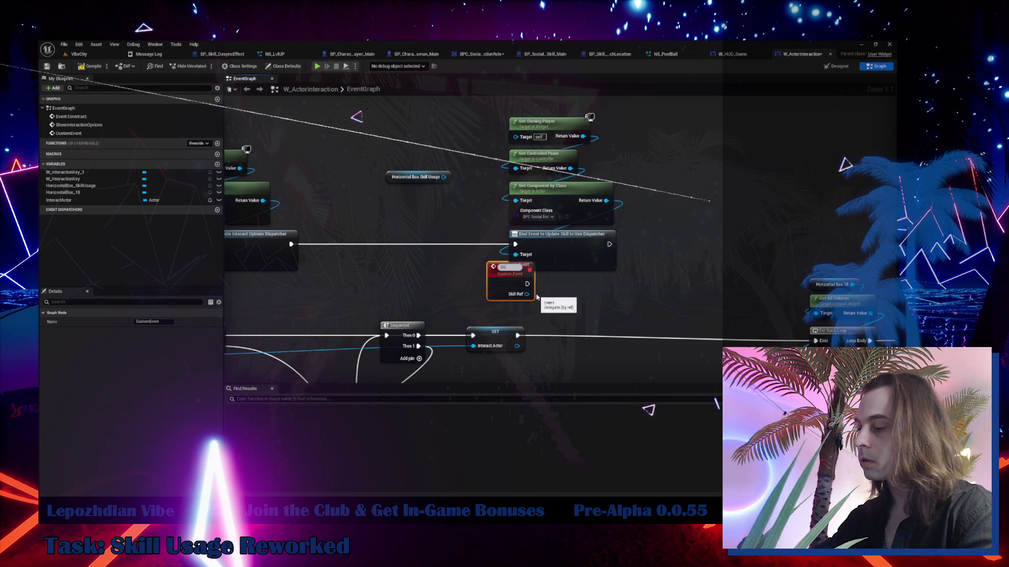
pyautogui.write('illUsageTo')
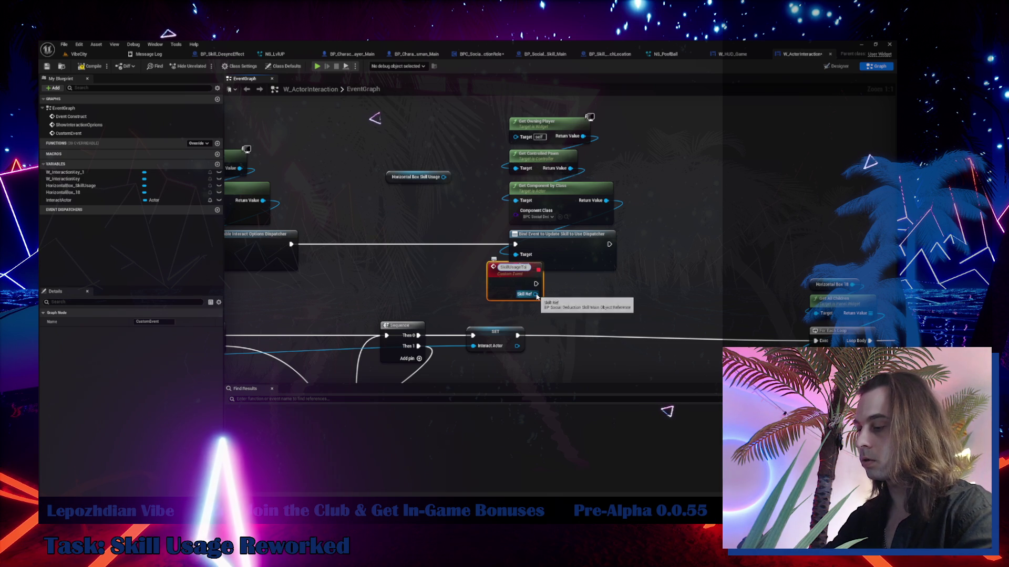
pyautogui.write('olTip')
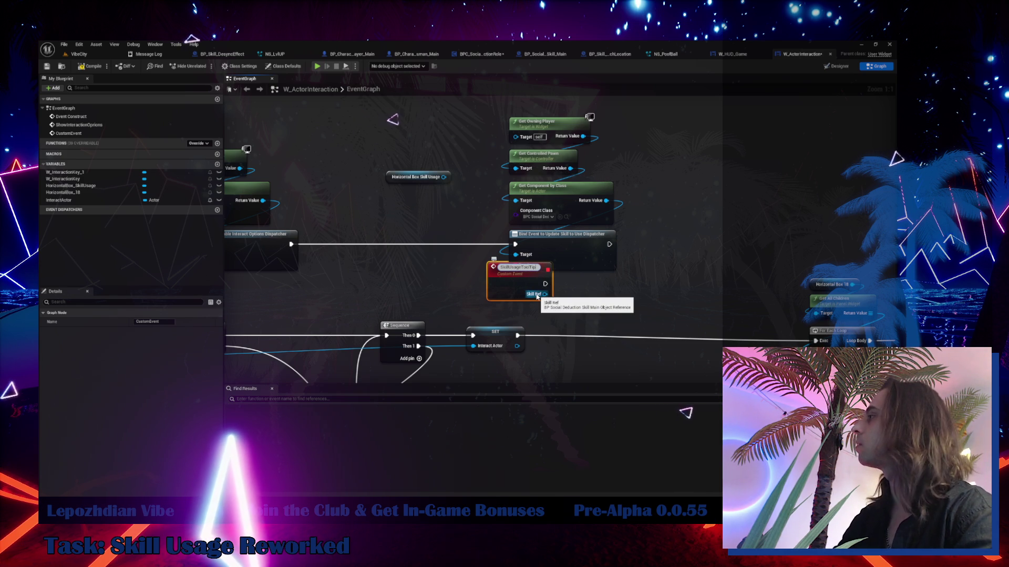
pyautogui.press('Return')
pyautogui.moveTo(510, 280); pyautogui.dragTo(533, 290)
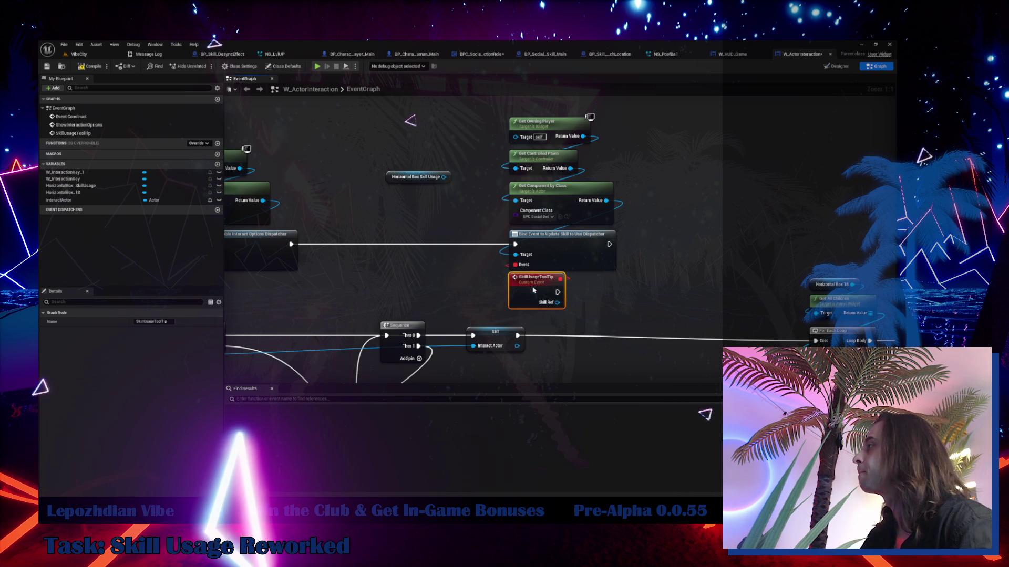
pyautogui.moveTo(458, 208)
pyautogui.mouseDown()
pyautogui.moveTo(383, 200)
pyautogui.moveTo(614, 236)
pyautogui.moveTo(619, 266)
pyautogui.moveTo(636, 268)
pyautogui.mouseUp()
# - Add a Clear Children node on HorizontalBox_SkillUsage and run it from SkillUsageToolTip
pyautogui.write('clear')
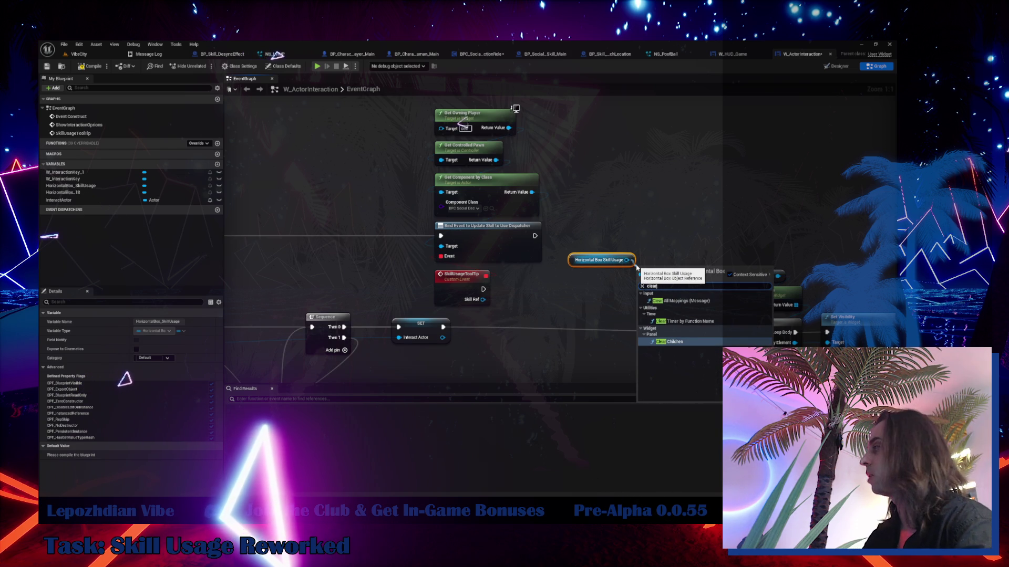
pyautogui.click(674, 341)
pyautogui.moveTo(663, 281); pyautogui.dragTo(595, 285)
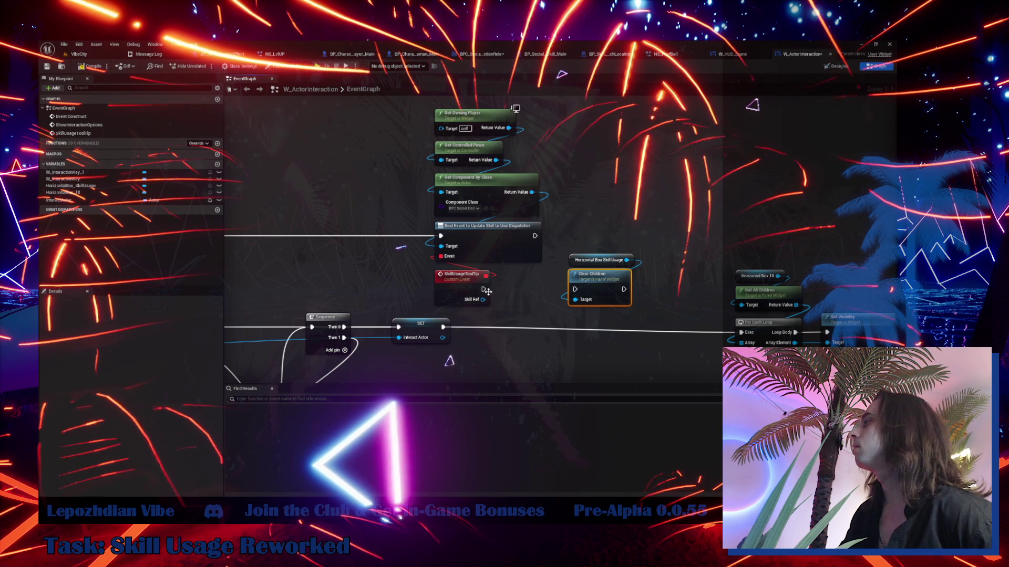
pyautogui.moveTo(482, 289); pyautogui.dragTo(573, 285)
# - Move the upper node cluster up and left to make room in the event graph
pyautogui.scroll(-1, 391, 206)
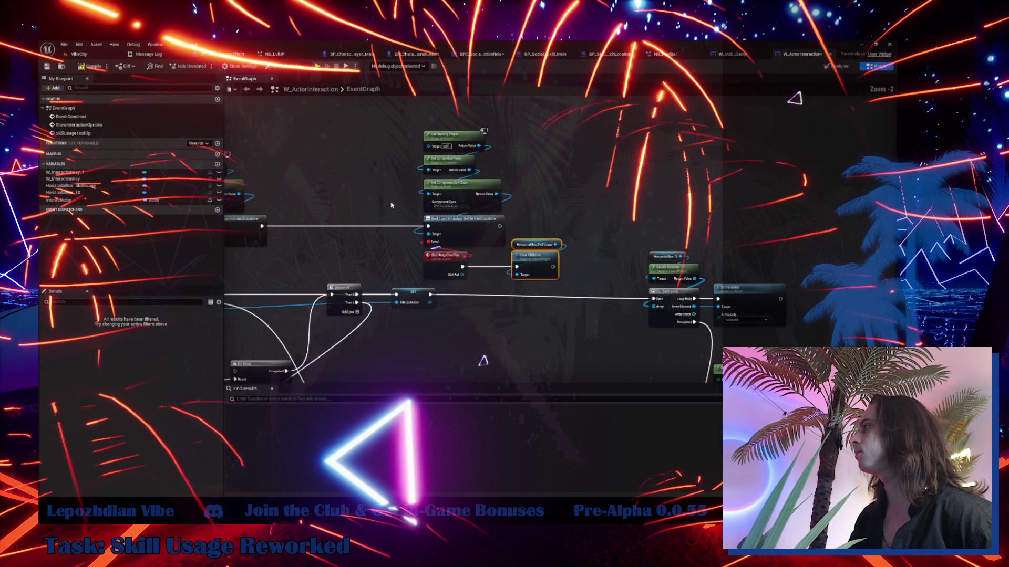
pyautogui.moveTo(408, 163); pyautogui.dragTo(529, 315)
pyautogui.moveTo(462, 223); pyautogui.dragTo(431, 162)
pyautogui.click(497, 297)
pyautogui.moveTo(497, 297); pyautogui.dragTo(346, 218)
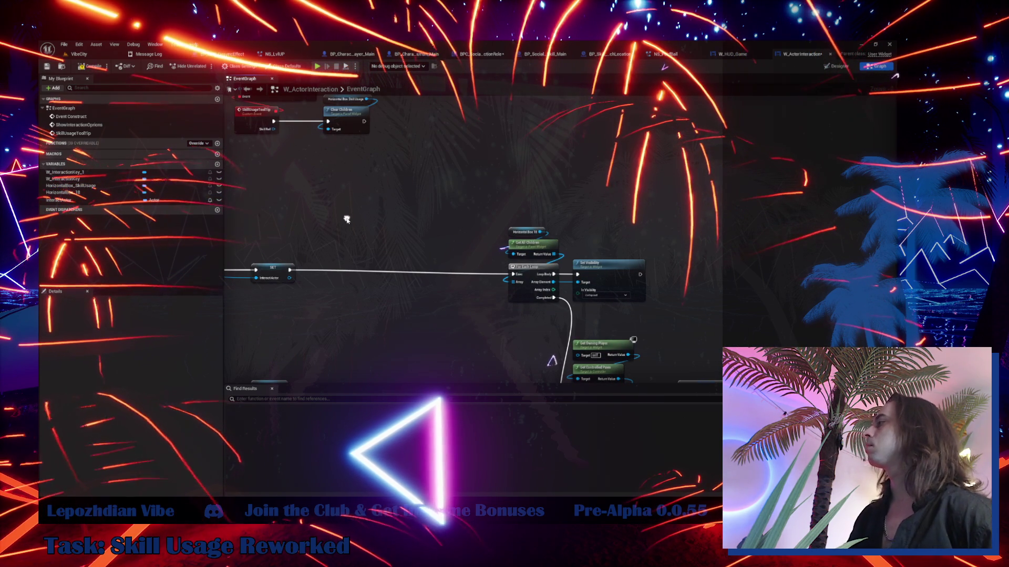
pyautogui.moveTo(362, 229)
pyautogui.mouseDown()
pyautogui.moveTo(387, 232)
pyautogui.moveTo(345, 117)
pyautogui.moveTo(421, 124)
pyautogui.moveTo(360, 242)
pyautogui.moveTo(460, 342)
pyautogui.mouseUp()
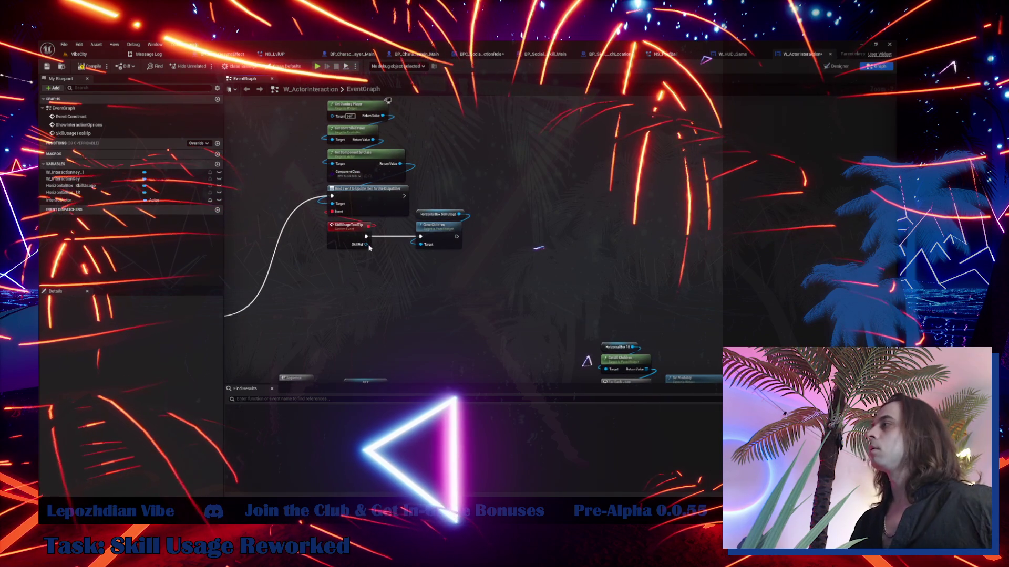
# - Add an Is Main getter from Skill Ref and a Branch node beside it
pyautogui.moveTo(366, 244)
pyautogui.mouseDown()
pyautogui.moveTo(413, 278)
pyautogui.moveTo(405, 270)
pyautogui.mouseUp()
pyautogui.write('get')
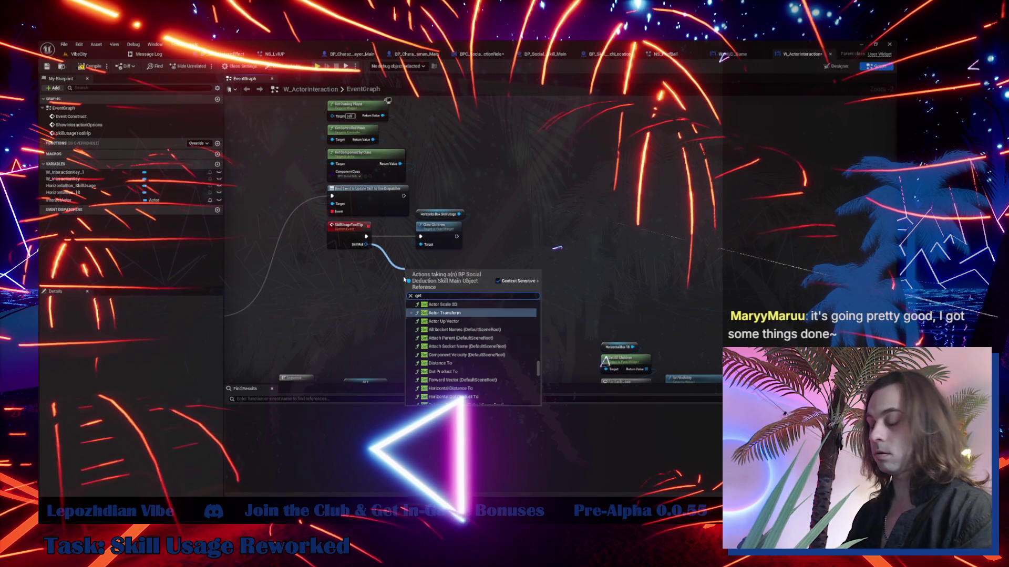
pyautogui.write(' skill')
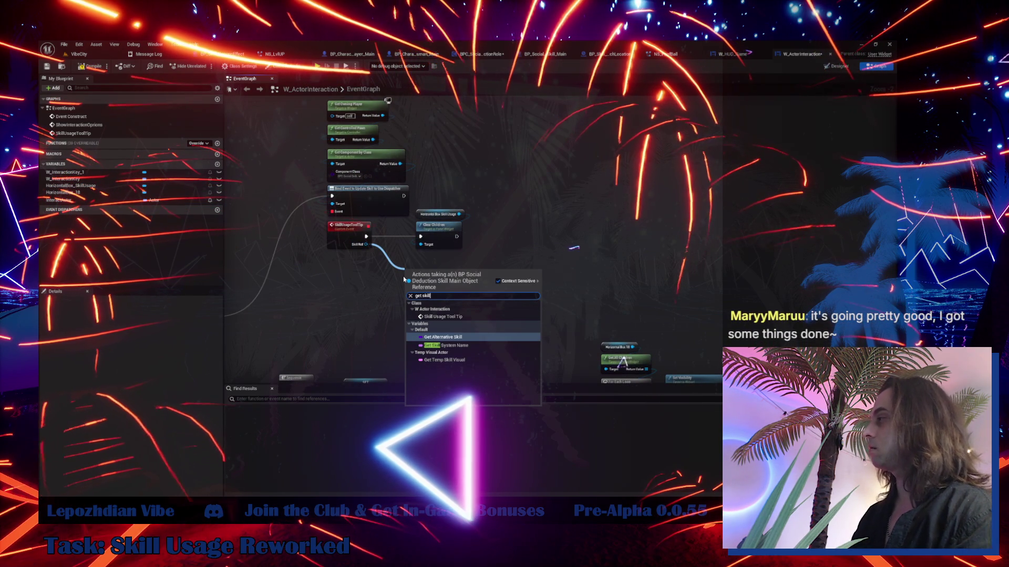
pyautogui.press('BackSpace')
pyautogui.press('BackSpace')
pyautogui.press('BackSpace')
pyautogui.press('BackSpace')
pyautogui.press('BackSpace')
pyautogui.write('main')
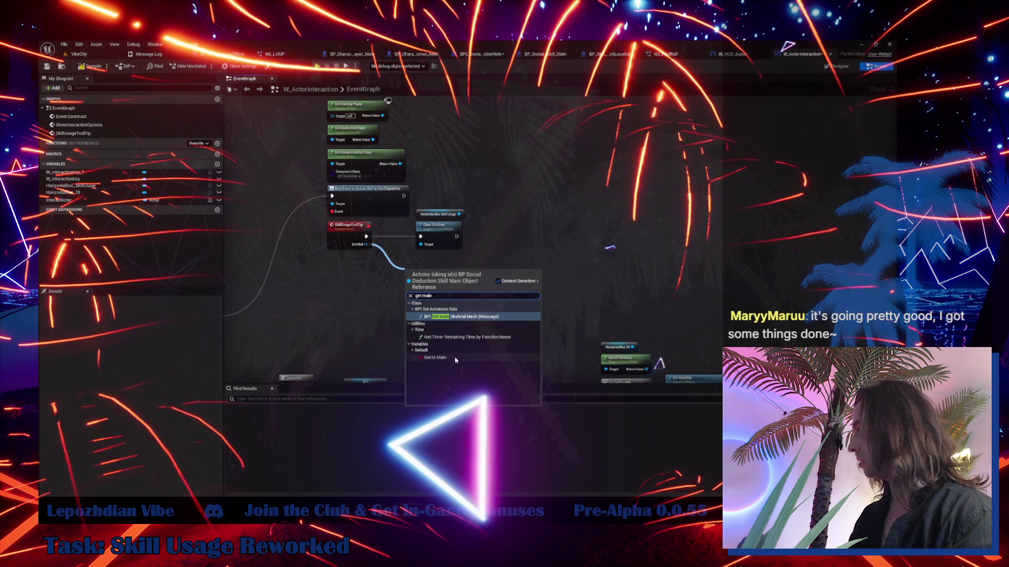
pyautogui.click(435, 357)
pyautogui.click(476, 234)
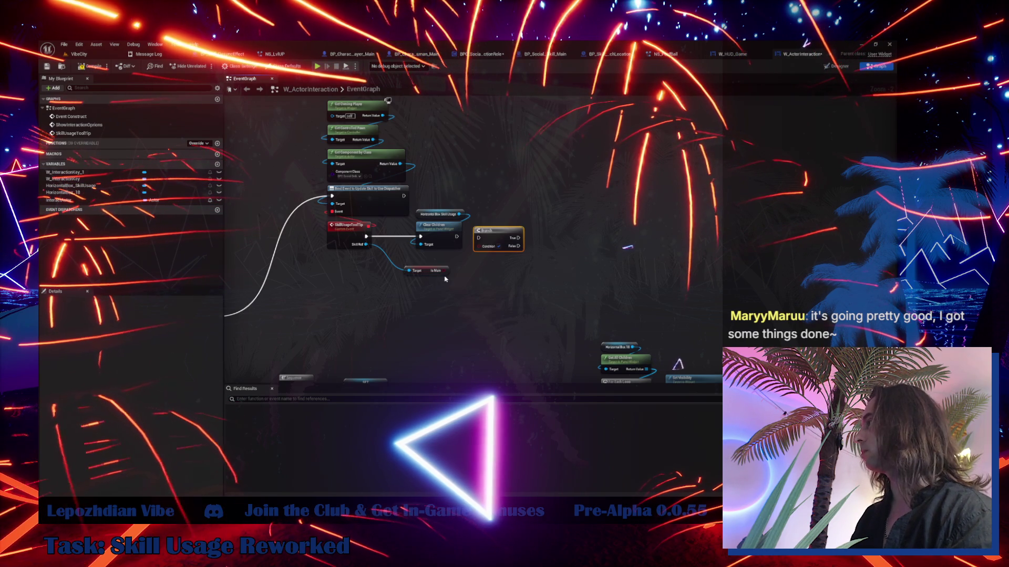
pyautogui.moveTo(446, 270); pyautogui.dragTo(462, 273)
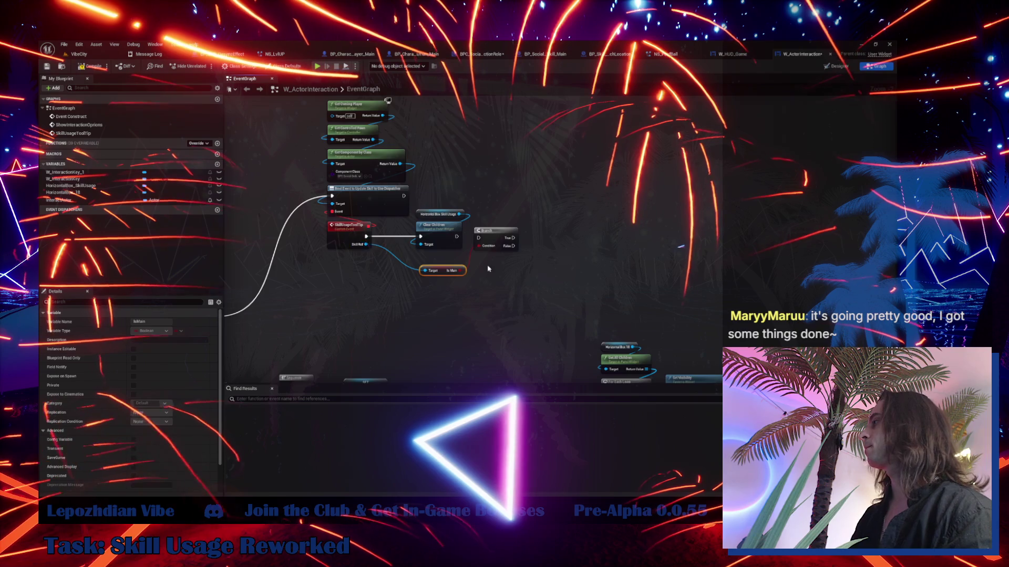
pyautogui.moveTo(488, 268); pyautogui.dragTo(368, 220)
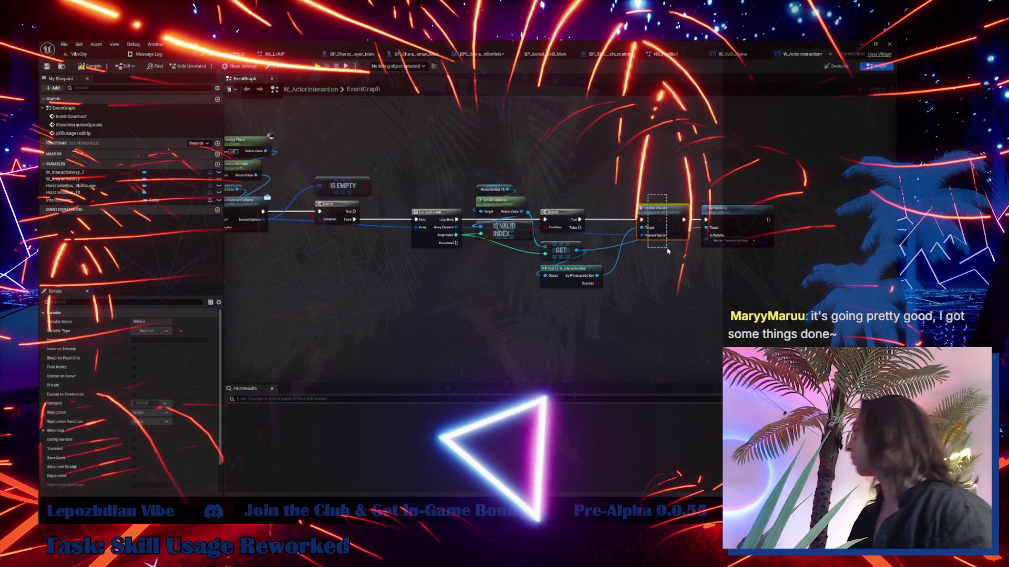
pyautogui.moveTo(654, 275)
pyautogui.mouseDown()
pyautogui.moveTo(630, 341)
pyautogui.moveTo(525, 188)
pyautogui.mouseUp()
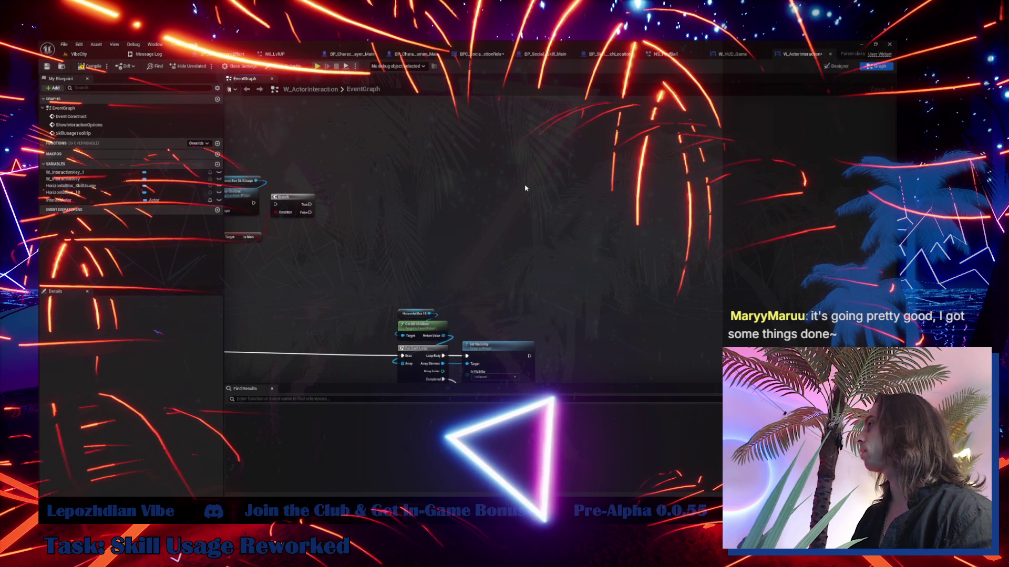
pyautogui.scroll(2, 407, 191)
pyautogui.moveTo(354, 227); pyautogui.dragTo(514, 201)
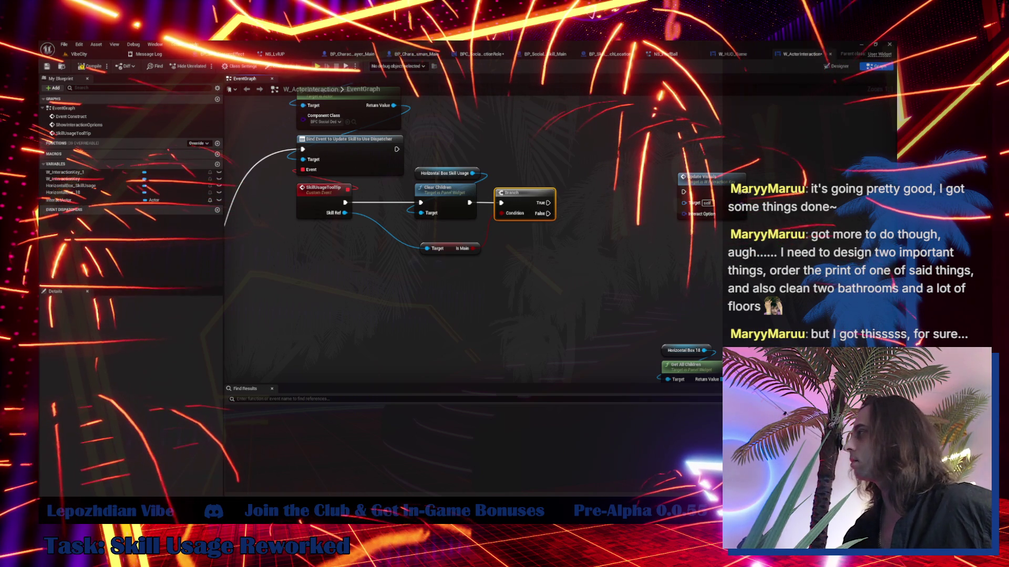
# - Move Is Main beside the Branch and shift Clear Children with the box getter left
pyautogui.moveTo(448, 250)
pyautogui.mouseDown()
pyautogui.moveTo(518, 165)
pyautogui.moveTo(524, 185)
pyautogui.mouseUp()
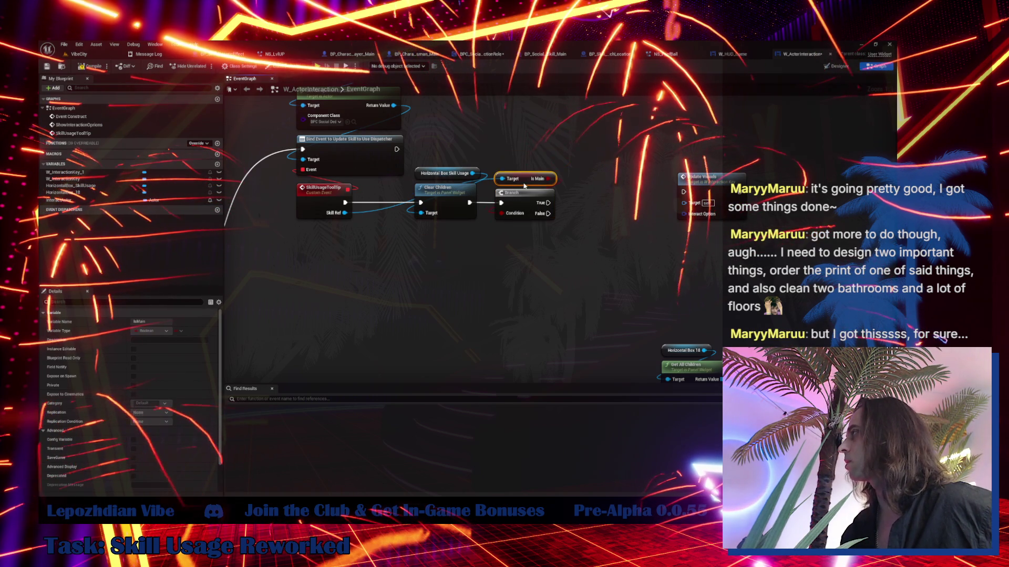
pyautogui.moveTo(463, 154)
pyautogui.mouseDown()
pyautogui.moveTo(452, 210)
pyautogui.moveTo(448, 185)
pyautogui.mouseUp()
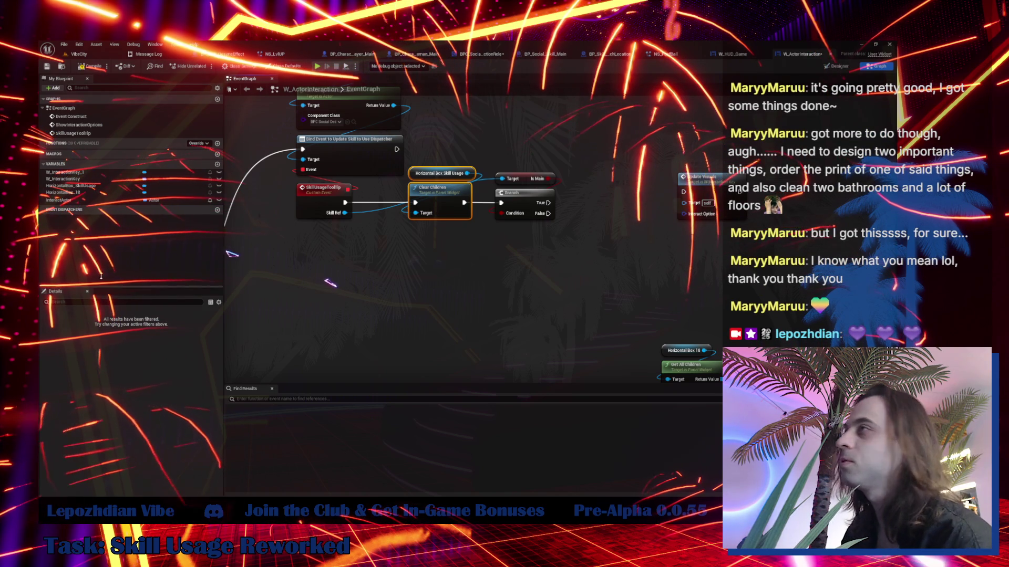
# - Split Update Visuals' Interact Option pin and set its tag to Interact.Main
pyautogui.click(499, 305)
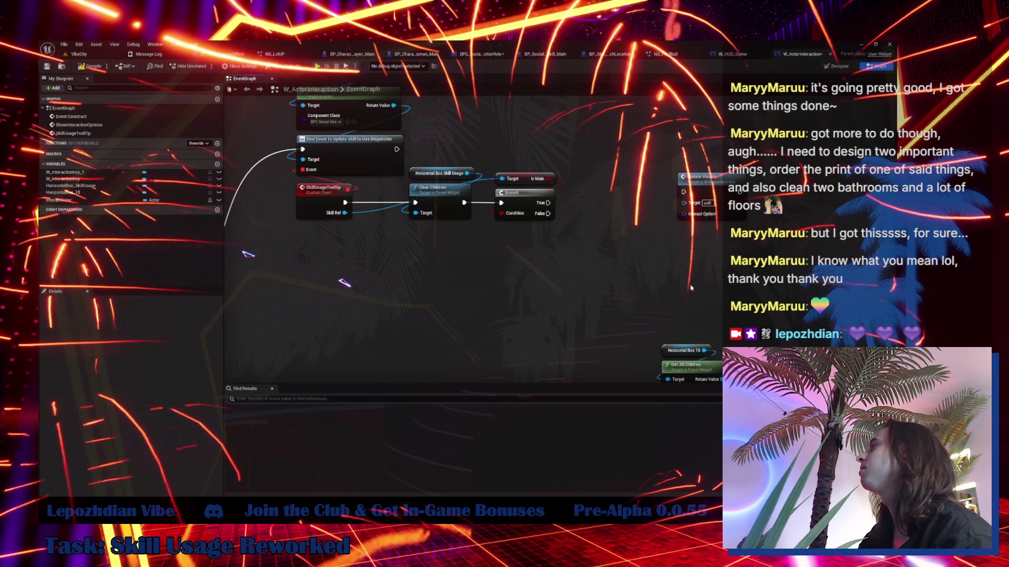
pyautogui.rightClick(685, 215)
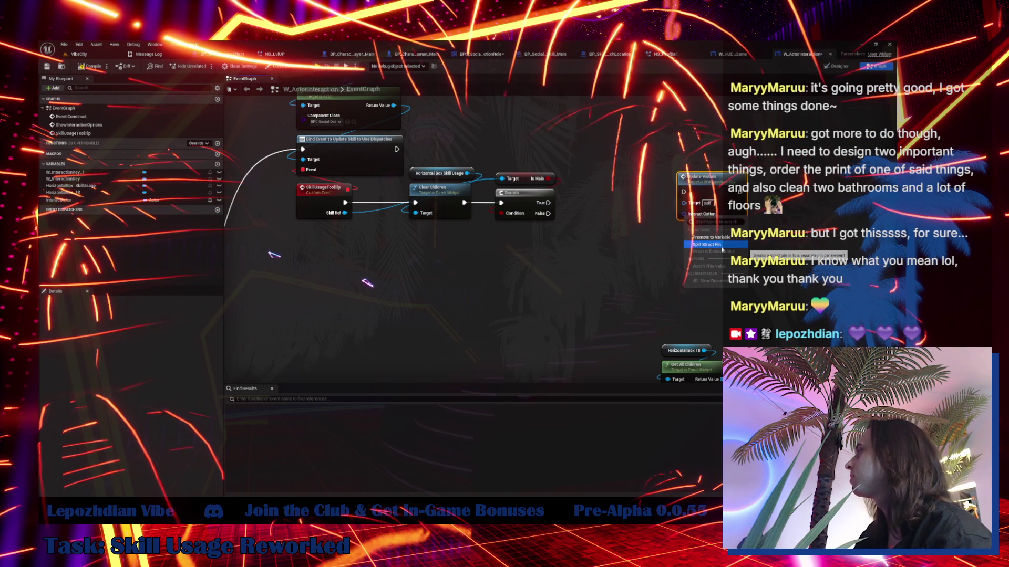
pyautogui.click(718, 245)
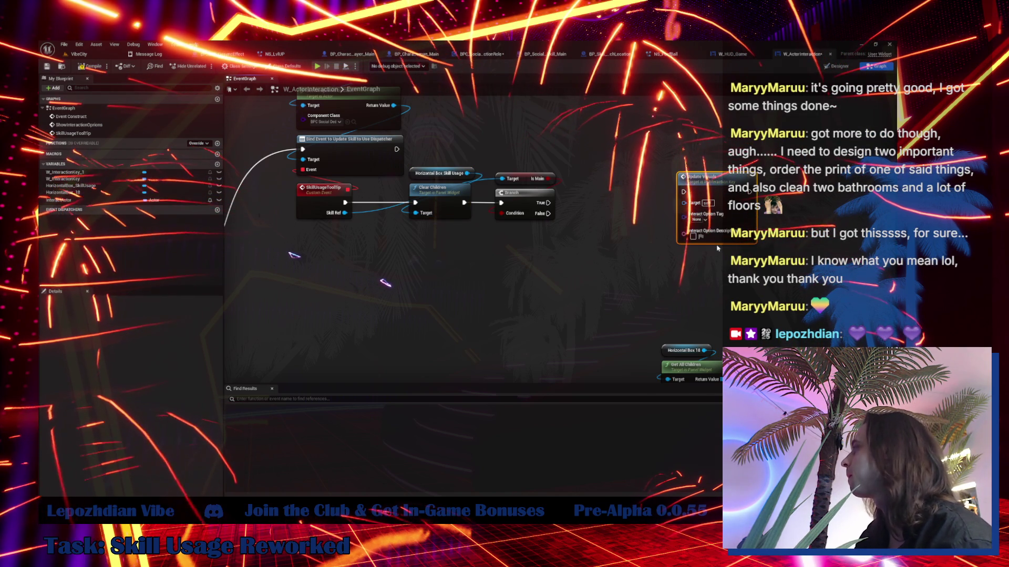
pyautogui.click(706, 222)
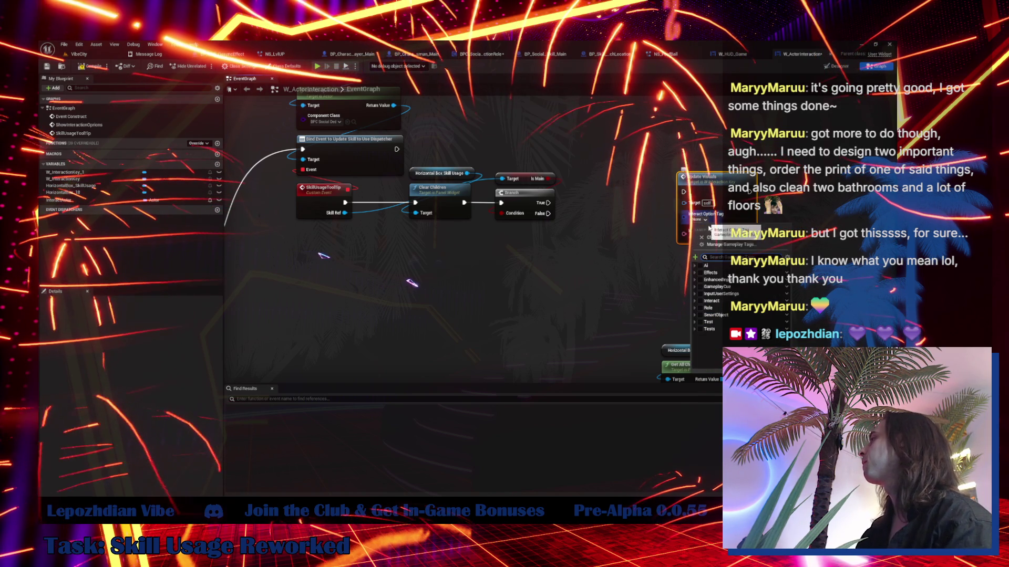
pyautogui.click(695, 302)
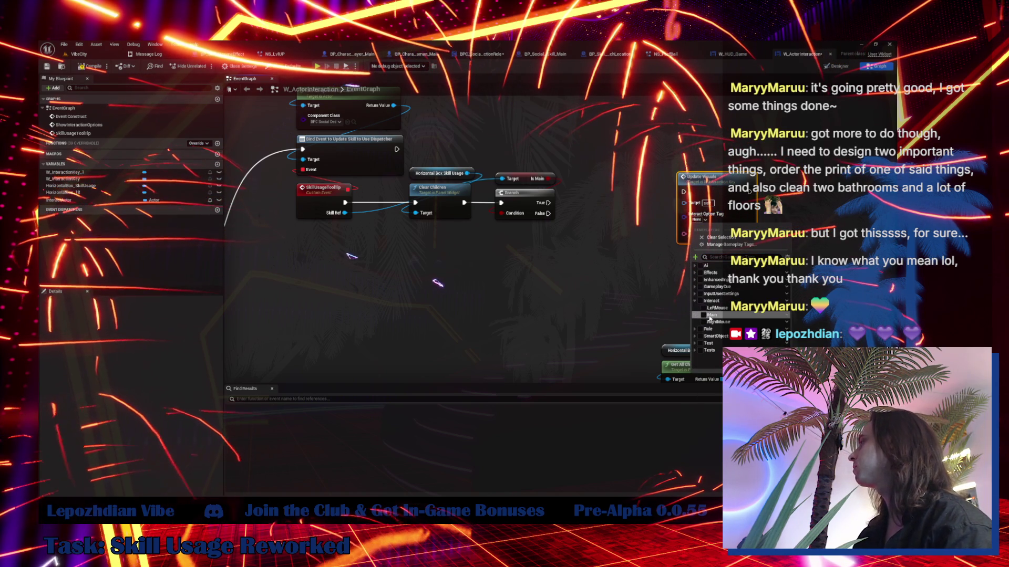
pyautogui.click(704, 315)
pyautogui.click(704, 315)
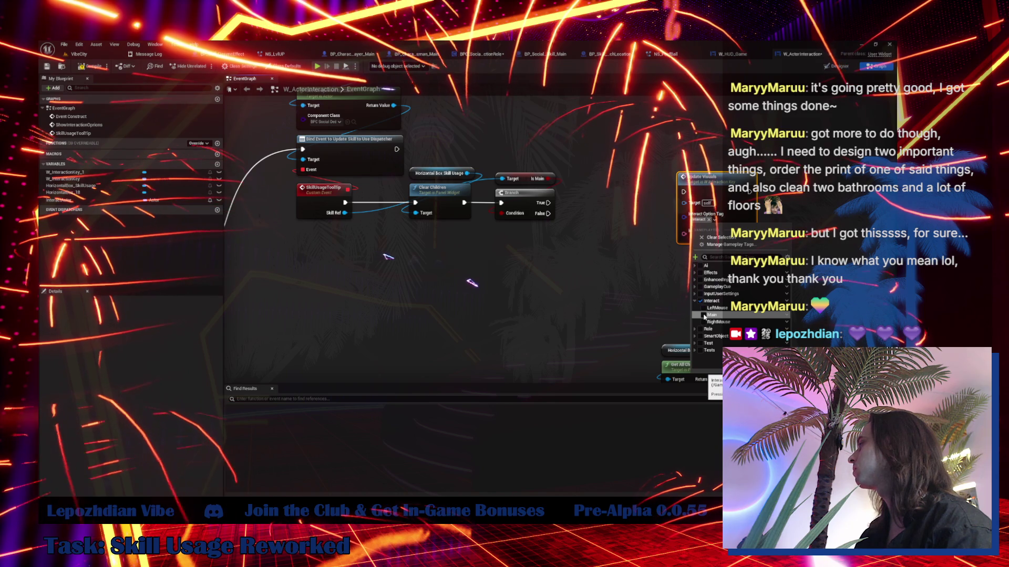
pyautogui.click(704, 315)
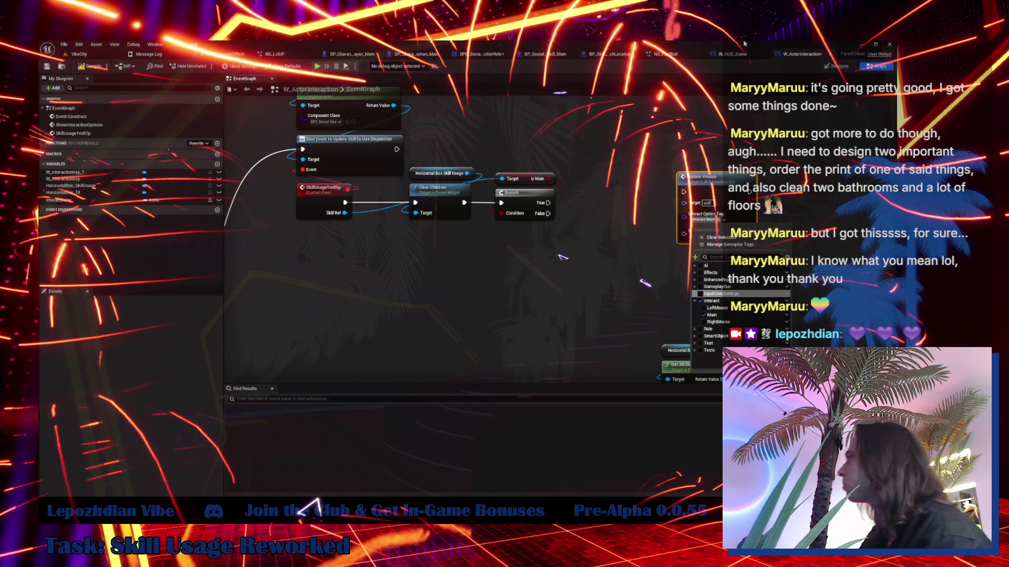
# - Browse the InputUserSettings and EnhancedInput tag groups, then close the picker keeping Interact.Main
pyautogui.click(697, 297)
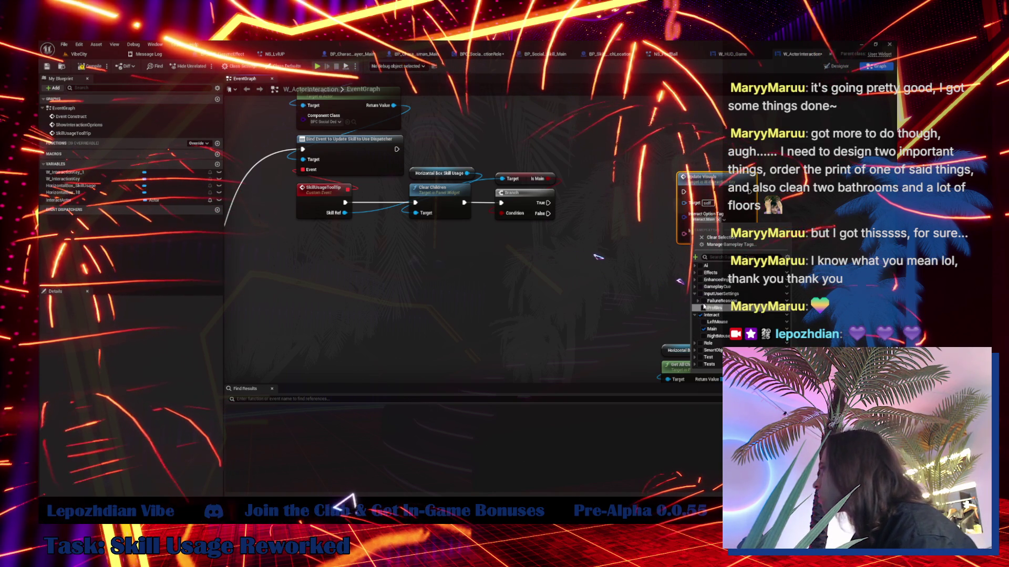
pyautogui.click(699, 308)
pyautogui.click(698, 309)
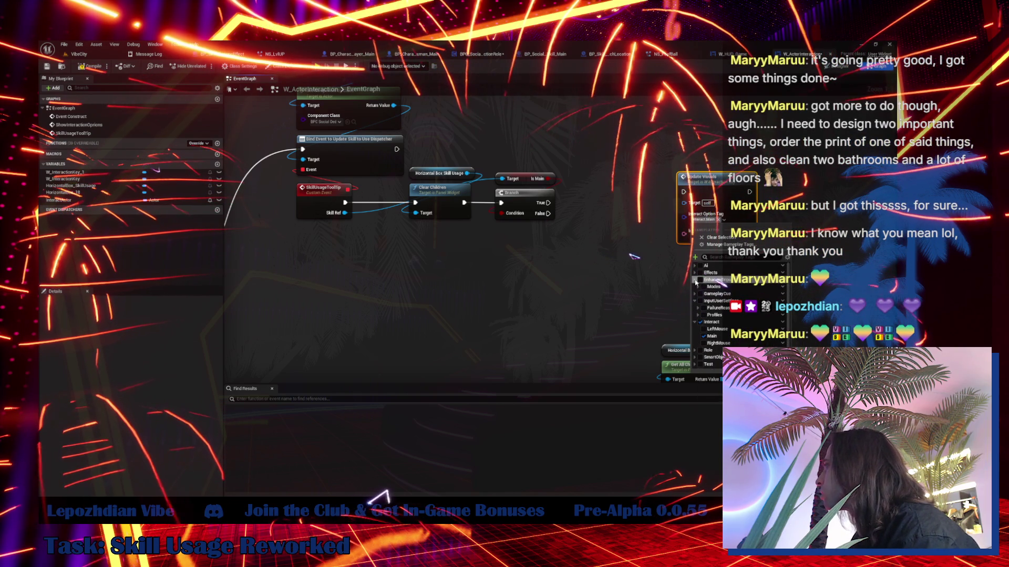
pyautogui.click(695, 279)
pyautogui.click(699, 287)
pyautogui.click(695, 280)
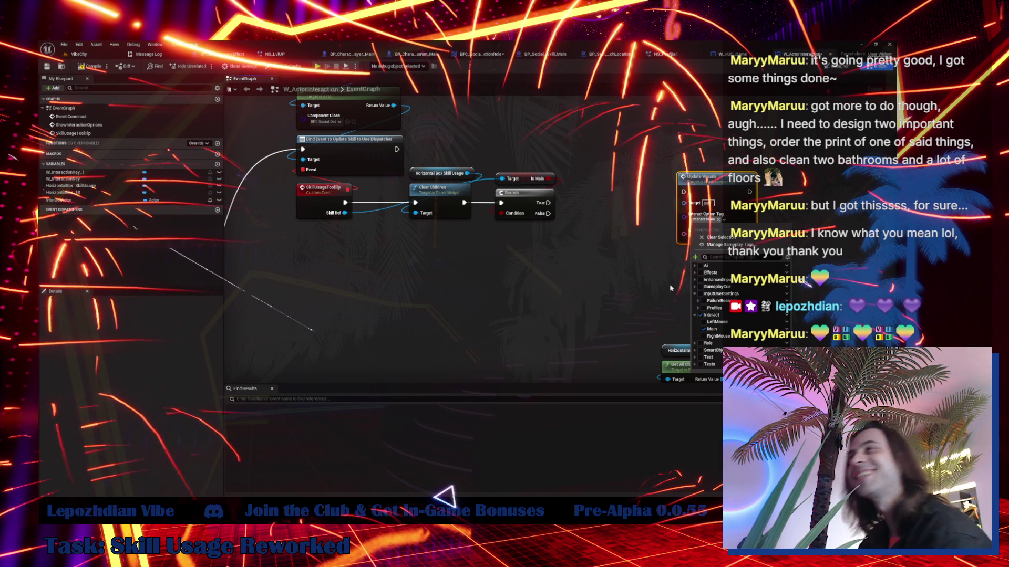
pyautogui.click(588, 278)
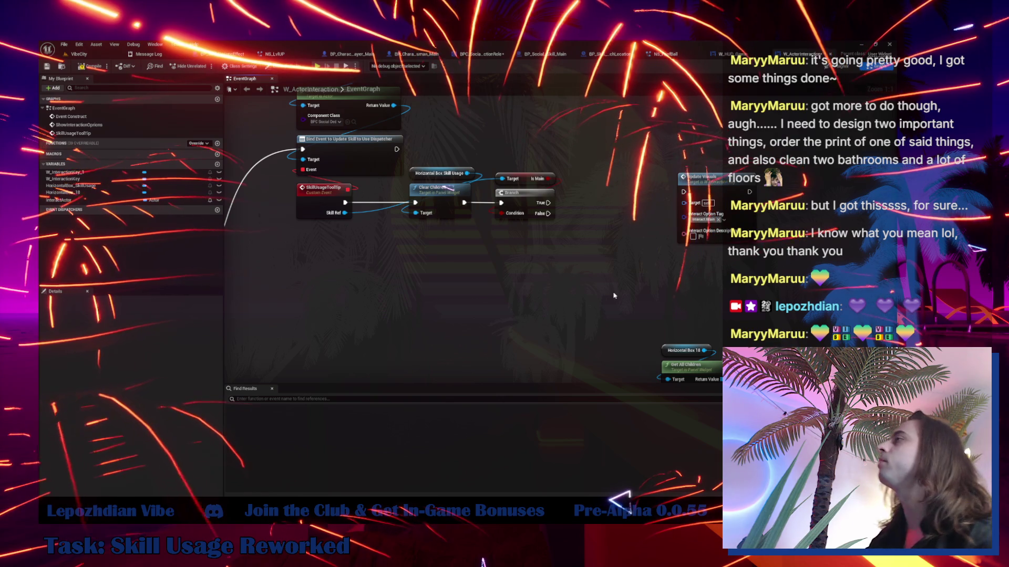
pyautogui.moveTo(655, 227); pyautogui.dragTo(501, 236)
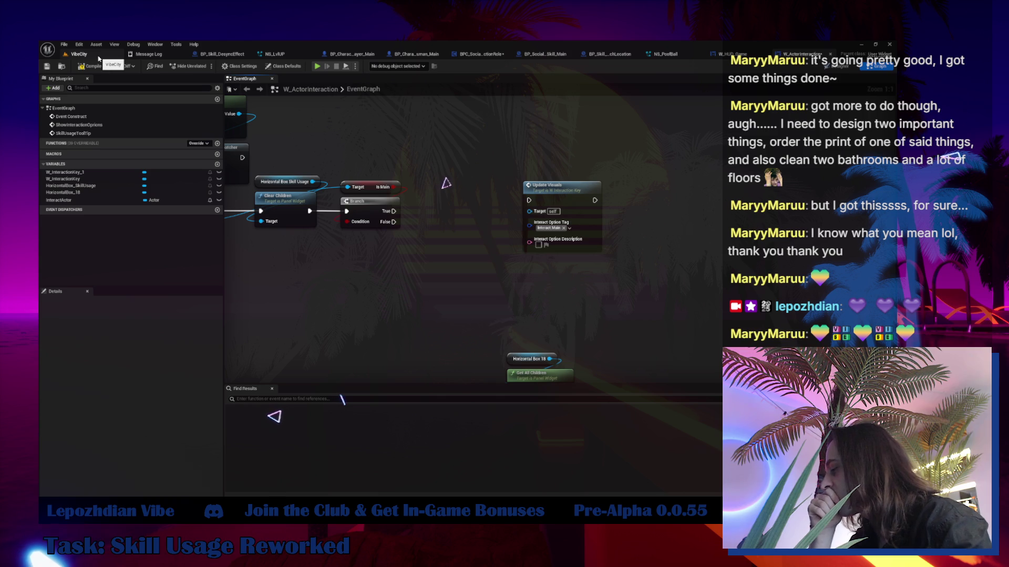
# - In the VibeCity level's Content drawer, find and open the BPI_GamePlayTags interface
pyautogui.click(98, 59)
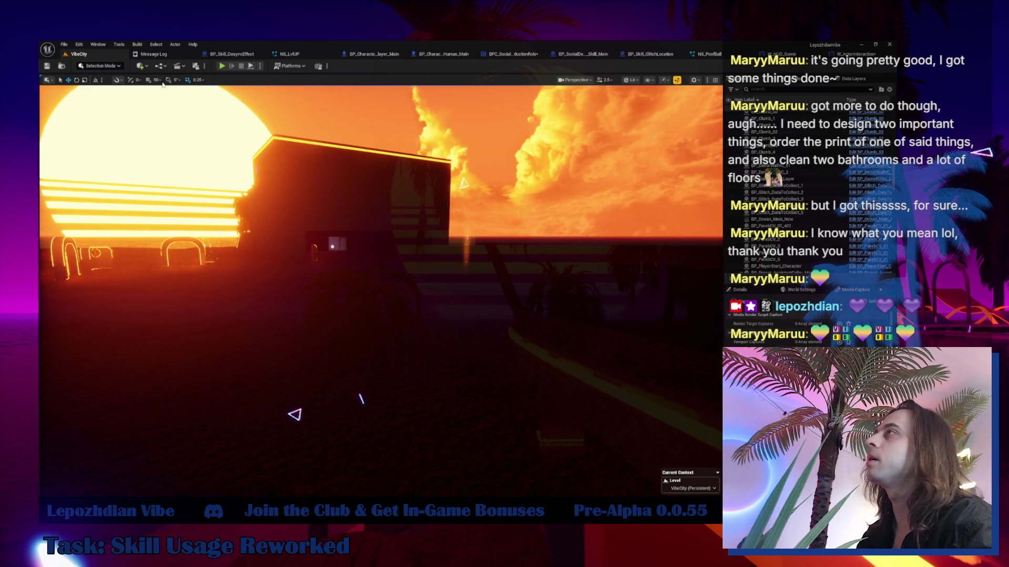
pyautogui.hotkey('ctrl', 'space')
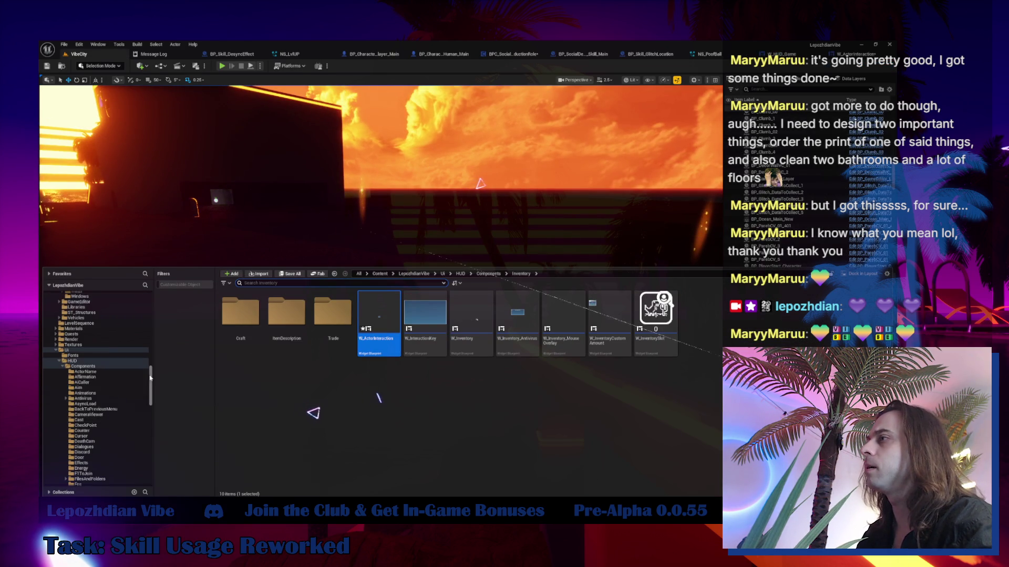
pyautogui.moveTo(149, 376); pyautogui.dragTo(79, 294)
pyautogui.click(77, 302)
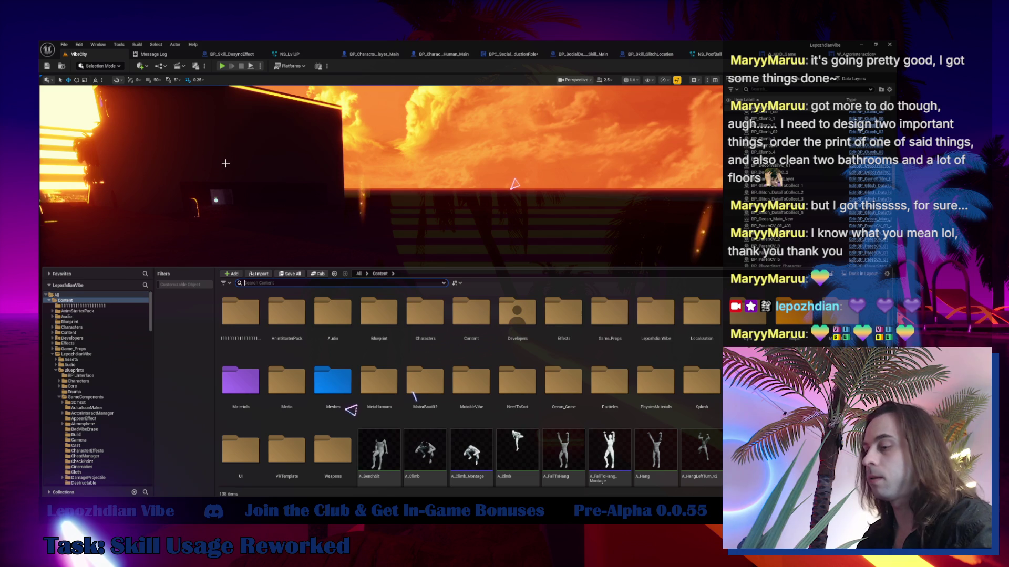
pyautogui.write('tags')
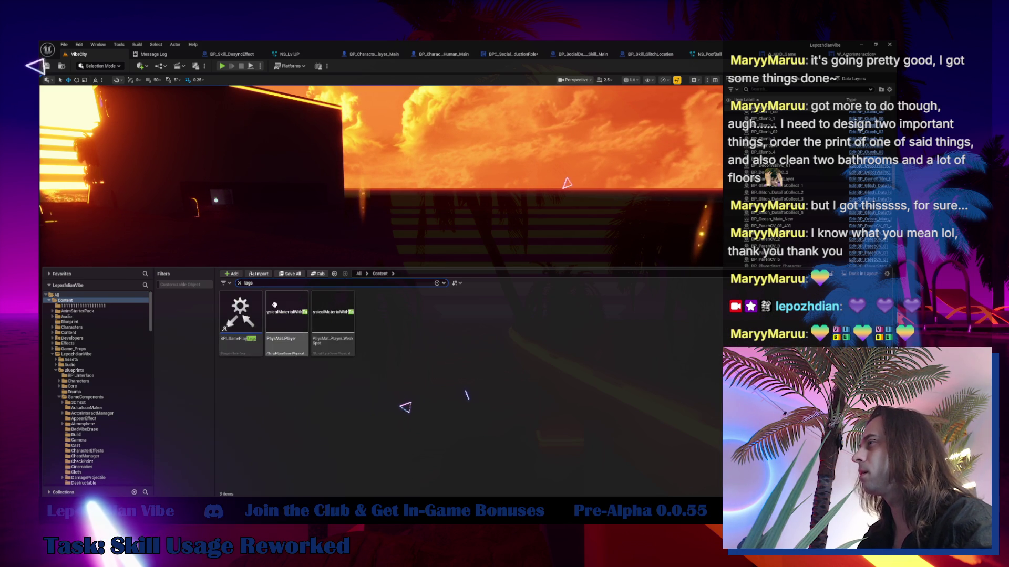
pyautogui.click(255, 306)
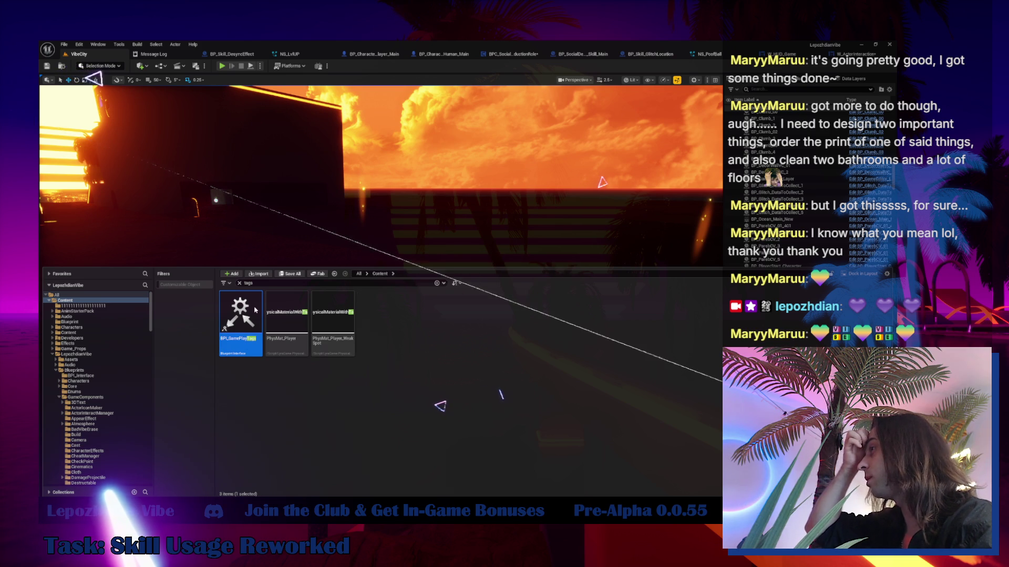
pyautogui.doubleClick(255, 310)
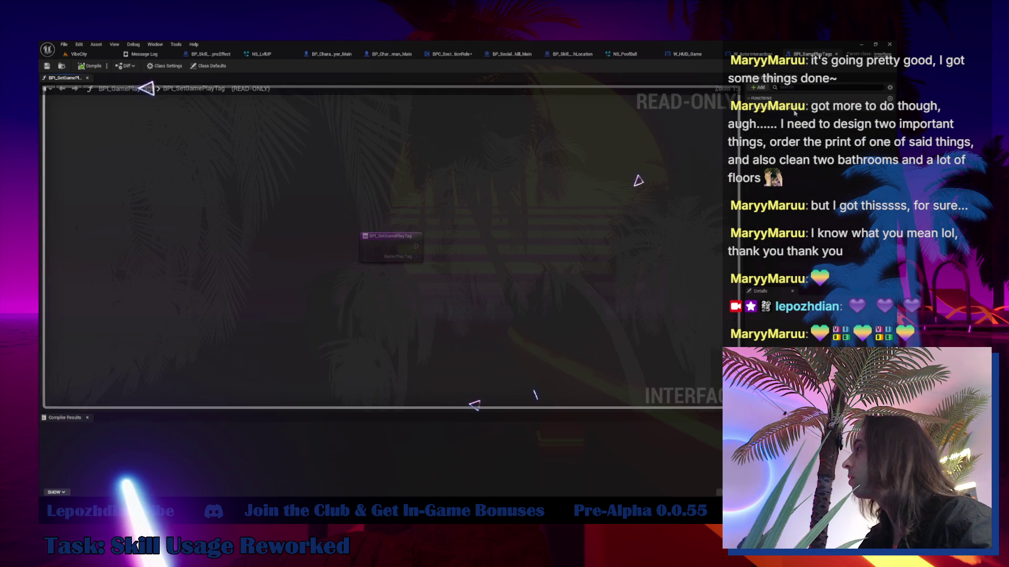
# - Open Edit > Project Settings and the DT_InteractModes gameplay tag table
pyautogui.click(79, 54)
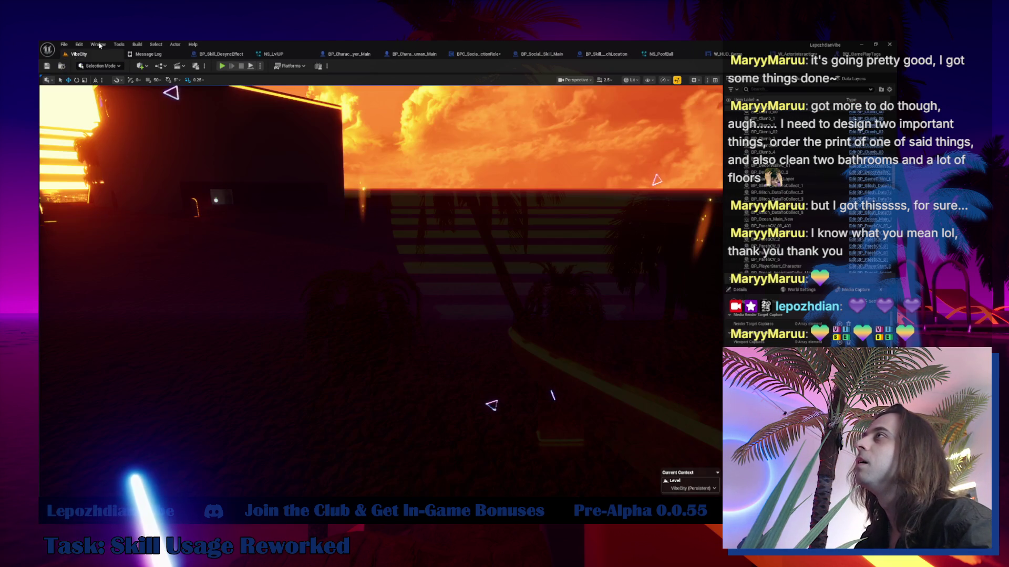
pyautogui.click(80, 44)
pyautogui.click(115, 151)
pyautogui.write('tag')
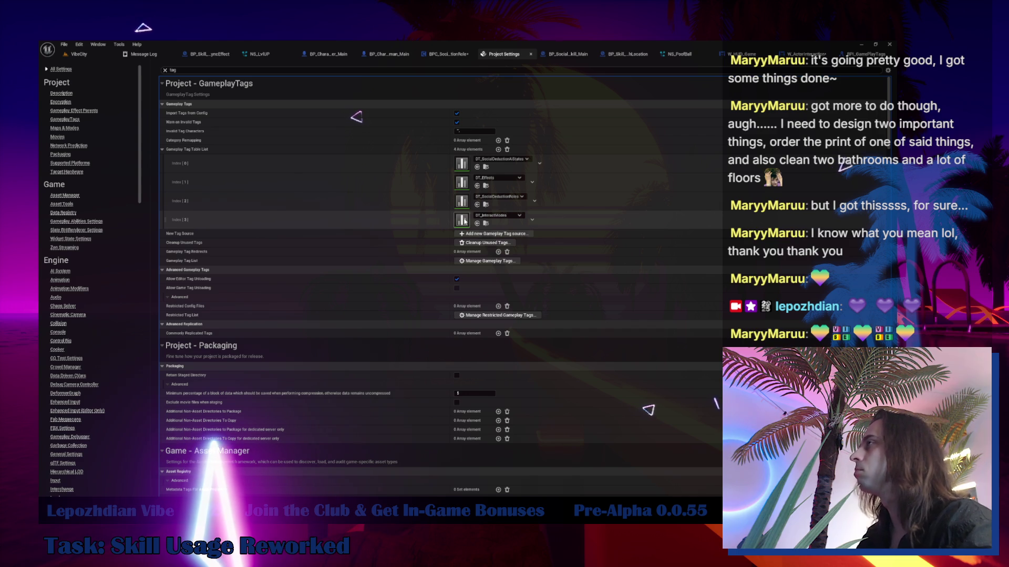
pyautogui.doubleClick(462, 220)
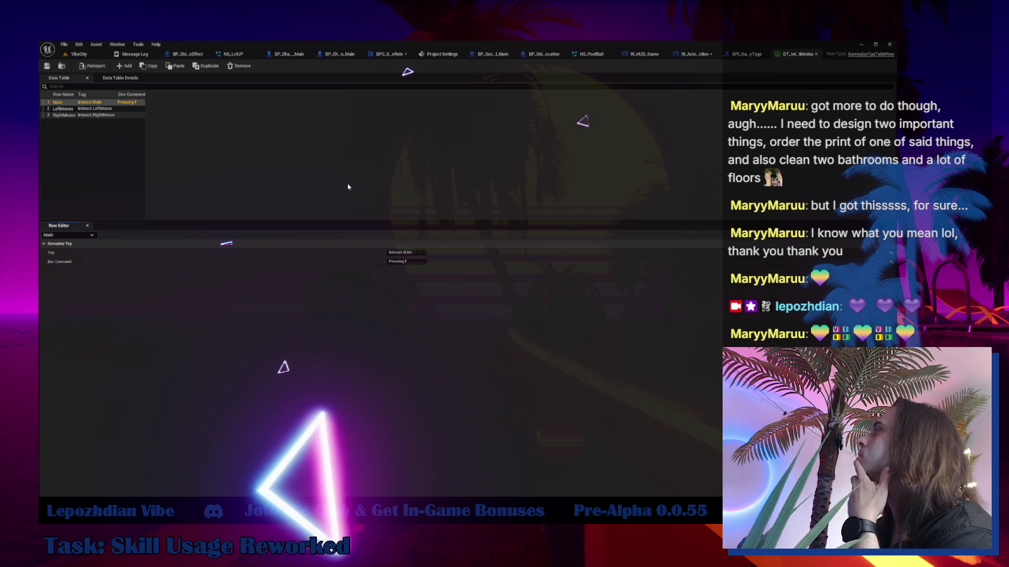
# - Inspect the Update Visuals definition in W_InteractionKey, then return to W_ActorInteraction
pyautogui.click(694, 54)
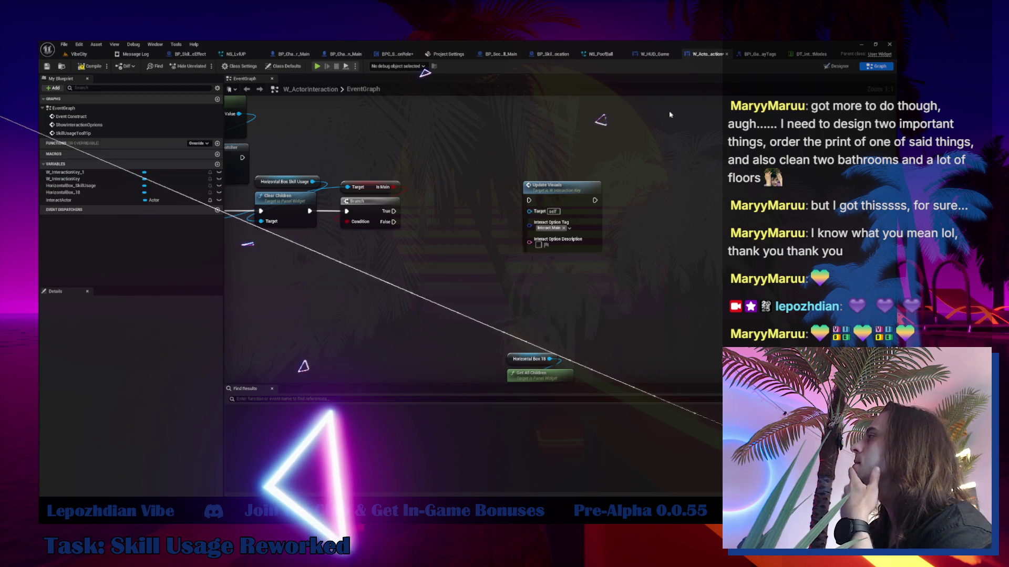
pyautogui.click(582, 203)
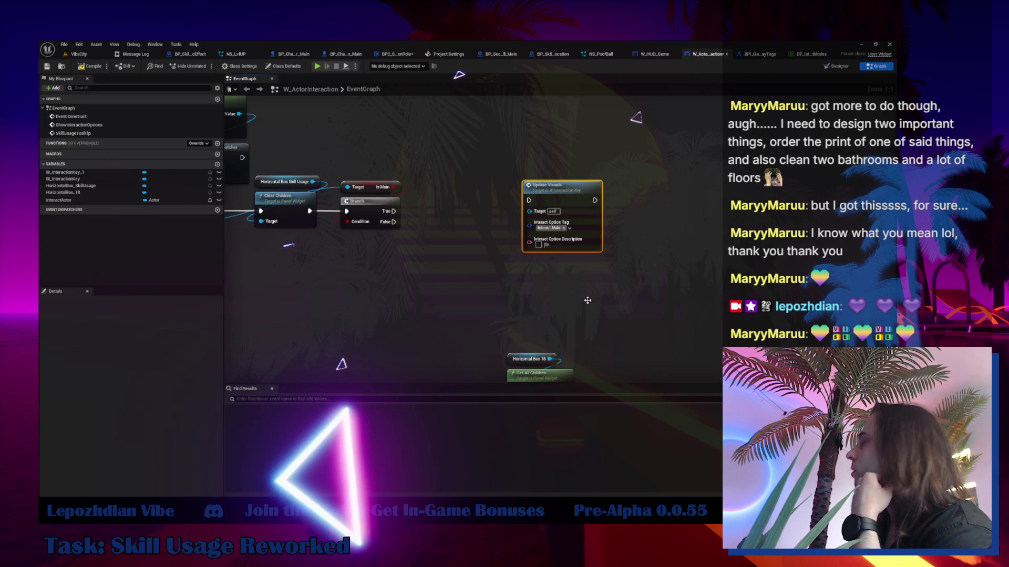
pyautogui.doubleClick(561, 215)
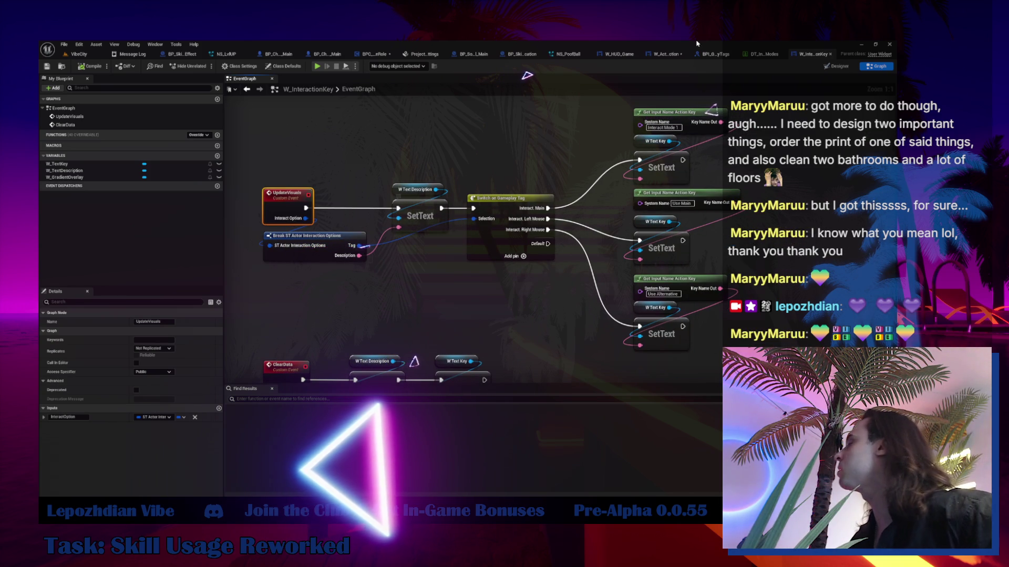
pyautogui.click(671, 59)
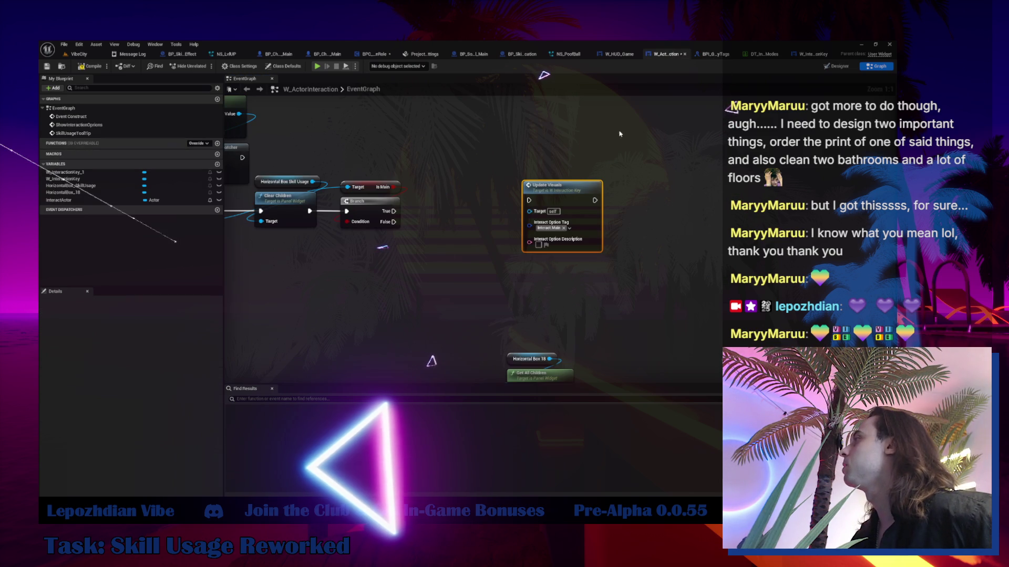
# - Set Update Visuals' tag to Interact.LeftMouse and wire Branch True into it
pyautogui.click(564, 228)
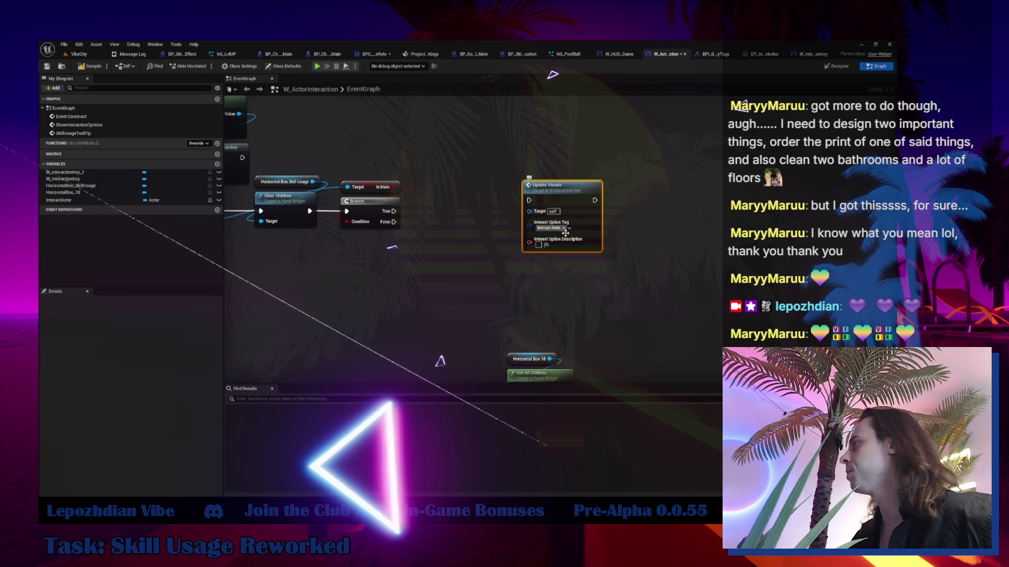
pyautogui.click(548, 228)
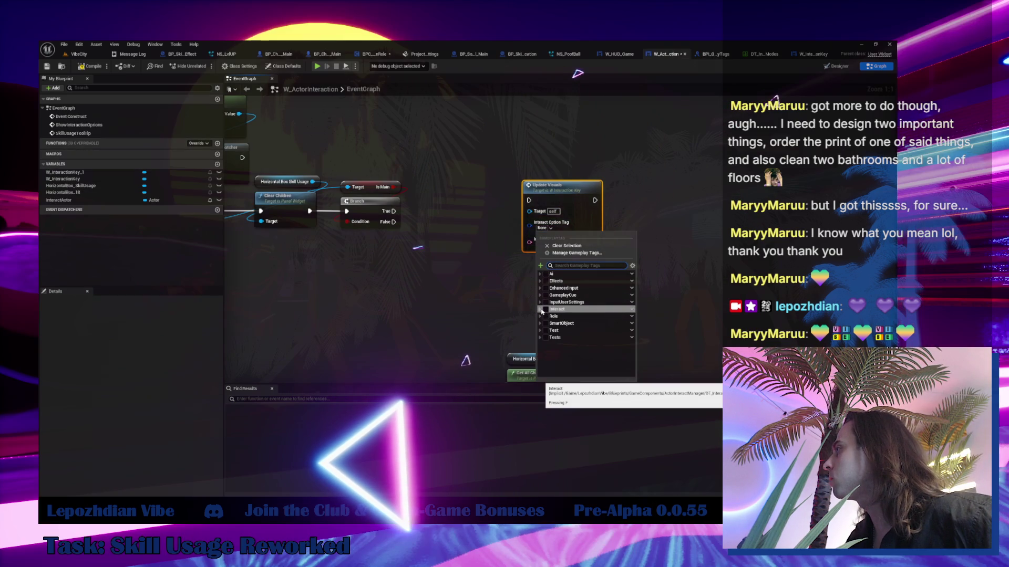
pyautogui.click(541, 310)
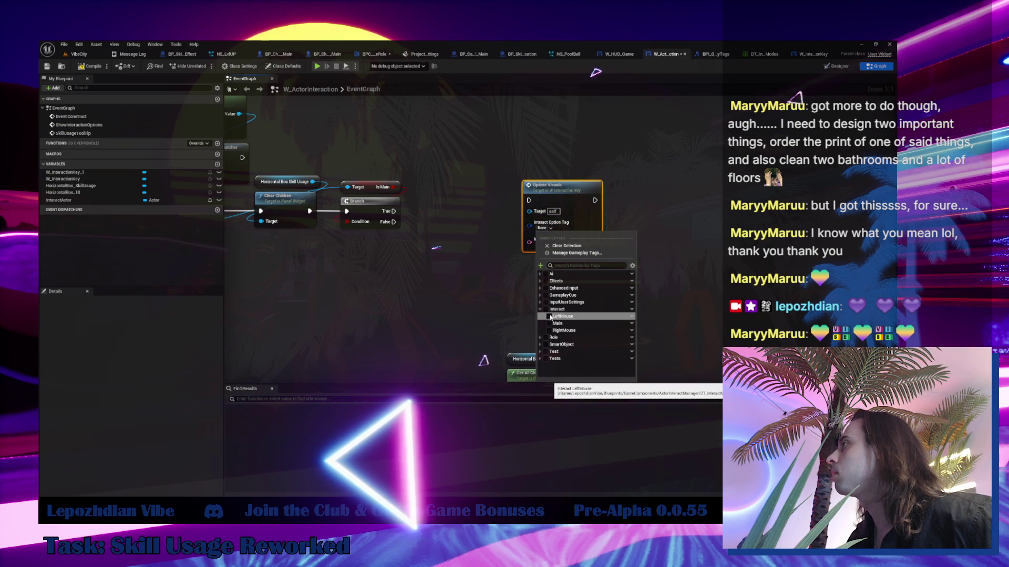
pyautogui.click(549, 316)
pyautogui.moveTo(393, 211)
pyautogui.mouseDown()
pyautogui.moveTo(508, 211)
pyautogui.moveTo(578, 197)
pyautogui.mouseUp()
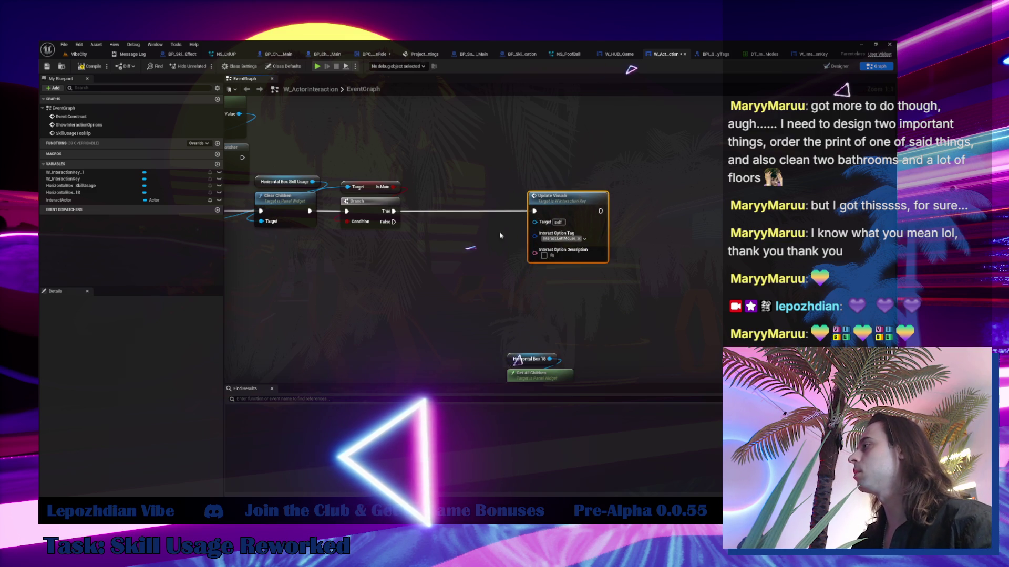
pyautogui.moveTo(500, 236); pyautogui.dragTo(602, 199)
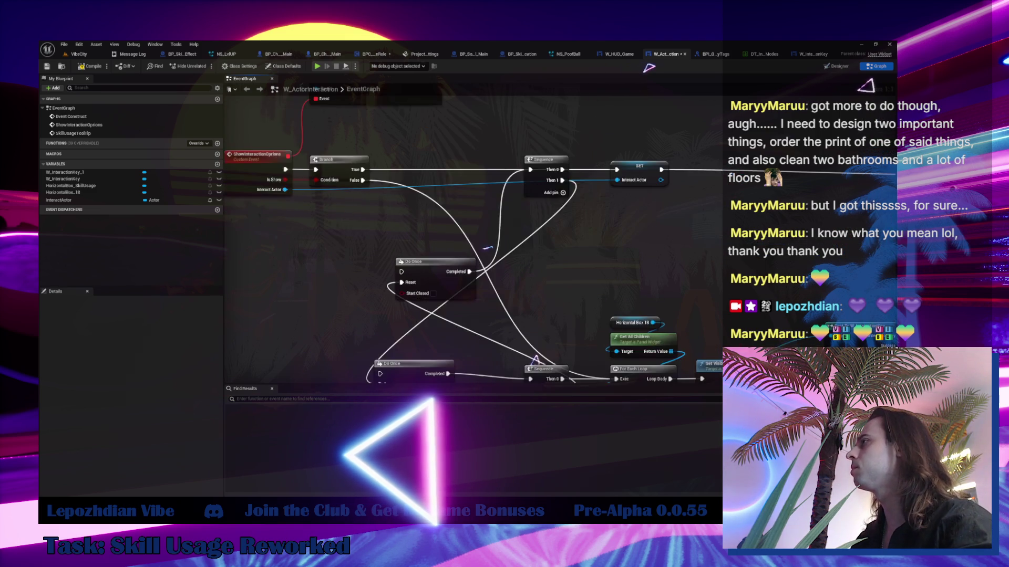
# - Review the interact options chain, peek into W_InteractionKey, then switch to the Designer view
pyautogui.moveTo(535, 359); pyautogui.dragTo(380, 235)
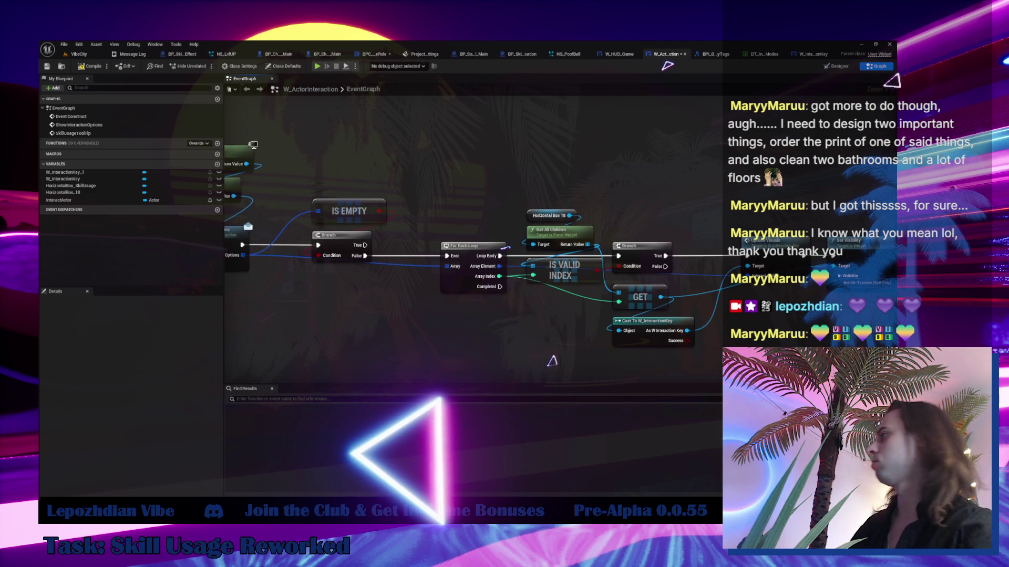
pyautogui.moveTo(506, 247)
pyautogui.mouseDown()
pyautogui.moveTo(637, 279)
pyautogui.moveTo(575, 271)
pyautogui.mouseUp()
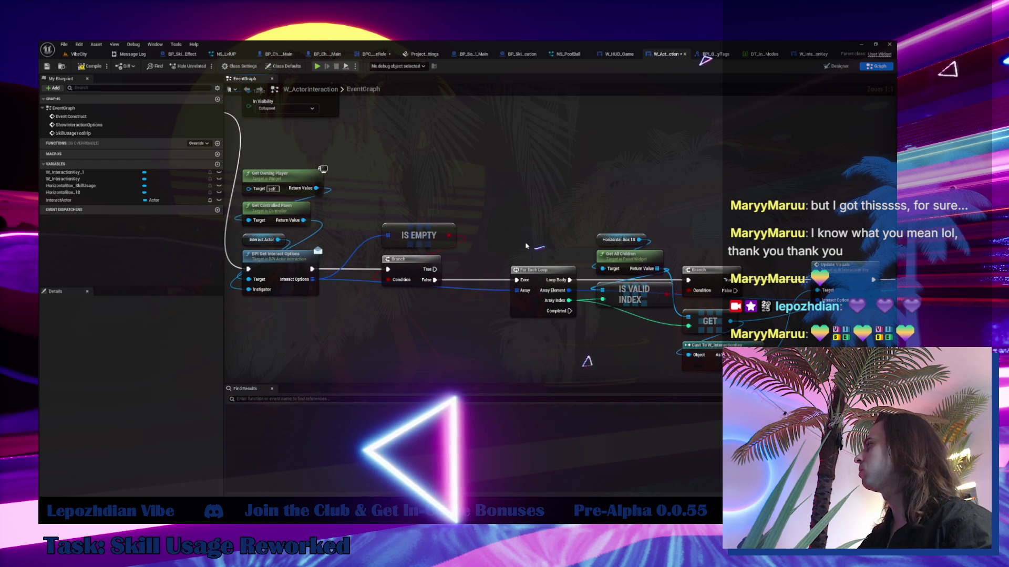
pyautogui.scroll(-5, 653, 322)
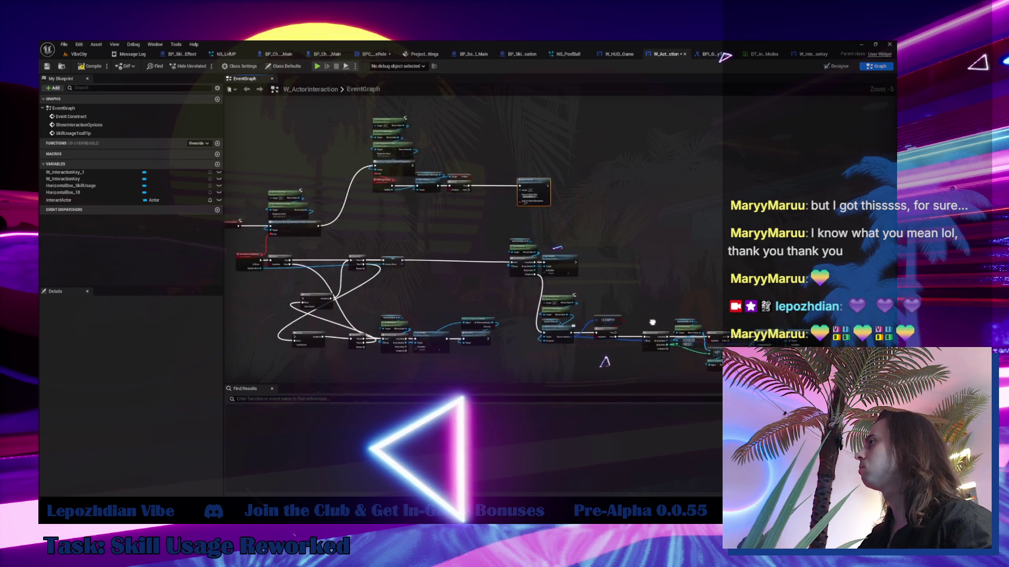
pyautogui.scroll(3, 397, 344)
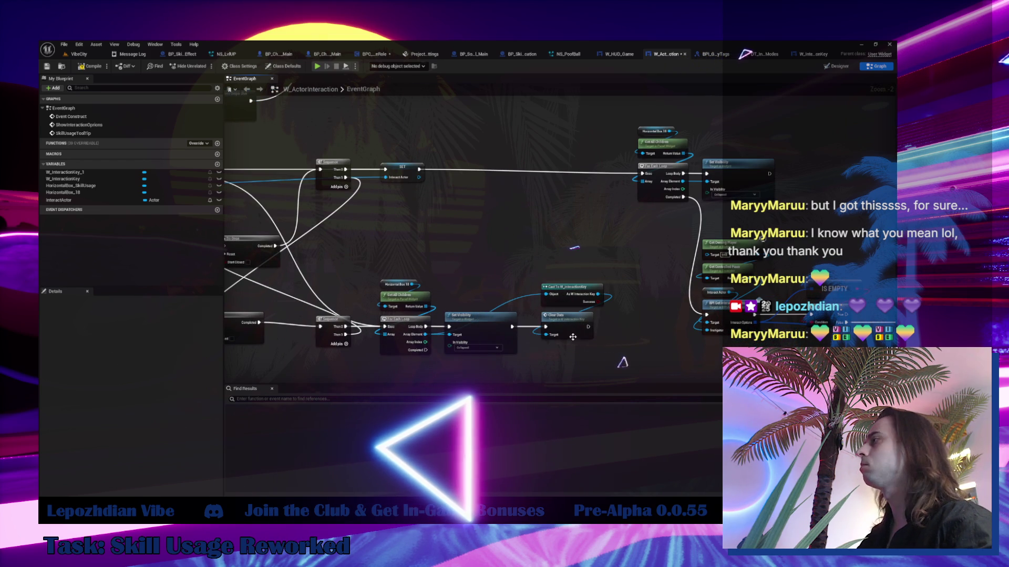
pyautogui.doubleClick(571, 324)
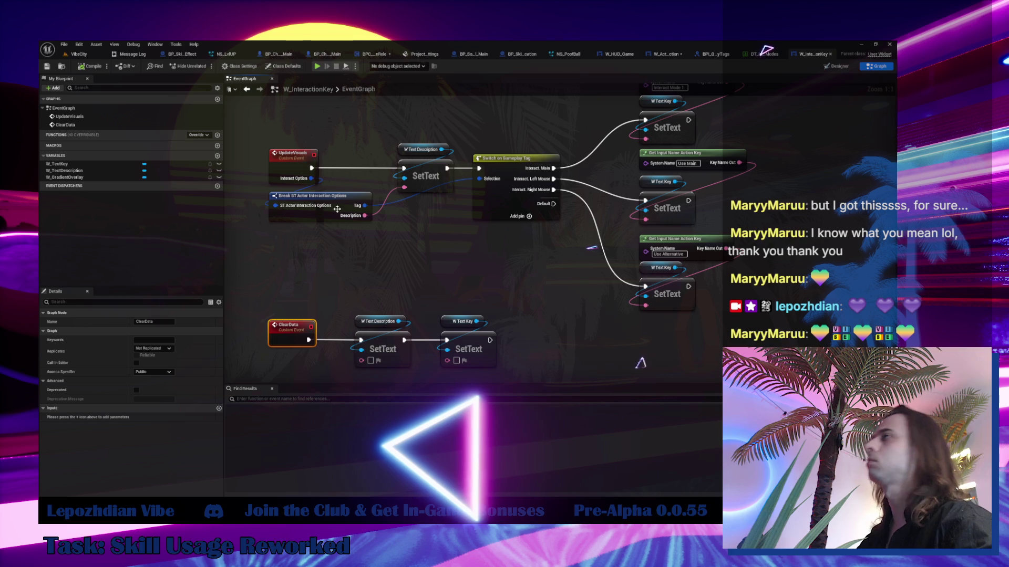
pyautogui.click(665, 55)
pyautogui.scroll(-1, 574, 213)
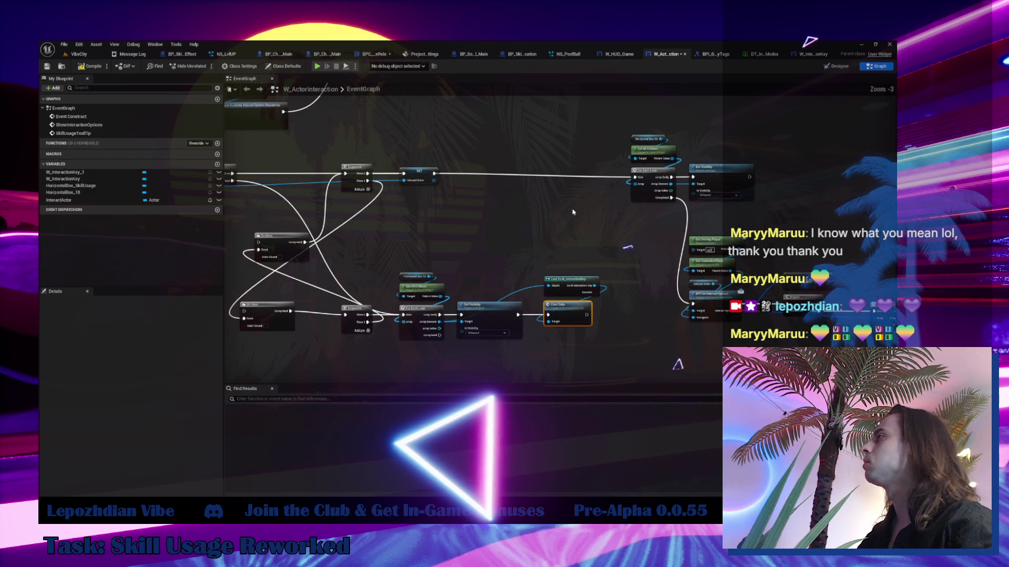
pyautogui.moveTo(571, 213)
pyautogui.mouseDown()
pyautogui.moveTo(572, 152)
pyautogui.moveTo(578, 301)
pyautogui.moveTo(471, 263)
pyautogui.moveTo(243, 151)
pyautogui.moveTo(244, 119)
pyautogui.mouseUp()
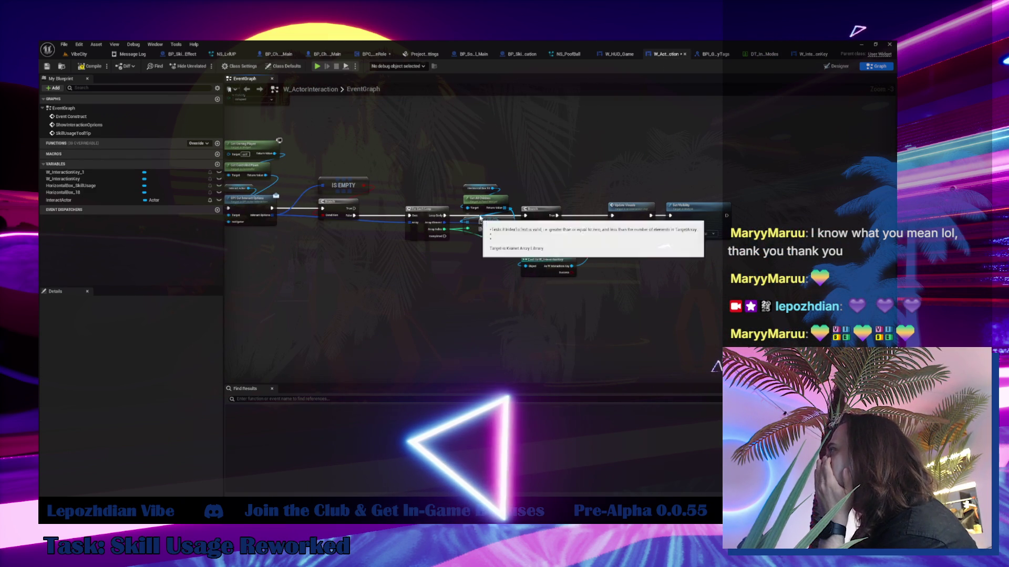
pyautogui.click(826, 67)
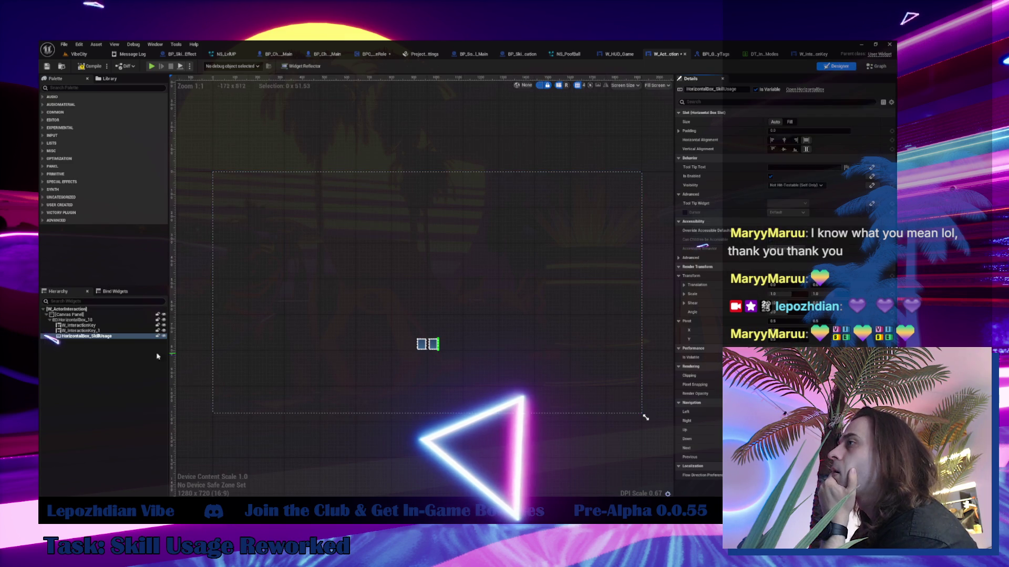
# - Paste a copy of W_InteractionKey_1 into HorizontalBox_SkillUsage and name it W_InteractionKey_Skill
pyautogui.click(876, 66)
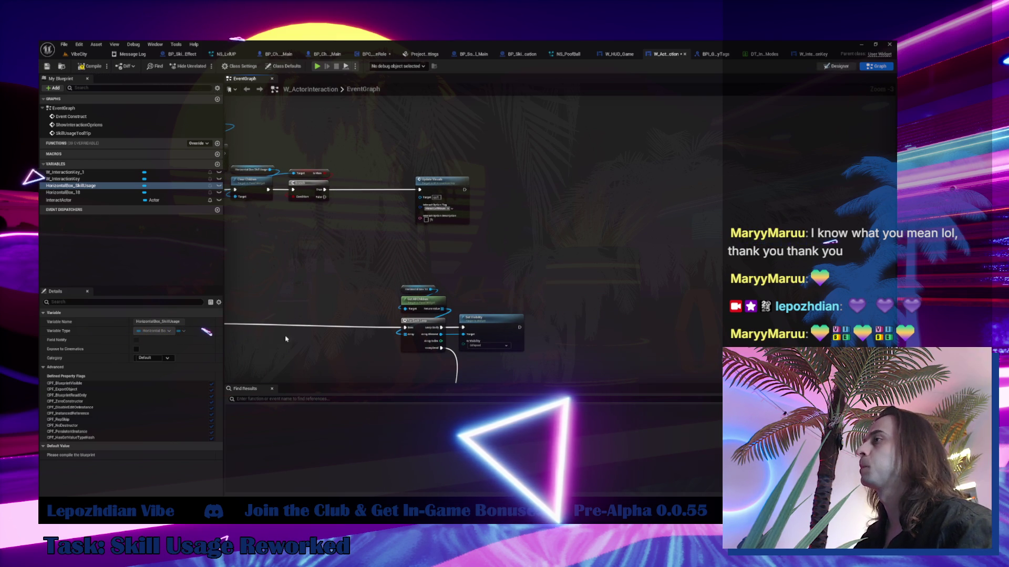
pyautogui.click(81, 330)
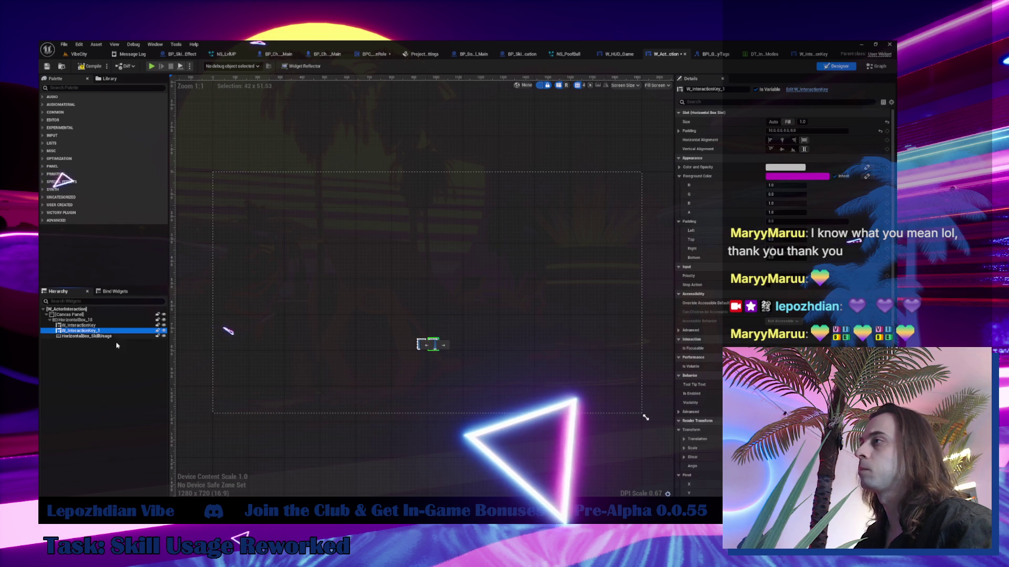
pyautogui.click(95, 336)
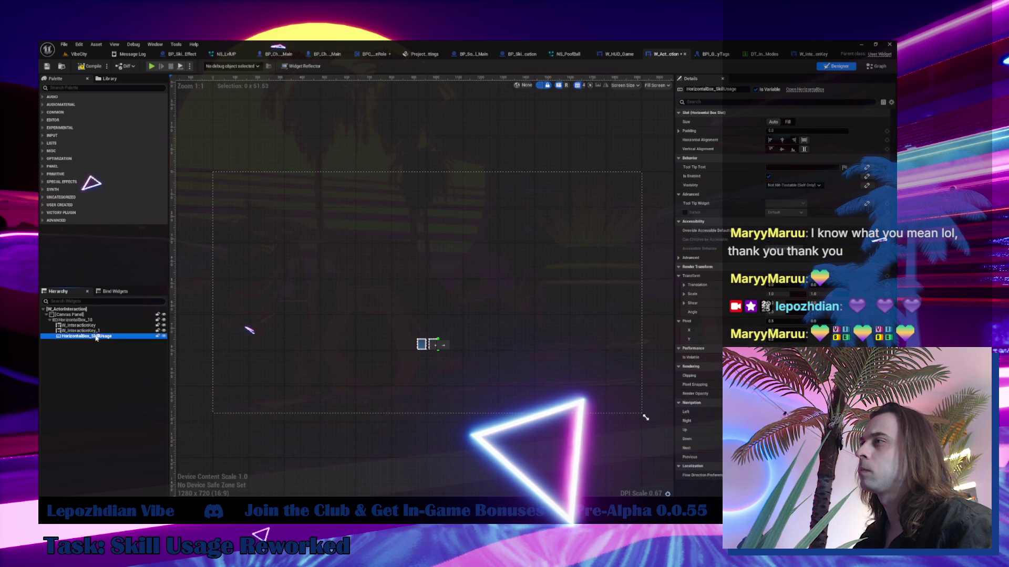
pyautogui.hotkey('ctrl', 'v')
pyautogui.click(752, 91)
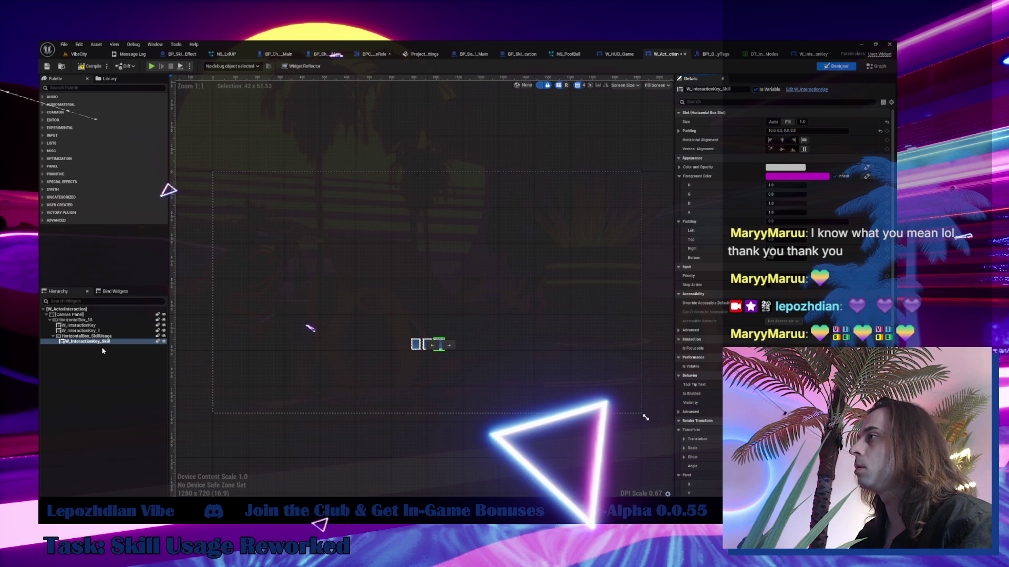
pyautogui.press('Left')
pyautogui.click(755, 90)
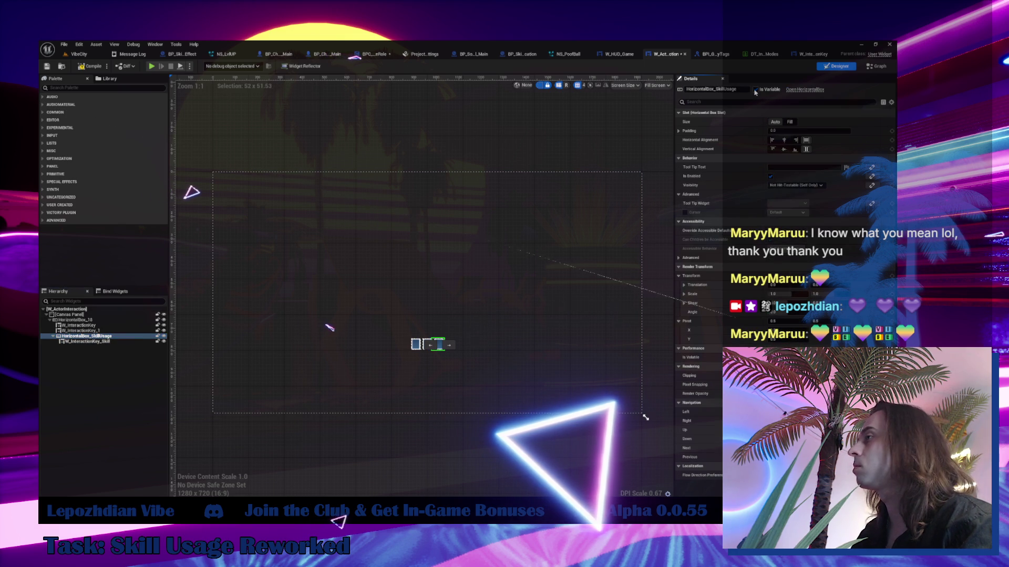
pyautogui.press('Down')
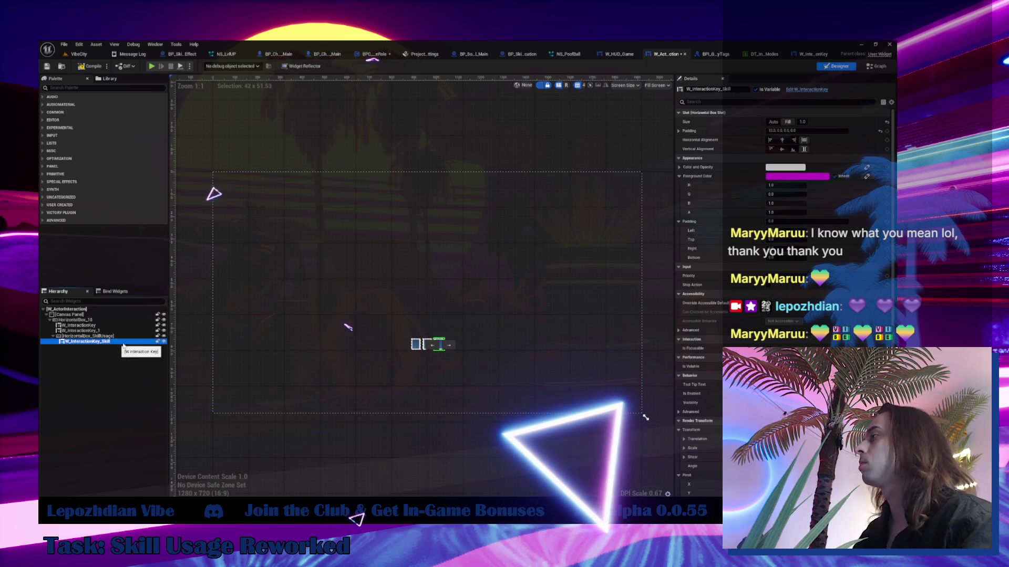
pyautogui.click(878, 70)
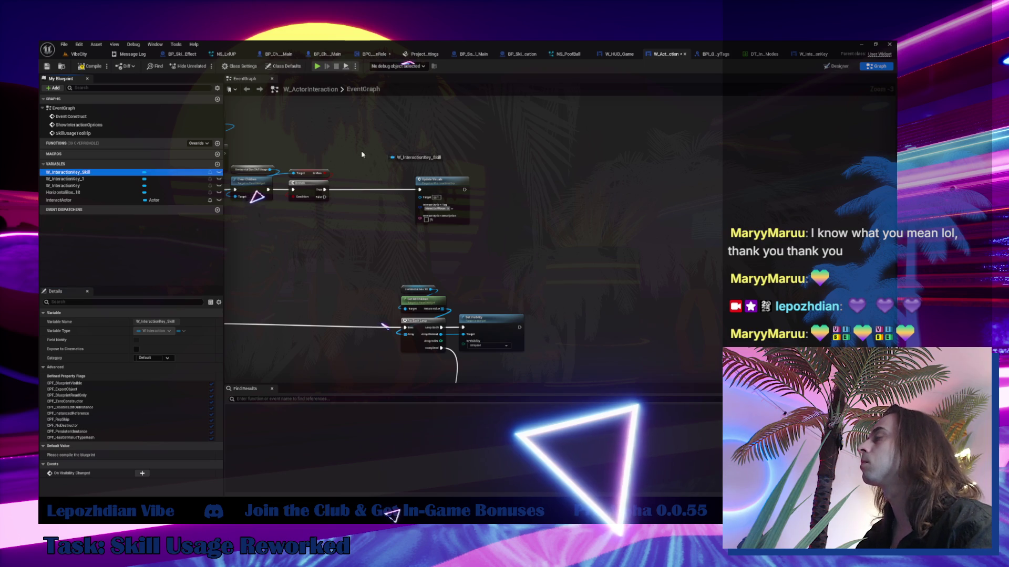
# - Add a W_InteractionKey_Skill getter, delete Clear Children, and wire SkillUsageToolTip to the Branch
pyautogui.moveTo(362, 154); pyautogui.dragTo(349, 155)
pyautogui.scroll(3, 326, 179)
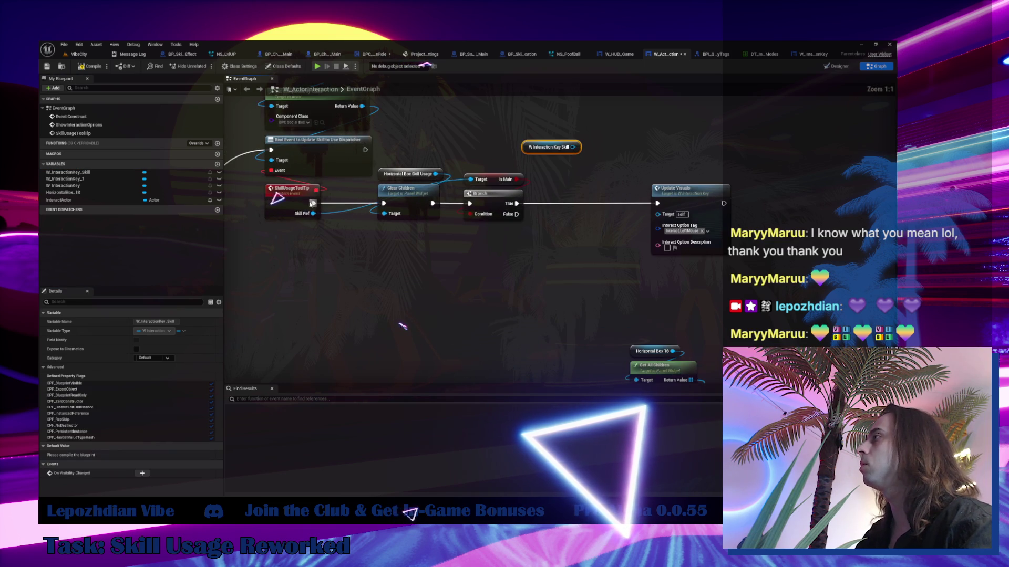
pyautogui.moveTo(312, 203); pyautogui.dragTo(471, 209)
pyautogui.click(402, 189)
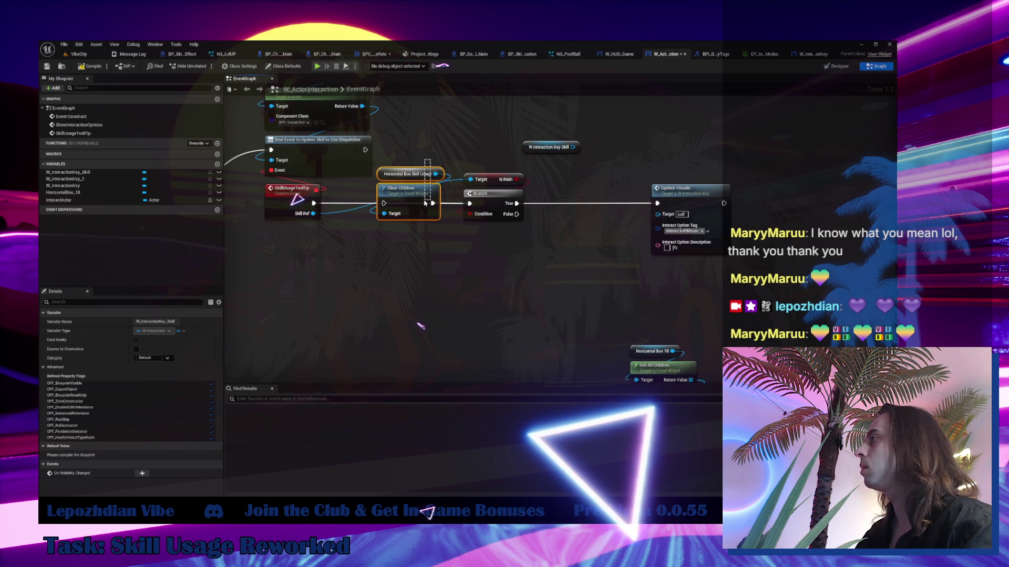
pyautogui.press('Delete')
pyautogui.moveTo(313, 213); pyautogui.dragTo(470, 180)
pyautogui.moveTo(513, 119)
pyautogui.mouseDown()
pyautogui.moveTo(502, 215)
pyautogui.moveTo(418, 207)
pyautogui.mouseUp()
# - Target Update Visuals with W_InteractionKey_Skill and duplicate it with the Interact.RightMouse tag
pyautogui.moveTo(573, 147)
pyautogui.mouseDown()
pyautogui.moveTo(609, 158)
pyautogui.moveTo(657, 214)
pyautogui.moveTo(563, 173)
pyautogui.mouseUp()
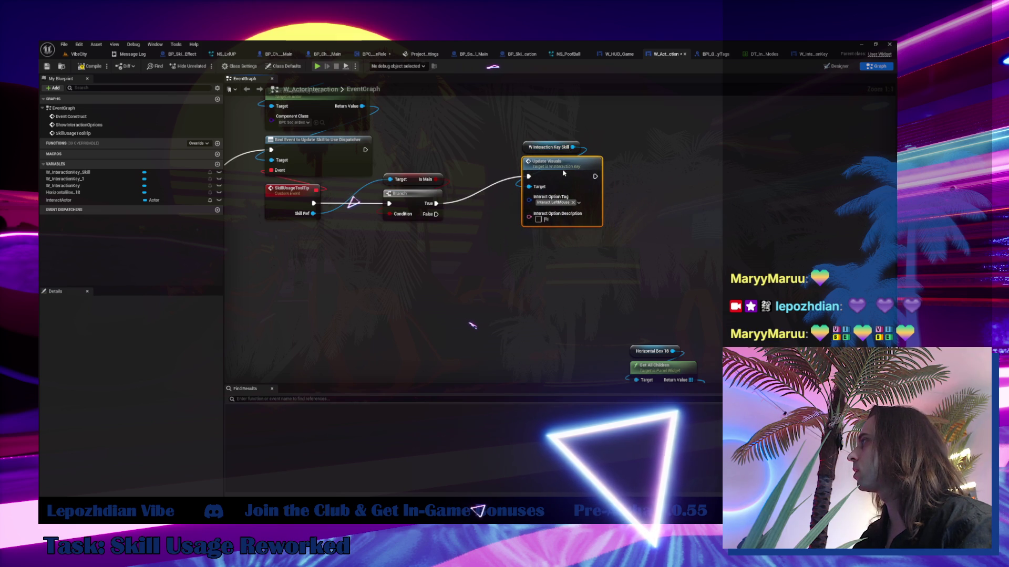
pyautogui.moveTo(503, 186)
pyautogui.mouseDown()
pyautogui.moveTo(556, 143)
pyautogui.moveTo(564, 202)
pyautogui.moveTo(535, 279)
pyautogui.moveTo(564, 278)
pyautogui.moveTo(417, 204)
pyautogui.moveTo(436, 214)
pyautogui.mouseUp()
pyautogui.hotkey('ctrl', 'w')
pyautogui.click(560, 305)
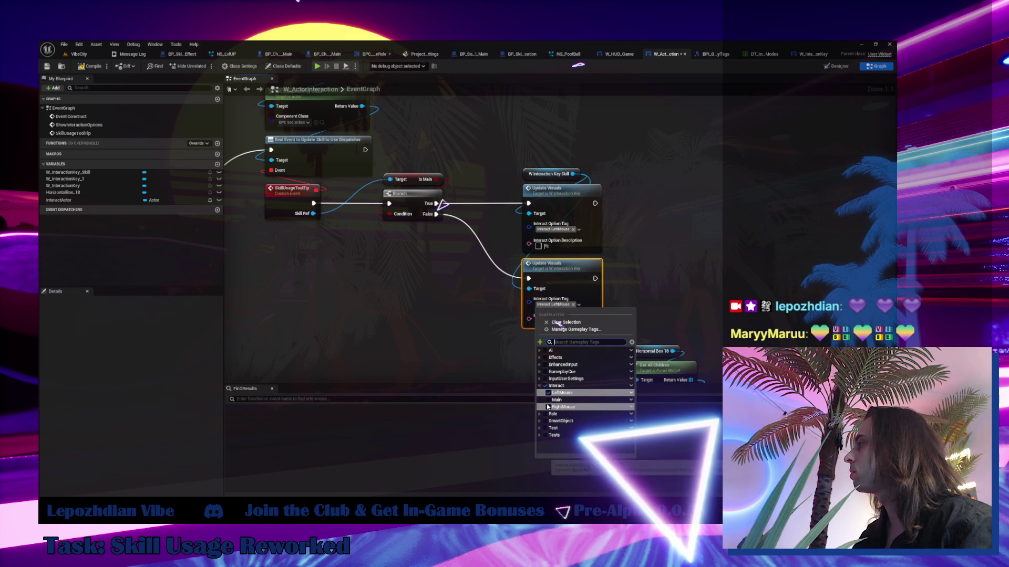
pyautogui.click(466, 345)
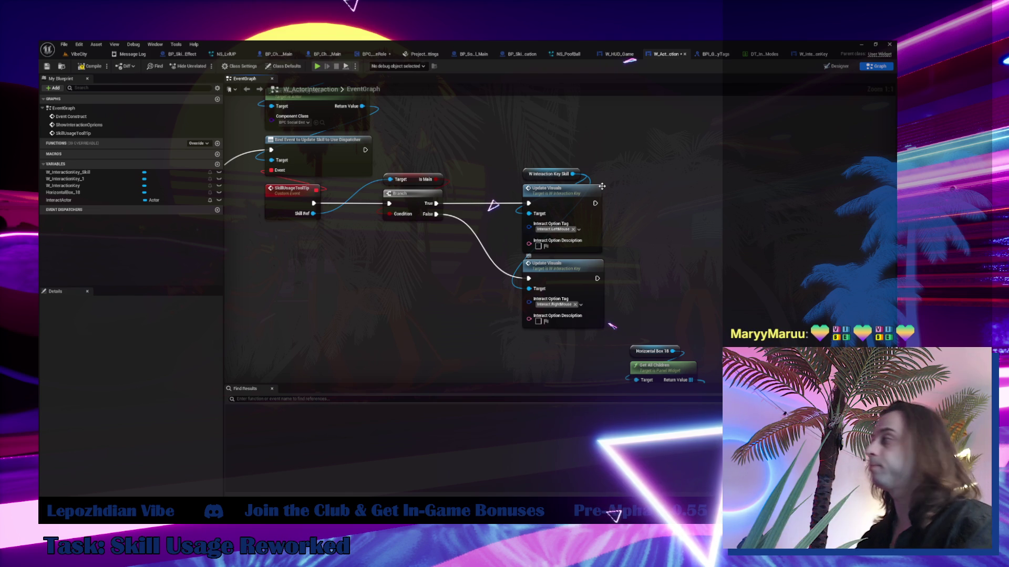
# - Add a Get Skill System Name node from the Skill Ref pin
pyautogui.moveTo(312, 214)
pyautogui.mouseDown()
pyautogui.moveTo(359, 265)
pyautogui.moveTo(345, 260)
pyautogui.mouseUp()
pyautogui.write('name')
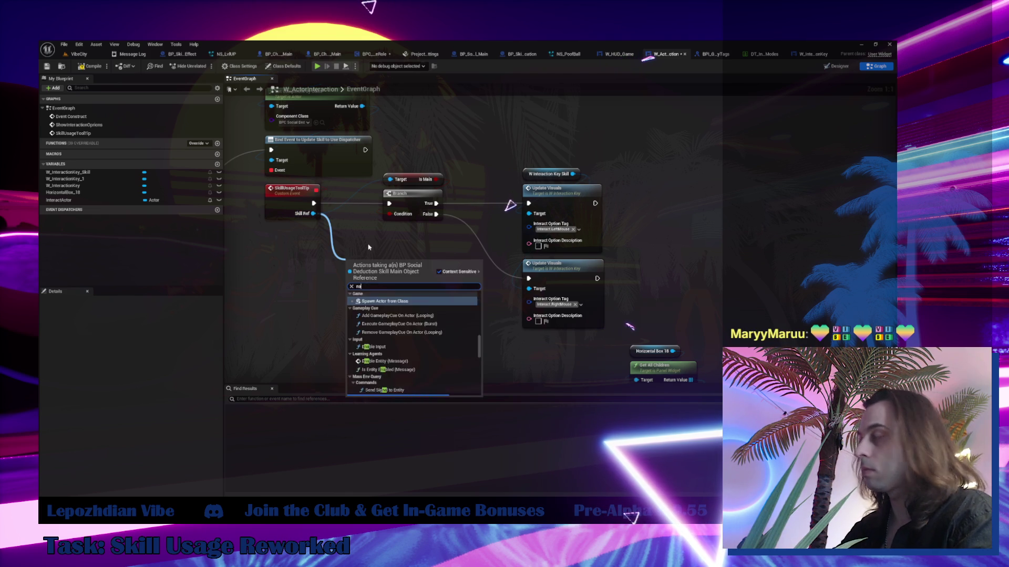
pyautogui.scroll(-10, 410, 342)
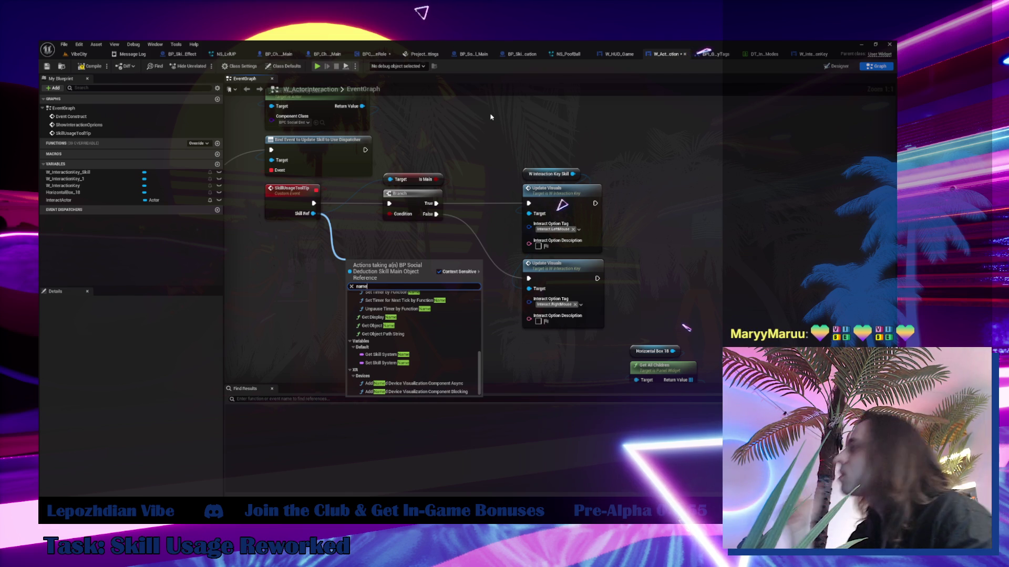
pyautogui.click(388, 354)
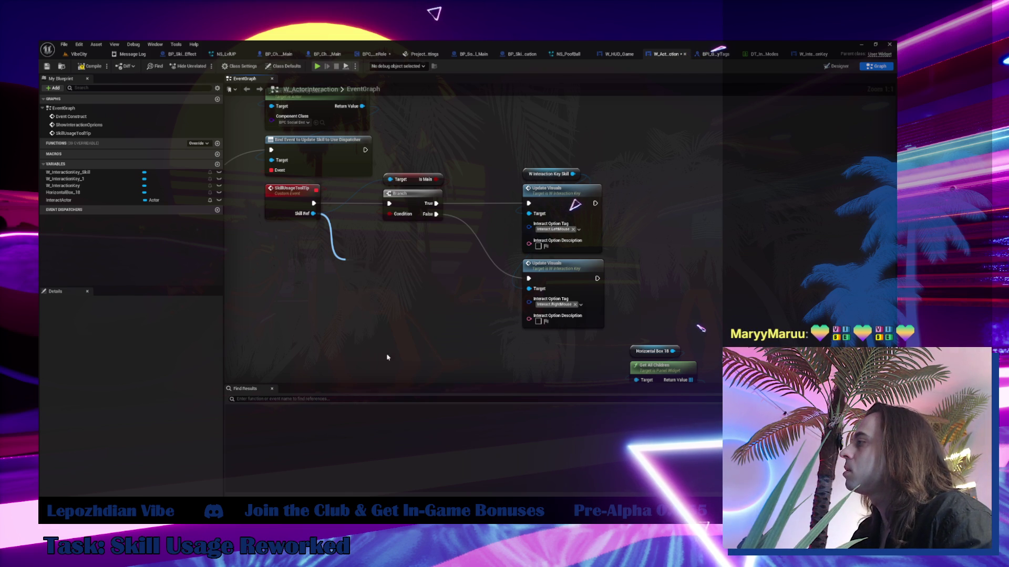
# - Add a Get Data Table Row node reading the DT_SkillData table
pyautogui.rightClick(419, 297)
pyautogui.write('data ta')
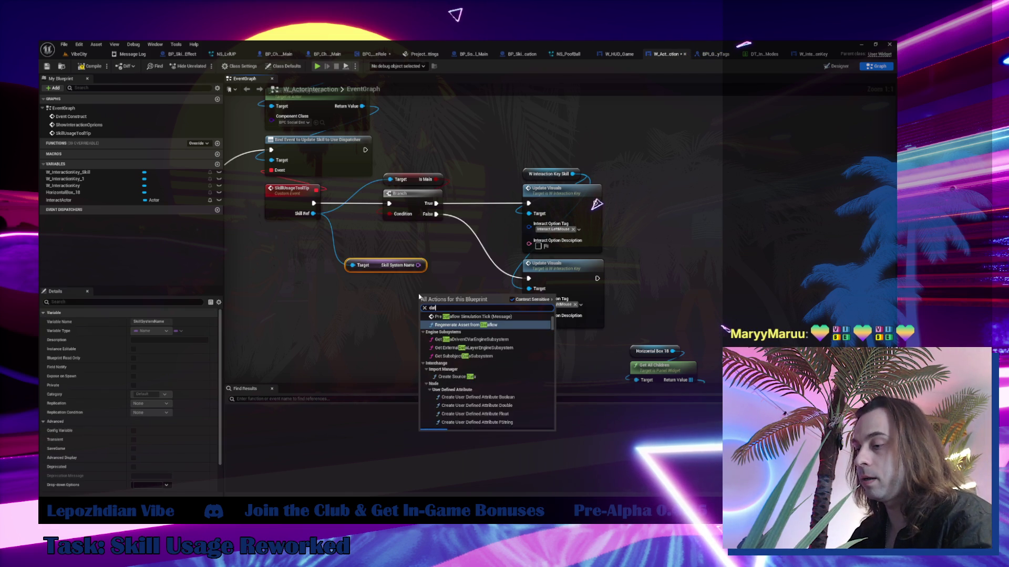
pyautogui.write('ble')
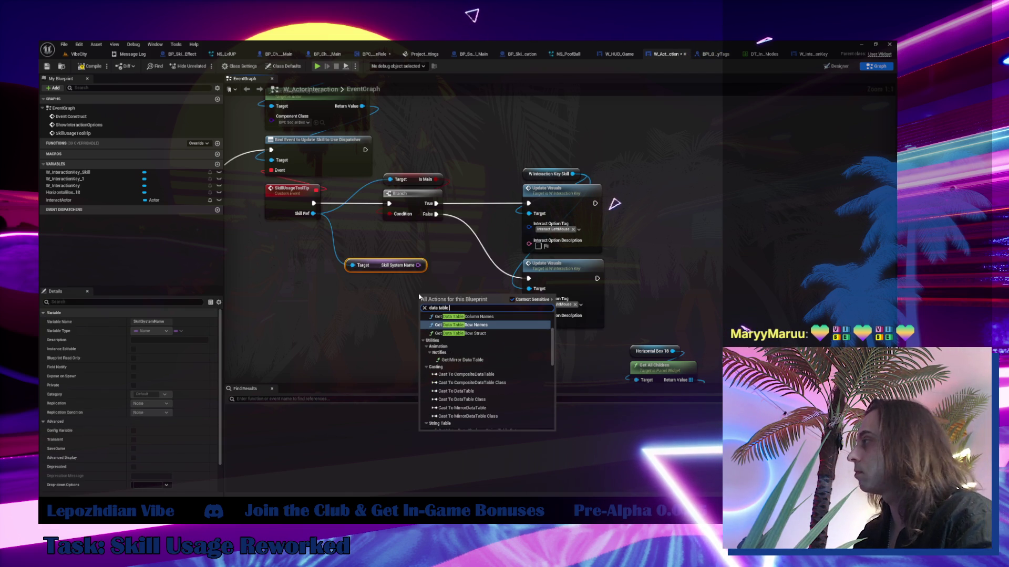
pyautogui.scroll(-10, 473, 400)
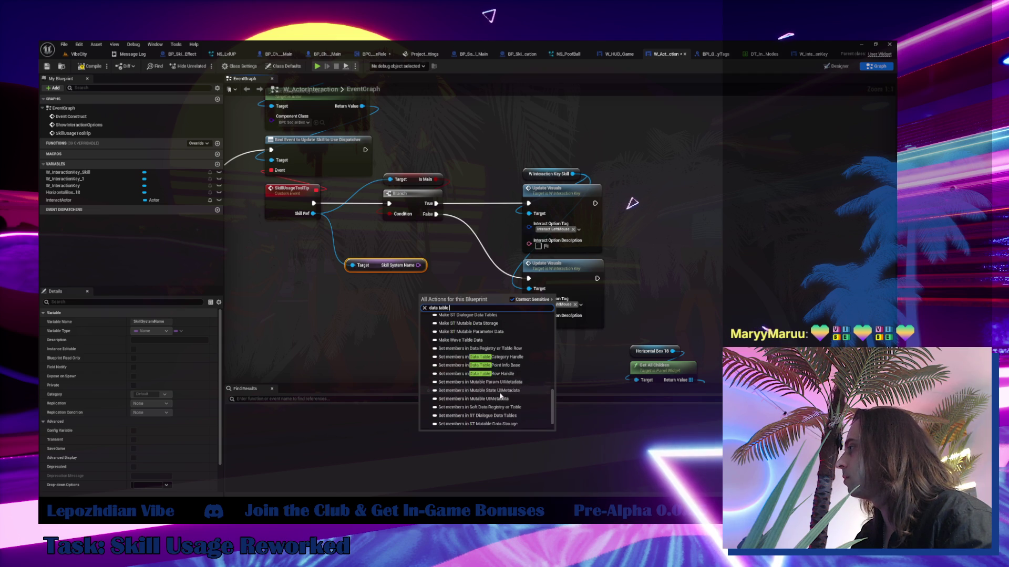
pyautogui.click(455, 425)
pyautogui.click(444, 323)
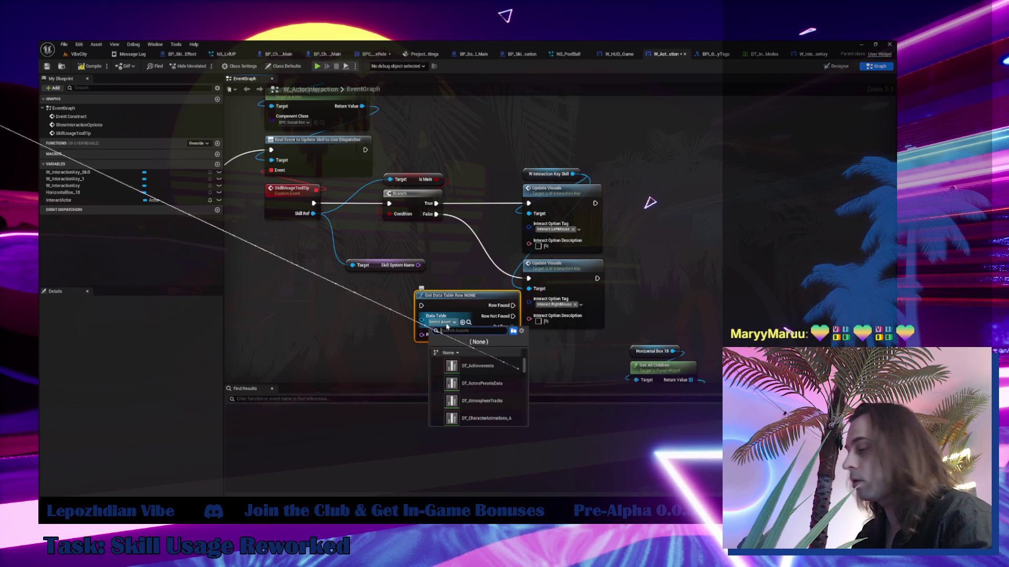
pyautogui.write('skil')
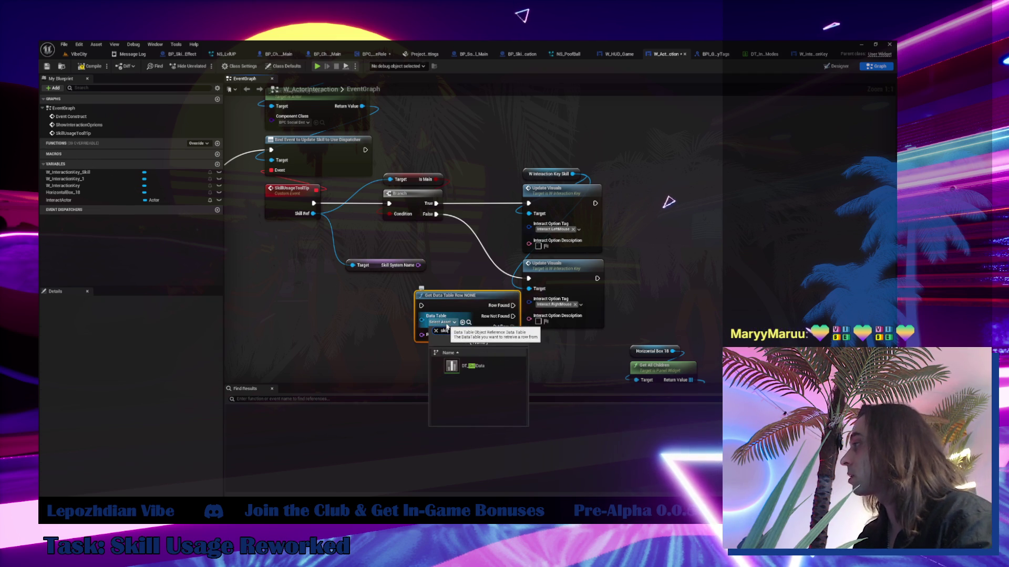
pyautogui.click(473, 365)
# - Break the row into a Break ST Skill Data node and browse to DT_SkillData
pyautogui.moveTo(526, 333)
pyautogui.mouseDown()
pyautogui.moveTo(439, 345)
pyautogui.moveTo(460, 345)
pyautogui.mouseUp()
pyautogui.scroll(-5, 513, 412)
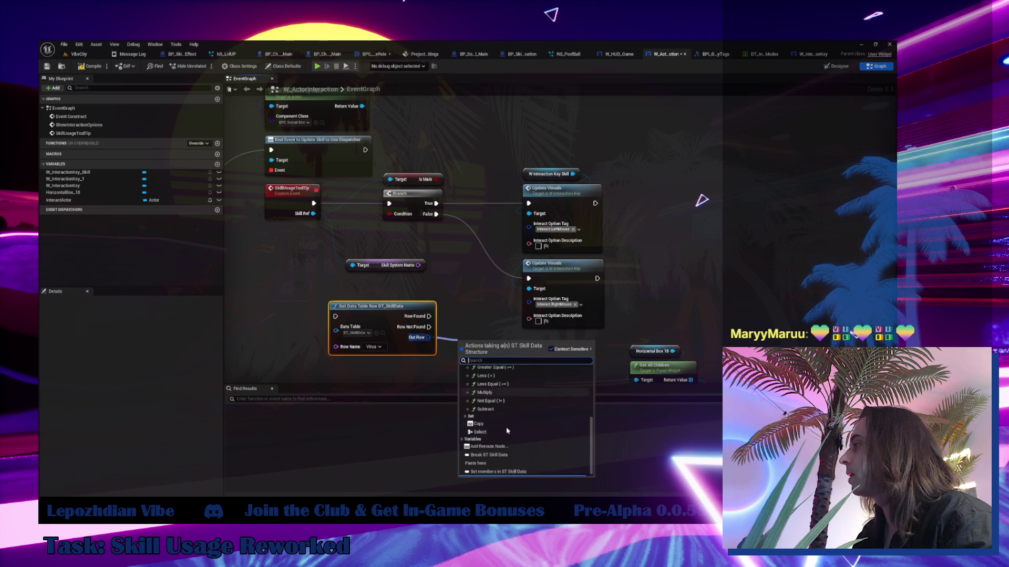
pyautogui.click(488, 455)
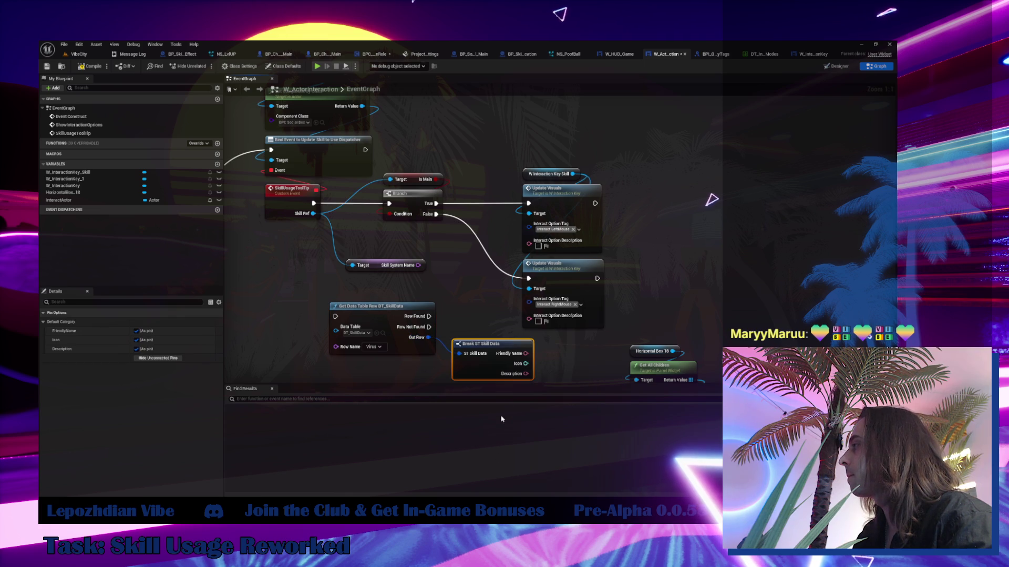
pyautogui.click(383, 334)
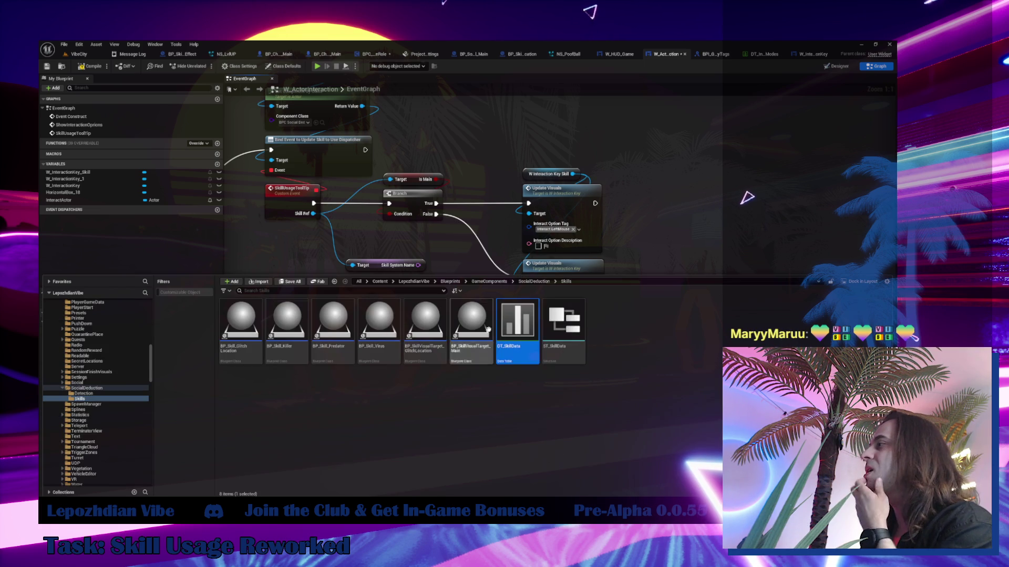
# - In DT_SkillData, change the DesyncEffect row's FriendlyName to 'Desync Target'
pyautogui.doubleClick(517, 326)
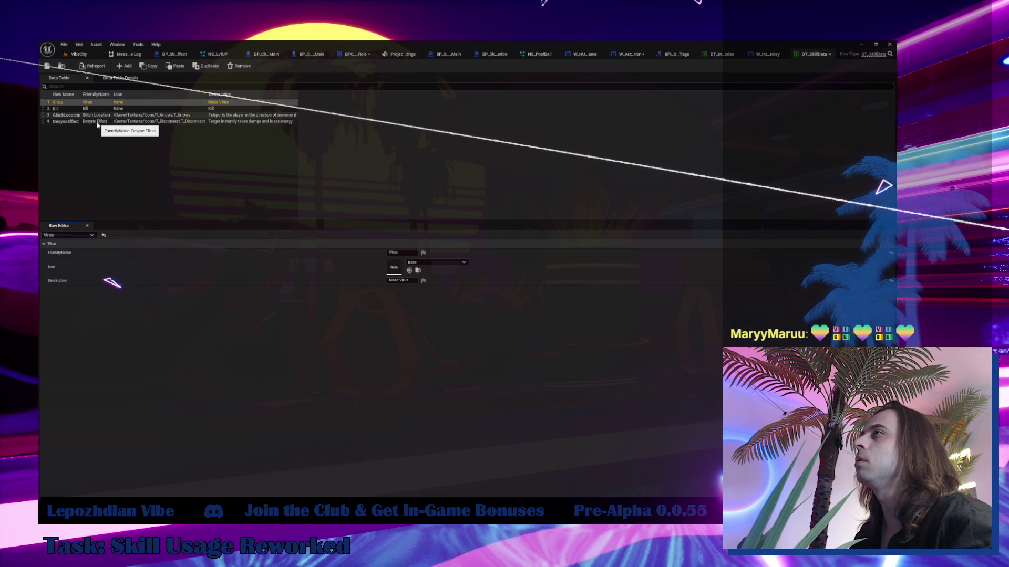
pyautogui.click(65, 121)
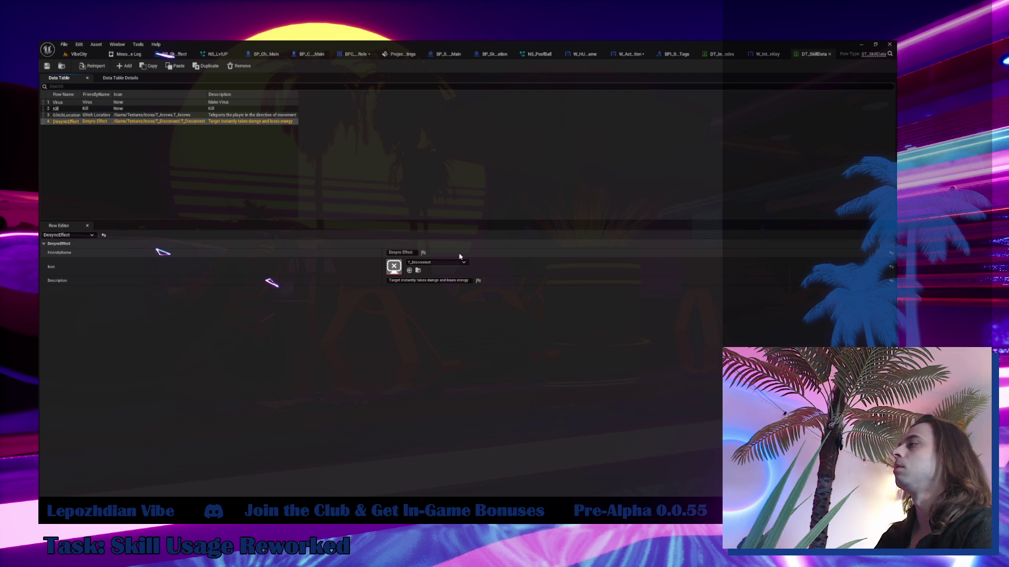
pyautogui.doubleClick(408, 253)
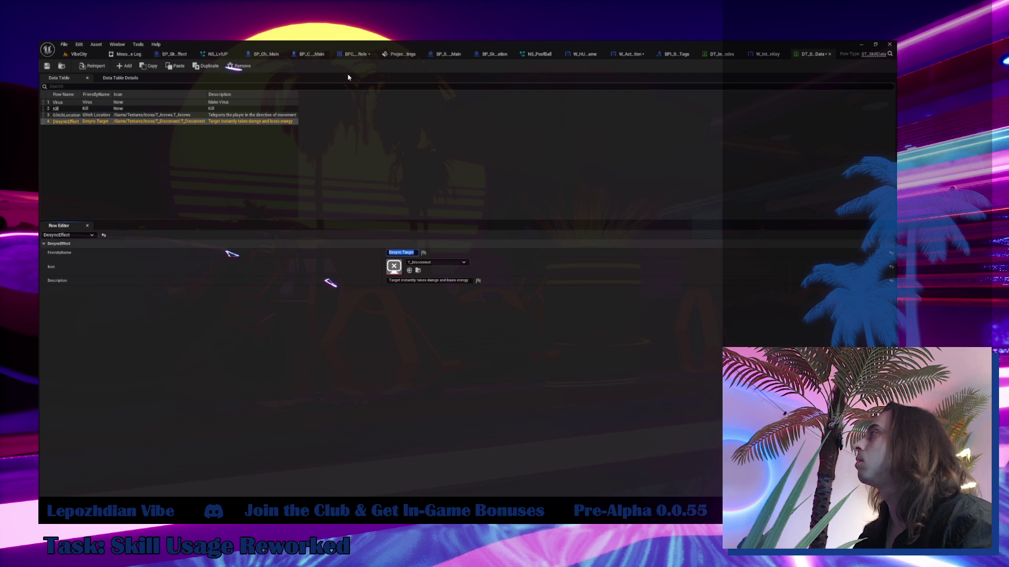
pyautogui.click(761, 55)
# - Feed Skill System Name into Row Name and run the row lookup from SkillUsageToolTip
pyautogui.click(669, 59)
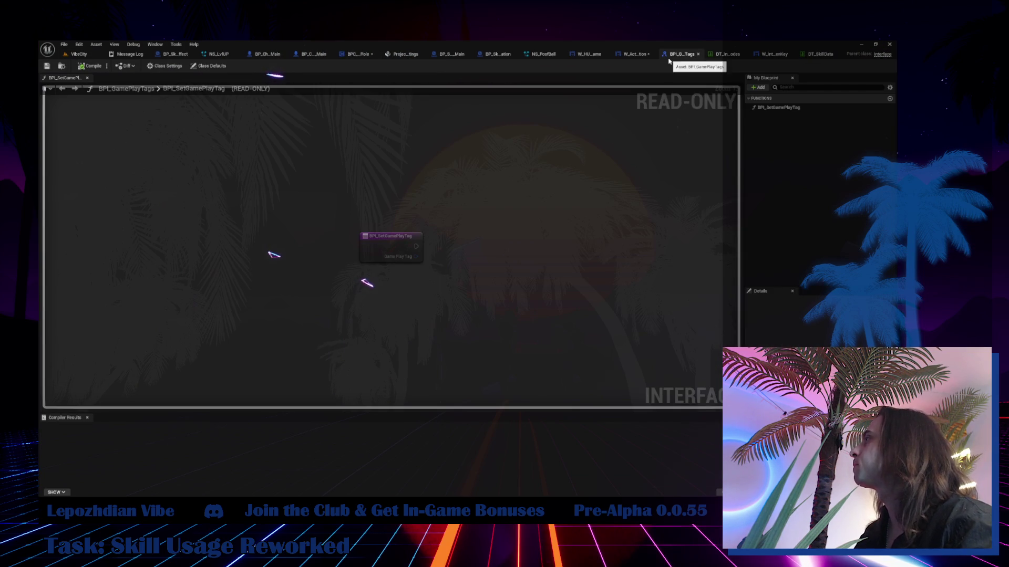
pyautogui.click(630, 55)
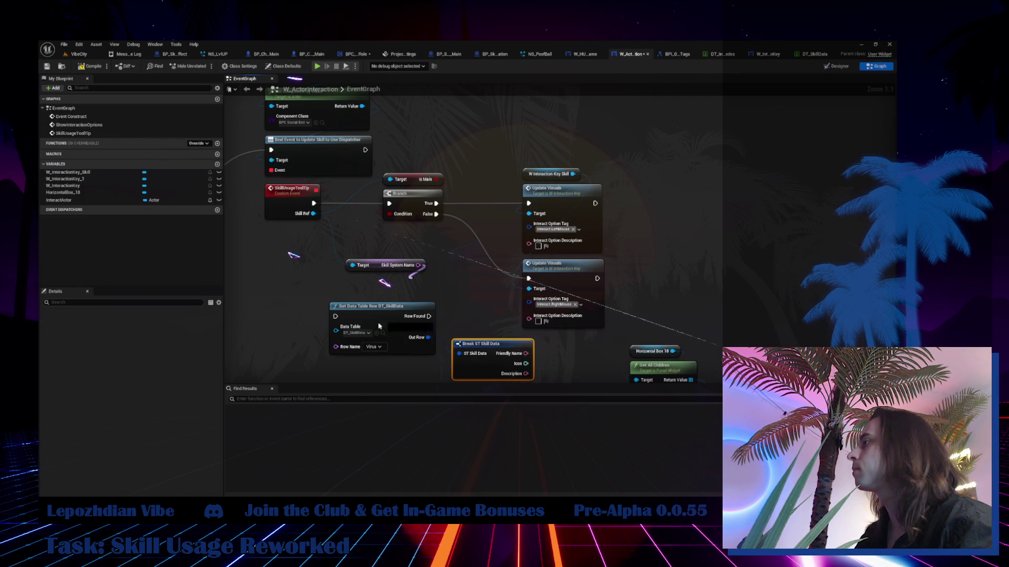
pyautogui.moveTo(419, 265); pyautogui.dragTo(336, 347)
pyautogui.moveTo(379, 315)
pyautogui.mouseDown()
pyautogui.moveTo(394, 287)
pyautogui.moveTo(381, 279)
pyautogui.mouseUp()
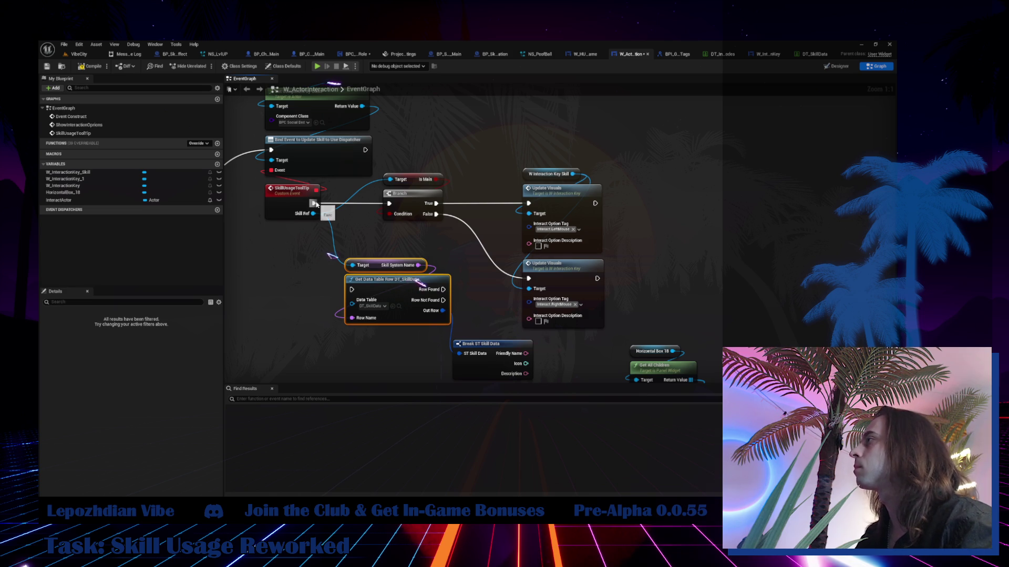
pyautogui.moveTo(314, 203)
pyautogui.mouseDown()
pyautogui.moveTo(344, 247)
pyautogui.moveTo(351, 290)
pyautogui.mouseUp()
# - Rearrange the branch, Update Visuals, lookup and Break ST Skill Data nodes
pyautogui.moveTo(415, 154); pyautogui.dragTo(446, 215)
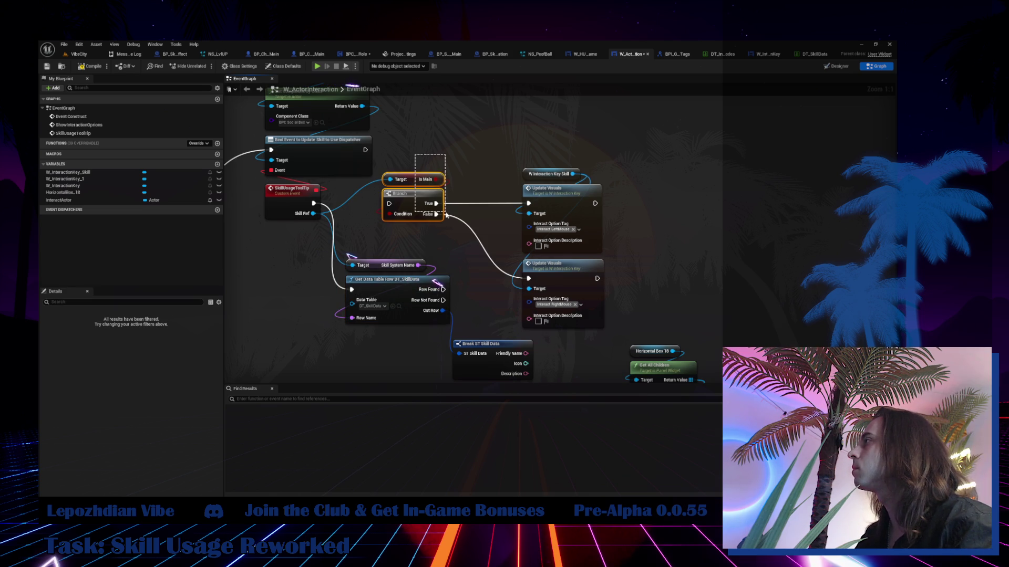
pyautogui.moveTo(538, 135); pyautogui.dragTo(523, 321)
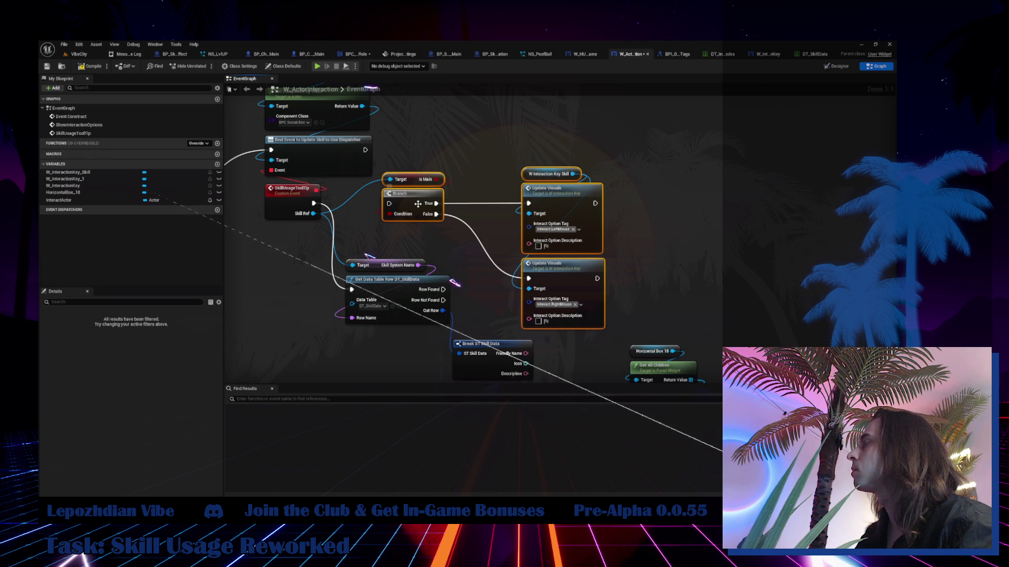
pyautogui.moveTo(417, 204); pyautogui.dragTo(503, 204)
pyautogui.moveTo(397, 243)
pyautogui.mouseDown()
pyautogui.moveTo(390, 290)
pyautogui.moveTo(384, 201)
pyautogui.mouseUp()
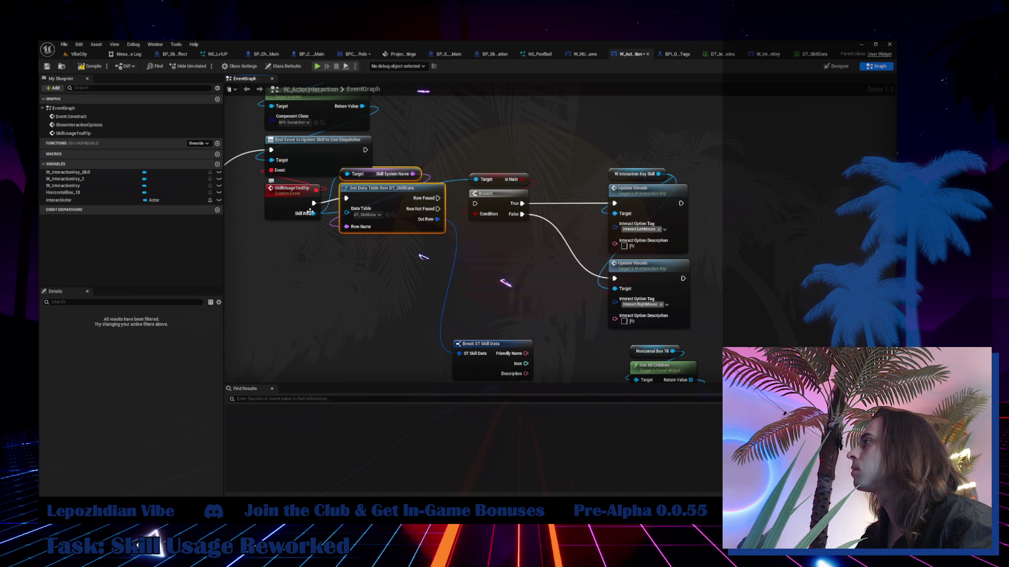
pyautogui.moveTo(397, 191); pyautogui.dragTo(397, 206)
pyautogui.moveTo(288, 211); pyautogui.dragTo(280, 217)
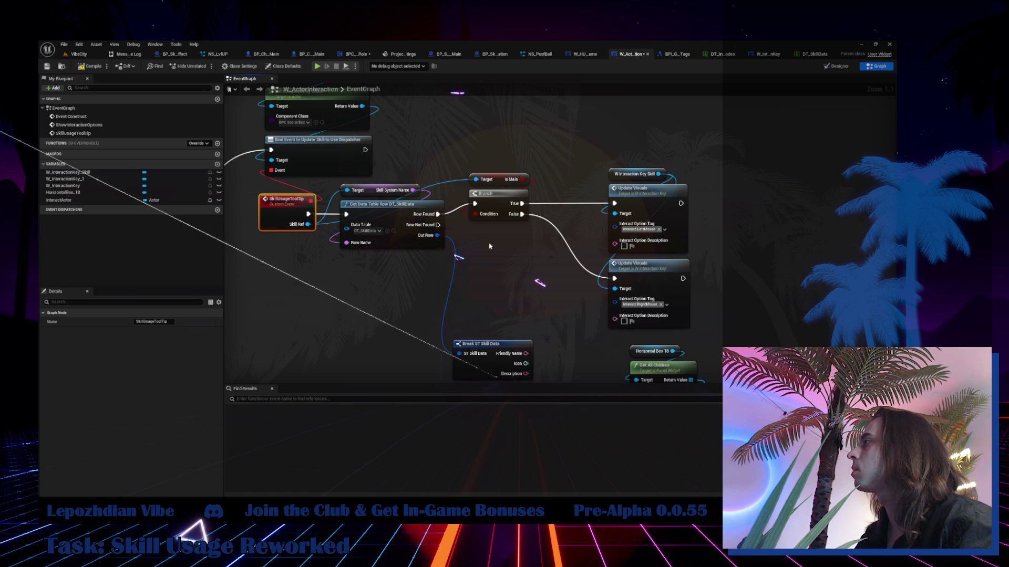
pyautogui.moveTo(387, 158); pyautogui.dragTo(526, 295)
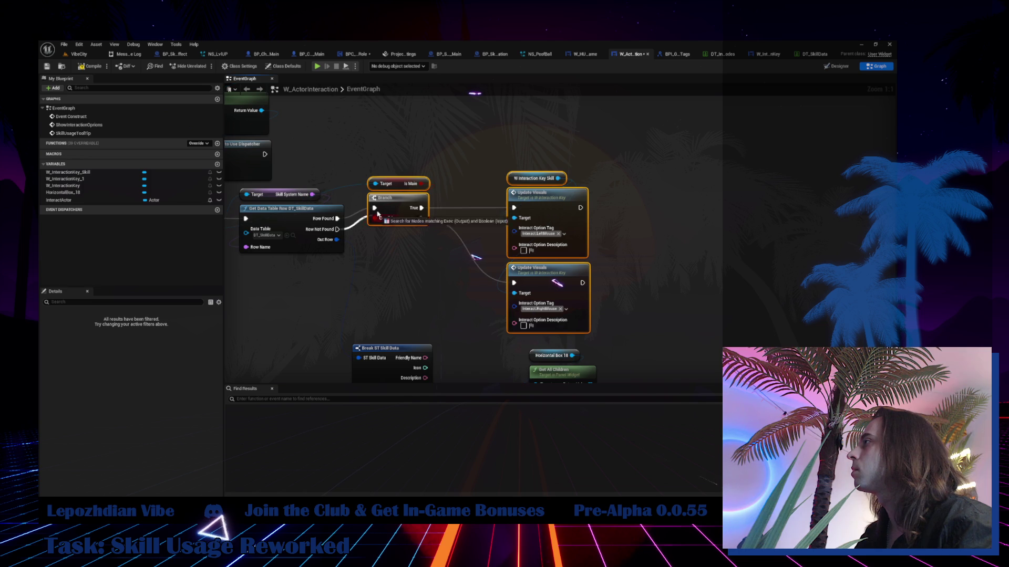
pyautogui.moveTo(391, 154)
pyautogui.mouseDown()
pyautogui.moveTo(548, 299)
pyautogui.moveTo(536, 310)
pyautogui.mouseUp()
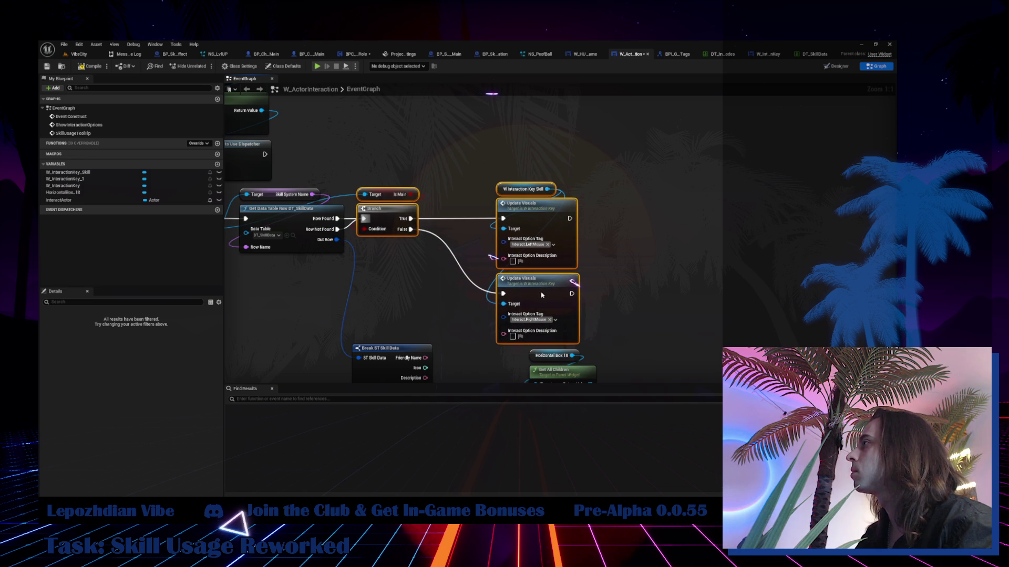
pyautogui.moveTo(383, 352)
pyautogui.mouseDown()
pyautogui.moveTo(399, 261)
pyautogui.moveTo(388, 255)
pyautogui.mouseUp()
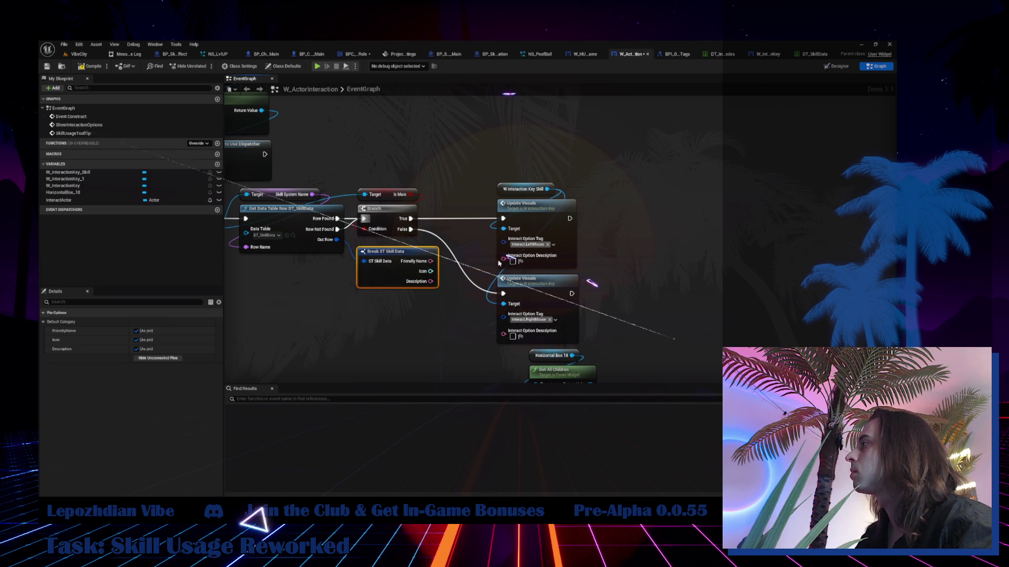
# - Wire Friendly Name into both Update Visuals option descriptions and shift nodes right
pyautogui.moveTo(504, 256); pyautogui.dragTo(430, 261)
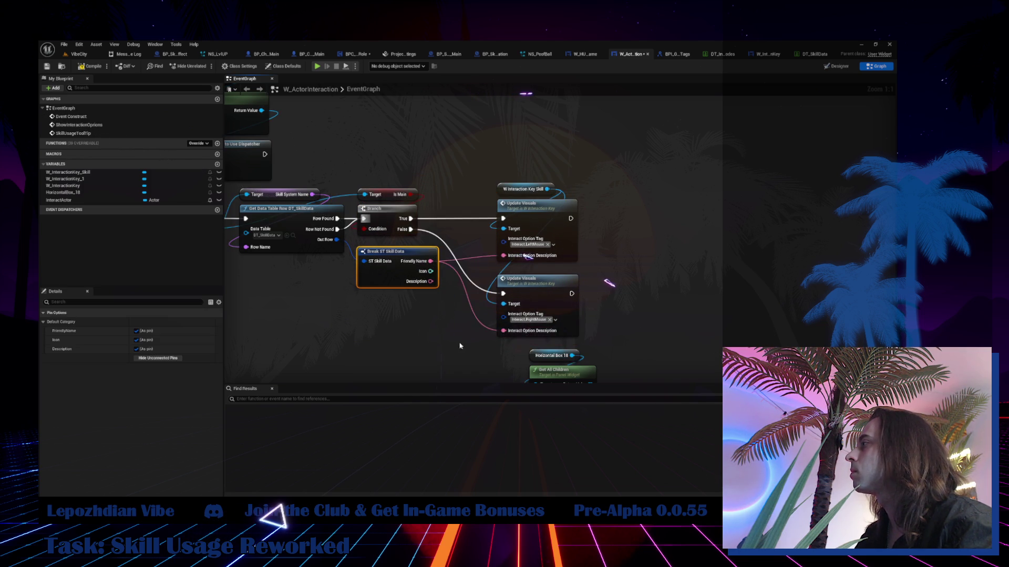
pyautogui.moveTo(273, 230); pyautogui.dragTo(354, 214)
pyautogui.scroll(-1, 389, 232)
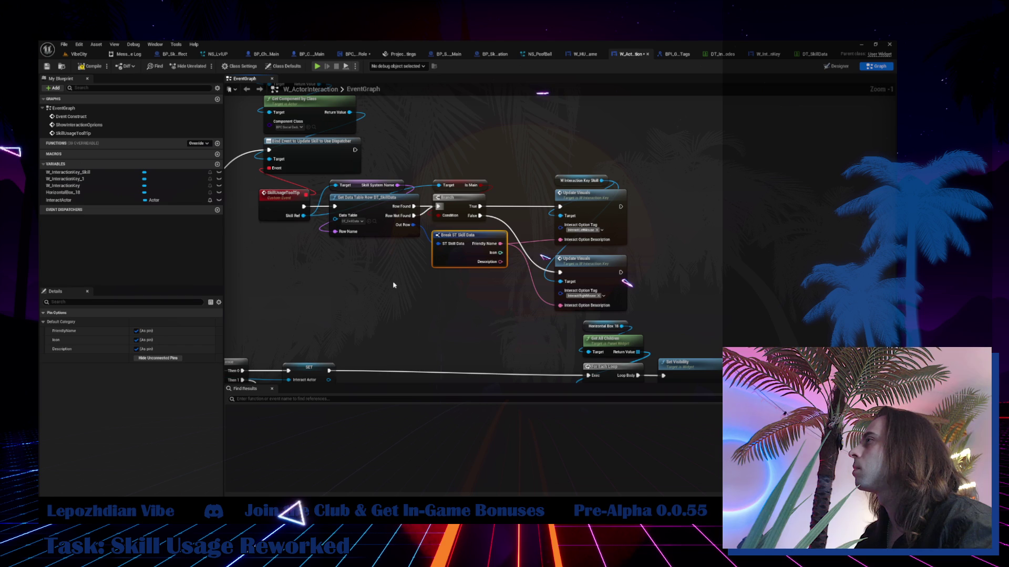
pyautogui.moveTo(377, 169); pyautogui.dragTo(570, 284)
pyautogui.moveTo(391, 206); pyautogui.dragTo(523, 206)
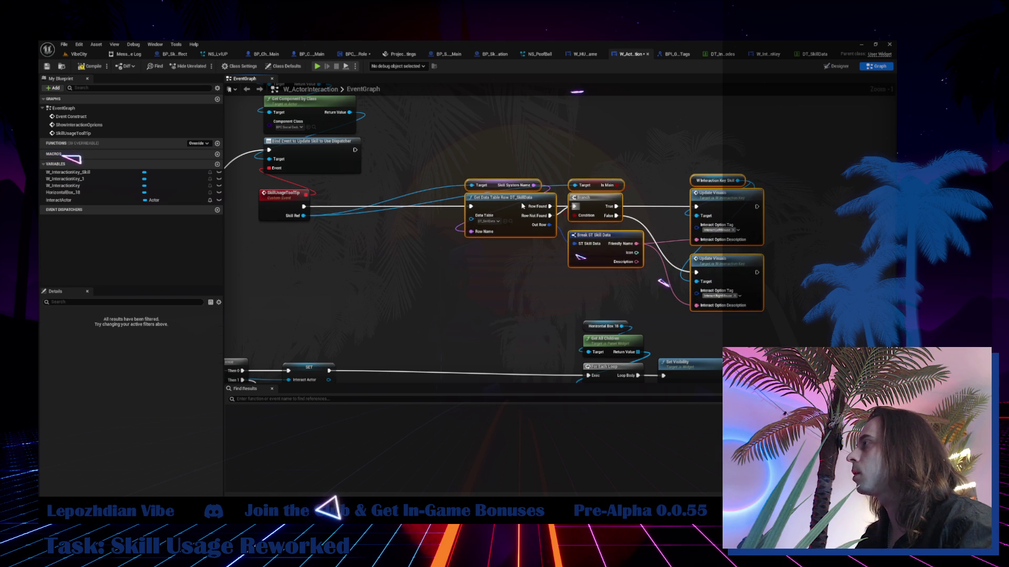
# - Add an Is Valid check on Skill Ref at the start of the chain
pyautogui.moveTo(303, 215); pyautogui.dragTo(341, 231)
pyautogui.write('i')
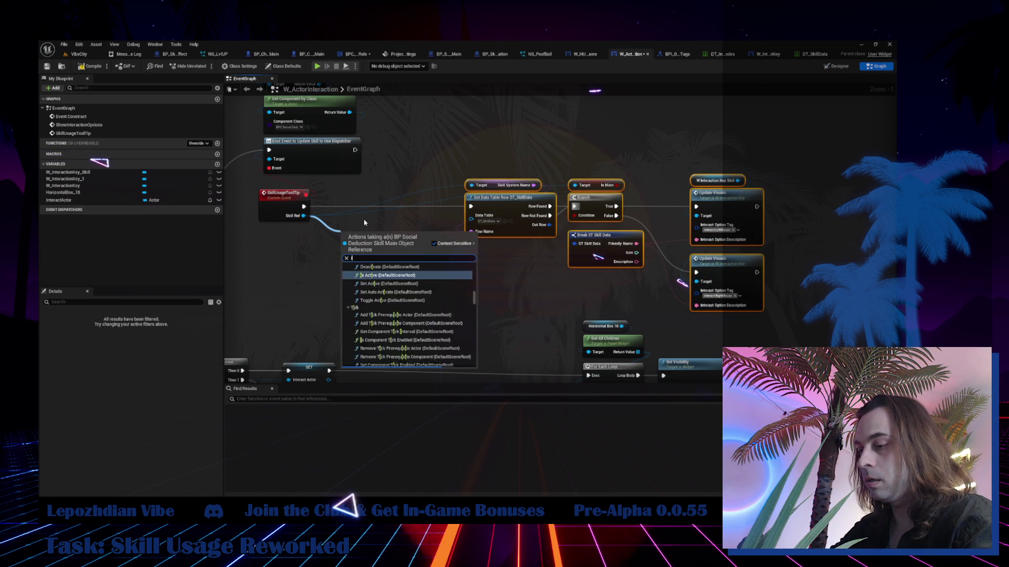
pyautogui.write('s valid')
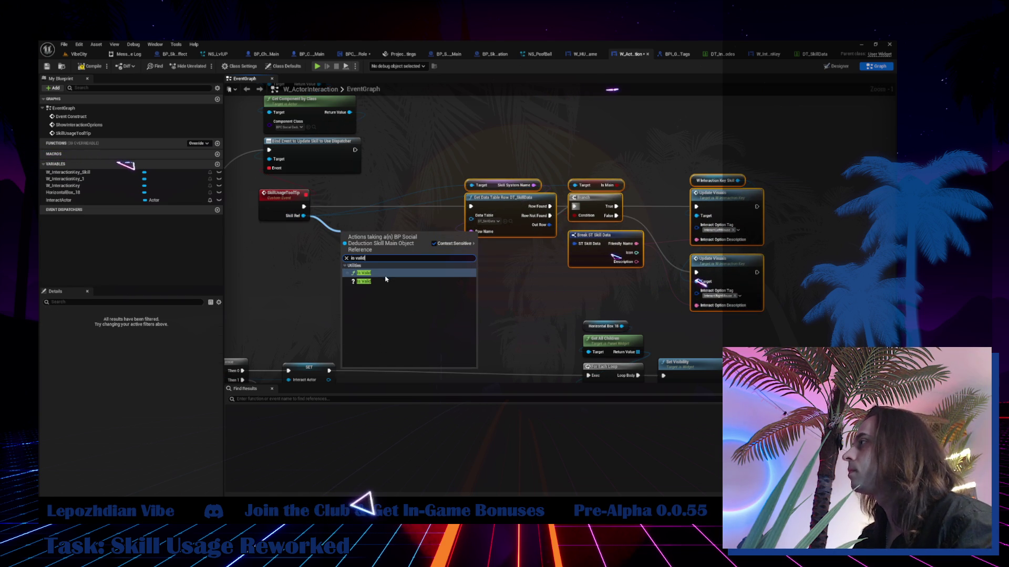
pyautogui.click(386, 280)
pyautogui.moveTo(366, 243); pyautogui.dragTo(352, 205)
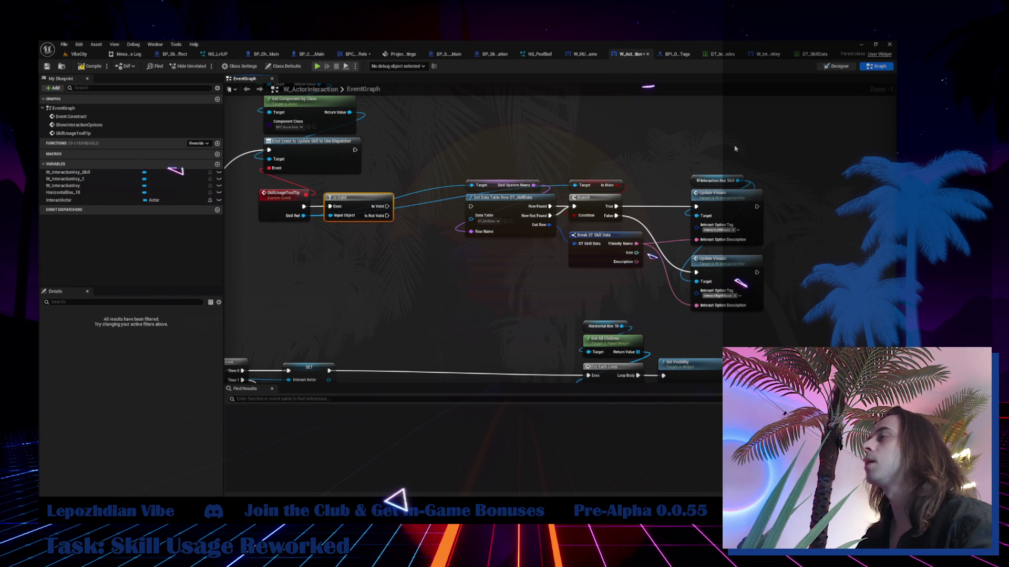
# - Add Set Visibility on W_InteractionKey_Skill, run when Skill Ref is valid
pyautogui.click(839, 66)
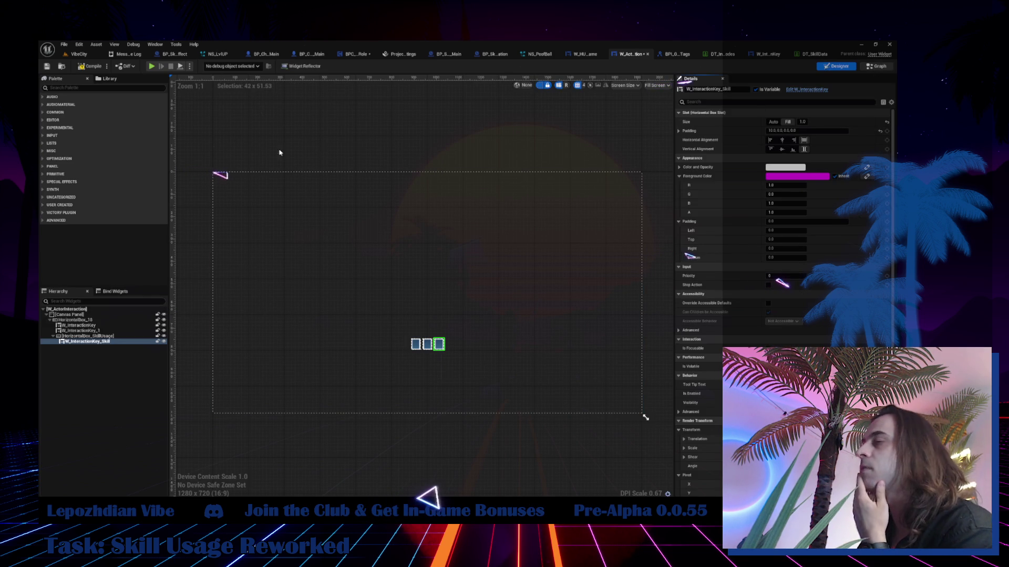
pyautogui.click(877, 66)
pyautogui.moveTo(68, 171)
pyautogui.mouseDown()
pyautogui.moveTo(360, 253)
pyautogui.moveTo(371, 265)
pyautogui.moveTo(413, 261)
pyautogui.mouseUp()
pyautogui.click(370, 265)
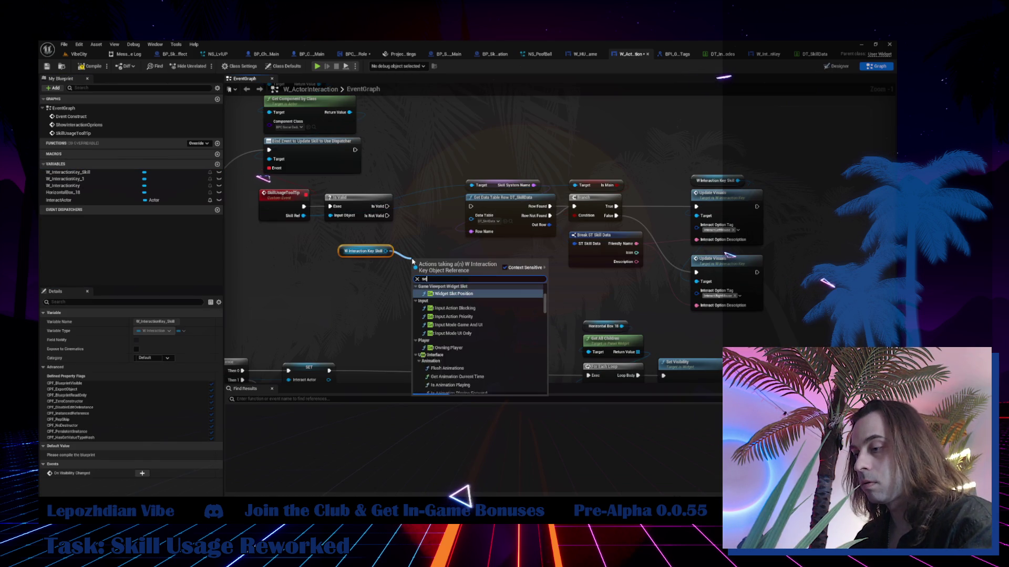
pyautogui.write('set visib')
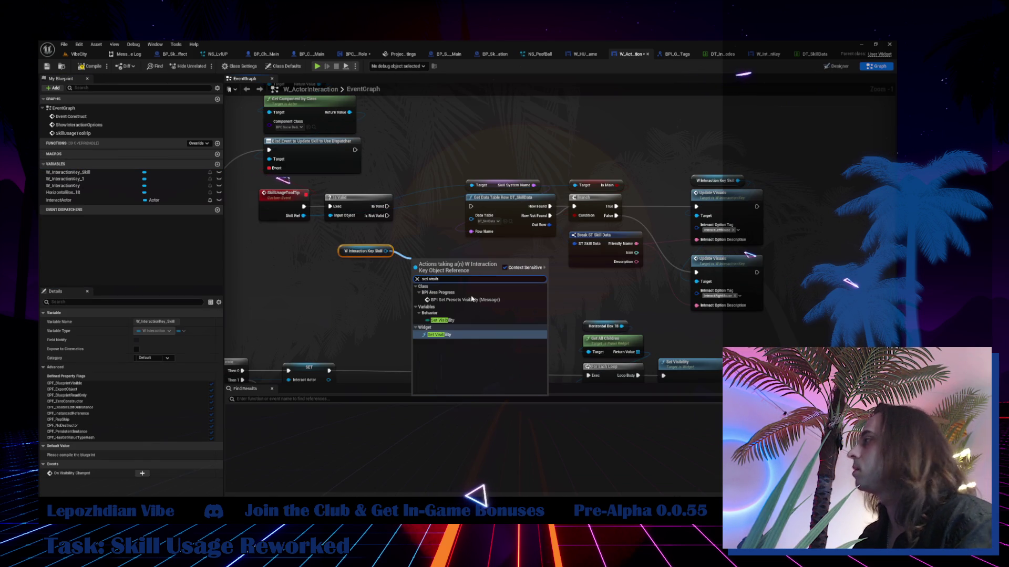
pyautogui.click(450, 335)
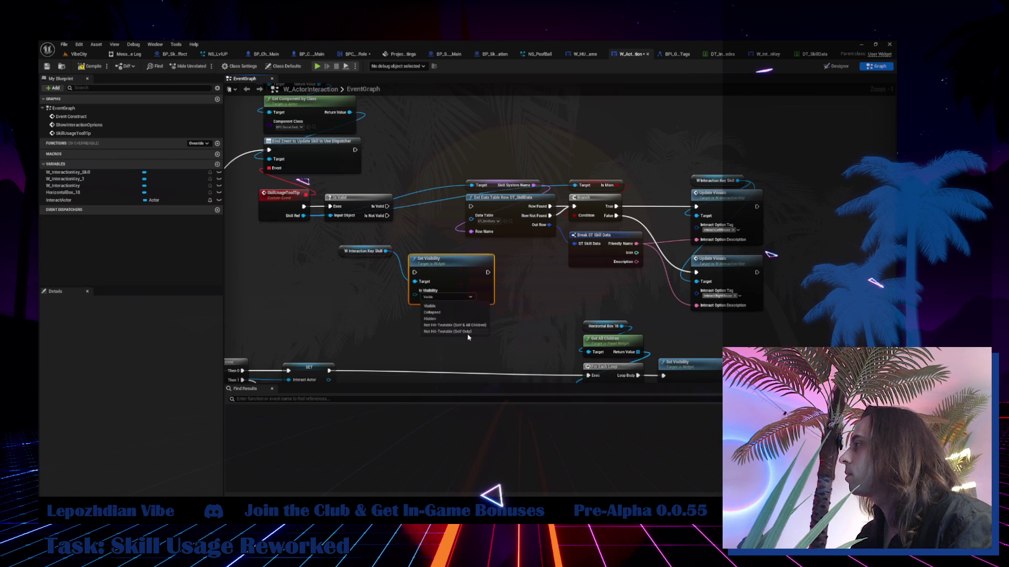
pyautogui.moveTo(465, 277); pyautogui.dragTo(395, 283)
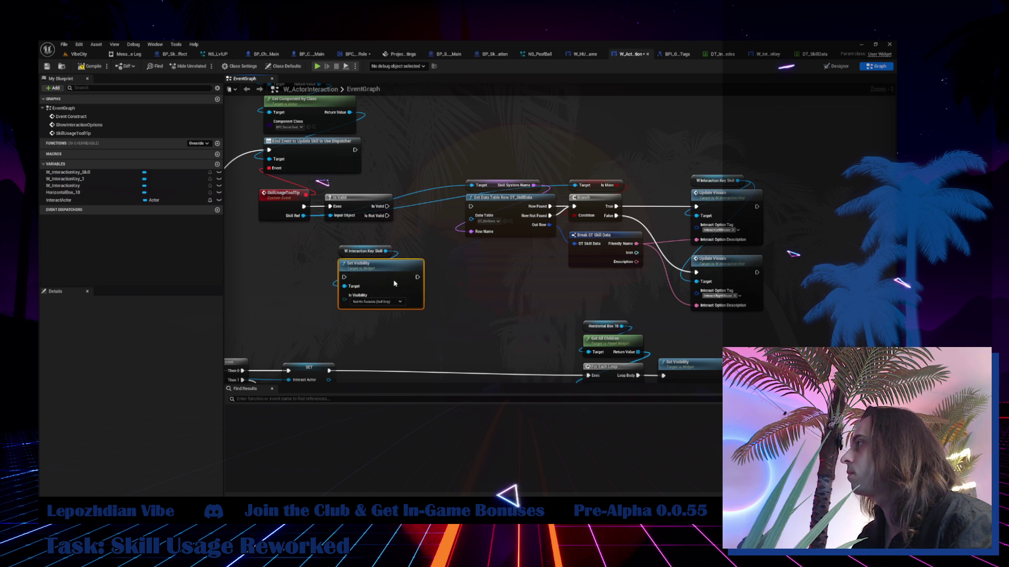
pyautogui.moveTo(388, 206)
pyautogui.mouseDown()
pyautogui.moveTo(338, 268)
pyautogui.moveTo(344, 277)
pyautogui.mouseUp()
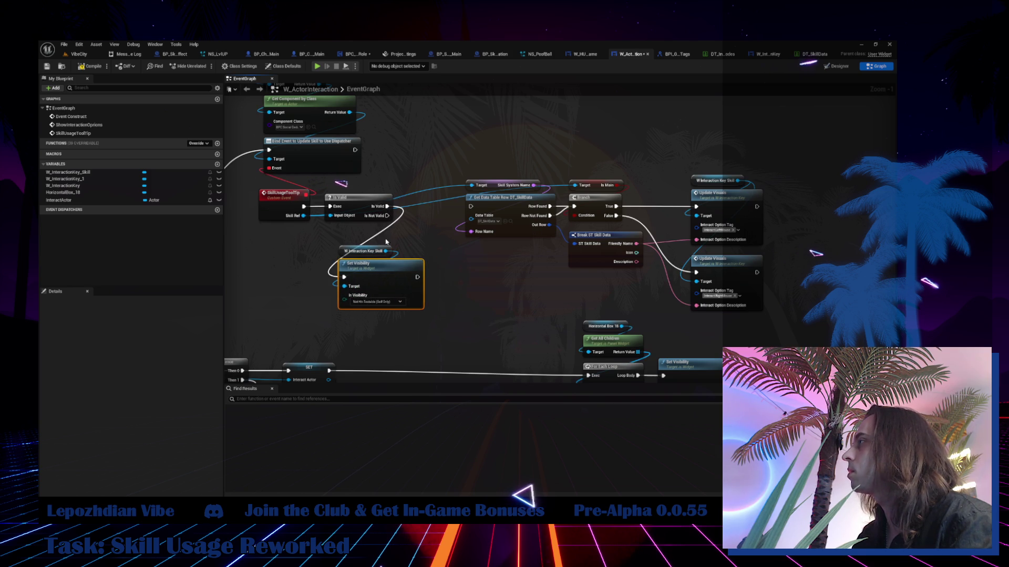
# - Rearrange nodes so the Set Visibility pair sits past Update Visuals
pyautogui.moveTo(470, 176)
pyautogui.mouseDown()
pyautogui.moveTo(646, 242)
pyautogui.moveTo(767, 313)
pyautogui.mouseUp()
pyautogui.moveTo(511, 204); pyautogui.dragTo(619, 205)
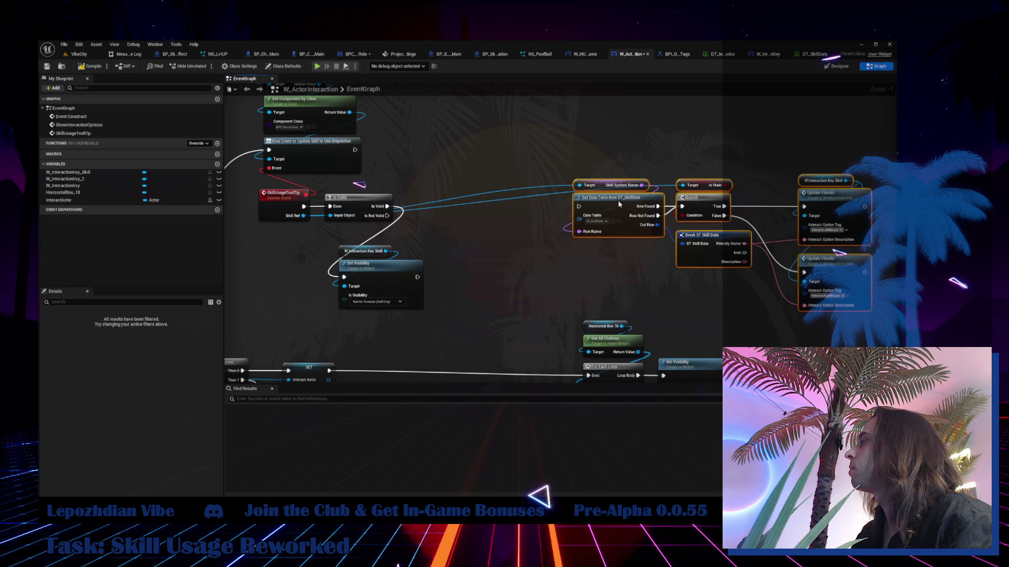
pyautogui.moveTo(374, 246); pyautogui.dragTo(427, 311)
pyautogui.moveTo(387, 274)
pyautogui.mouseDown()
pyautogui.moveTo(470, 206)
pyautogui.moveTo(463, 203)
pyautogui.moveTo(578, 206)
pyautogui.mouseUp()
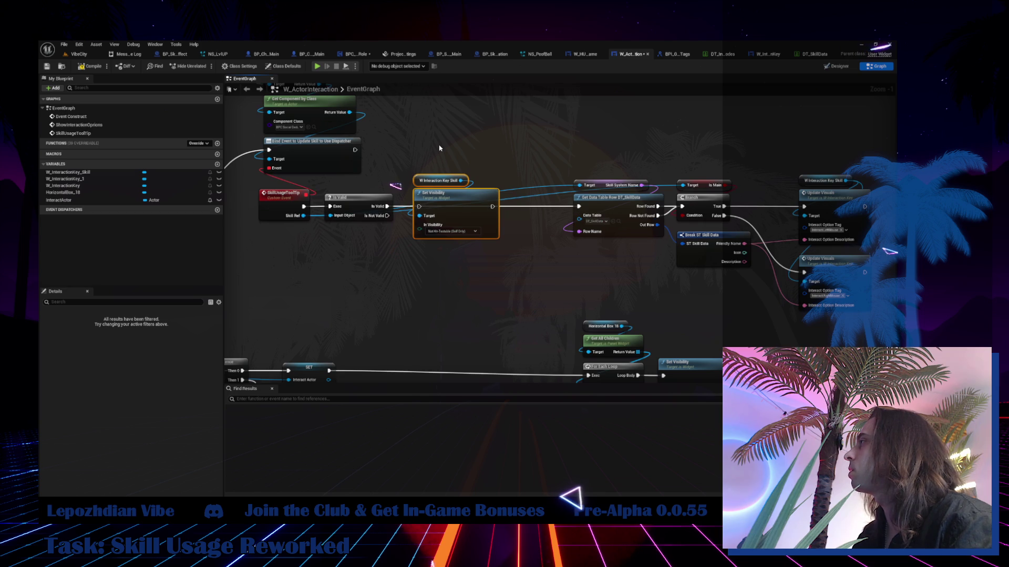
pyautogui.moveTo(456, 209)
pyautogui.mouseDown()
pyautogui.moveTo(725, 124)
pyautogui.moveTo(835, 153)
pyautogui.moveTo(851, 205)
pyautogui.moveTo(730, 212)
pyautogui.mouseUp()
# - Run Set Visibility after both Update Visuals nodes
pyautogui.moveTo(668, 217); pyautogui.dragTo(691, 208)
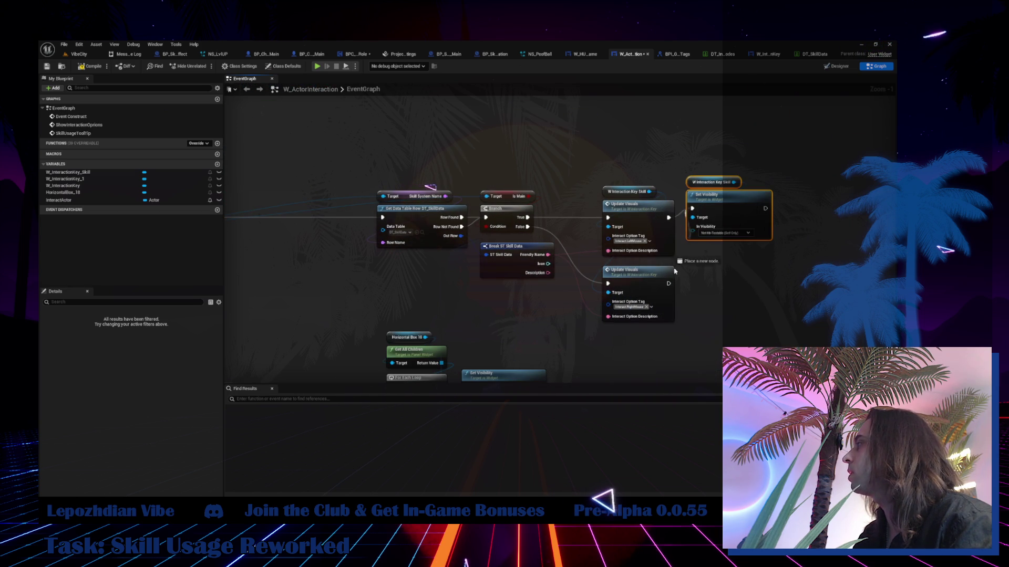
pyautogui.moveTo(675, 271); pyautogui.dragTo(668, 283)
pyautogui.moveTo(720, 205); pyautogui.dragTo(730, 215)
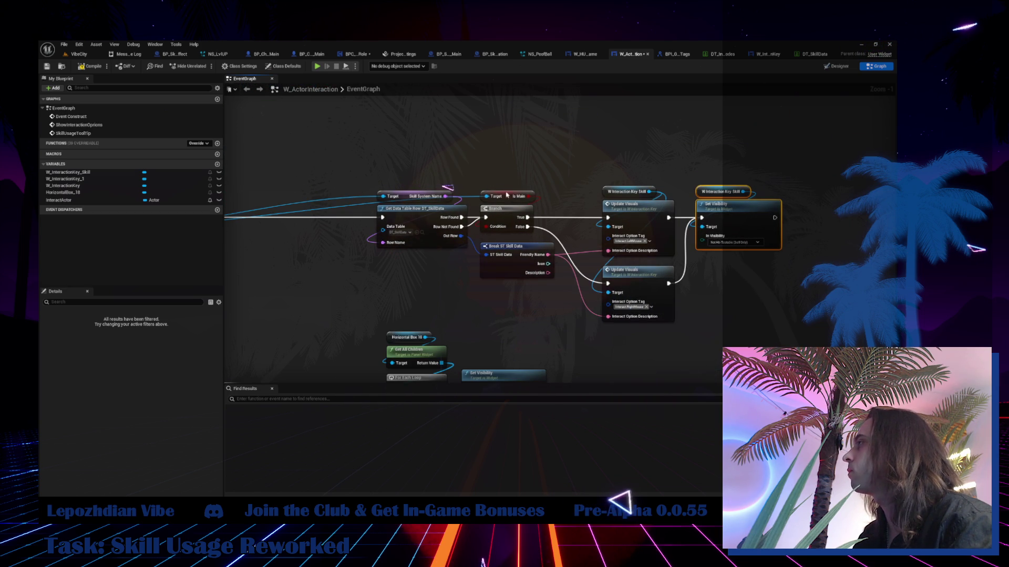
pyautogui.moveTo(426, 171); pyautogui.dragTo(478, 162)
pyautogui.moveTo(273, 231); pyautogui.dragTo(360, 224)
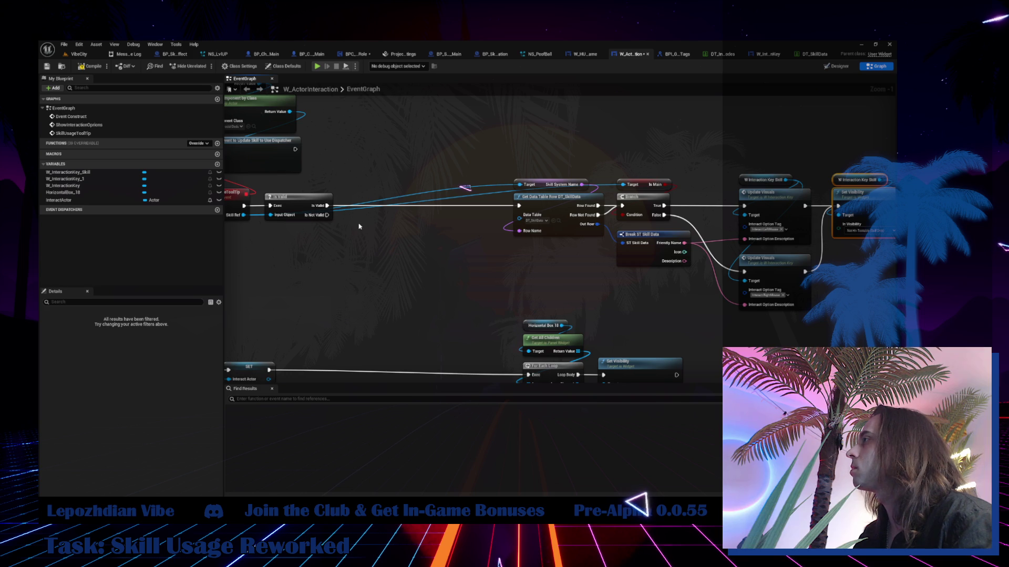
# - Duplicate Set Visibility as Collapsed and run it when Skill Ref is not valid
pyautogui.hotkey('ctrl', 'x')
pyautogui.hotkey('ctrl', 'v')
pyautogui.click(402, 277)
pyautogui.click(382, 292)
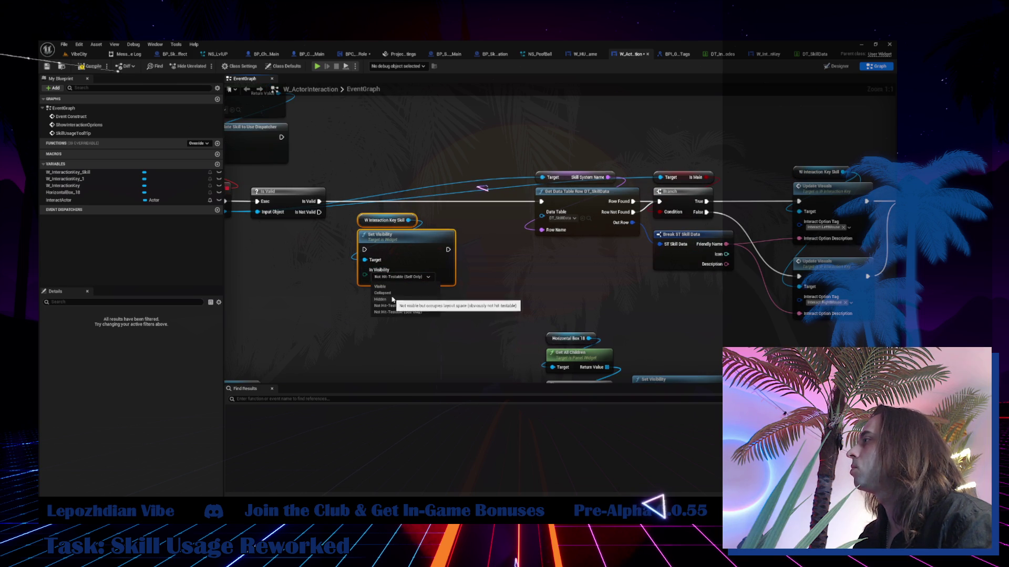
pyautogui.moveTo(319, 212); pyautogui.dragTo(364, 250)
pyautogui.moveTo(428, 240); pyautogui.dragTo(412, 246)
pyautogui.scroll(-3, 412, 246)
pyautogui.moveTo(527, 148); pyautogui.dragTo(824, 298)
pyautogui.moveTo(504, 205); pyautogui.dragTo(484, 206)
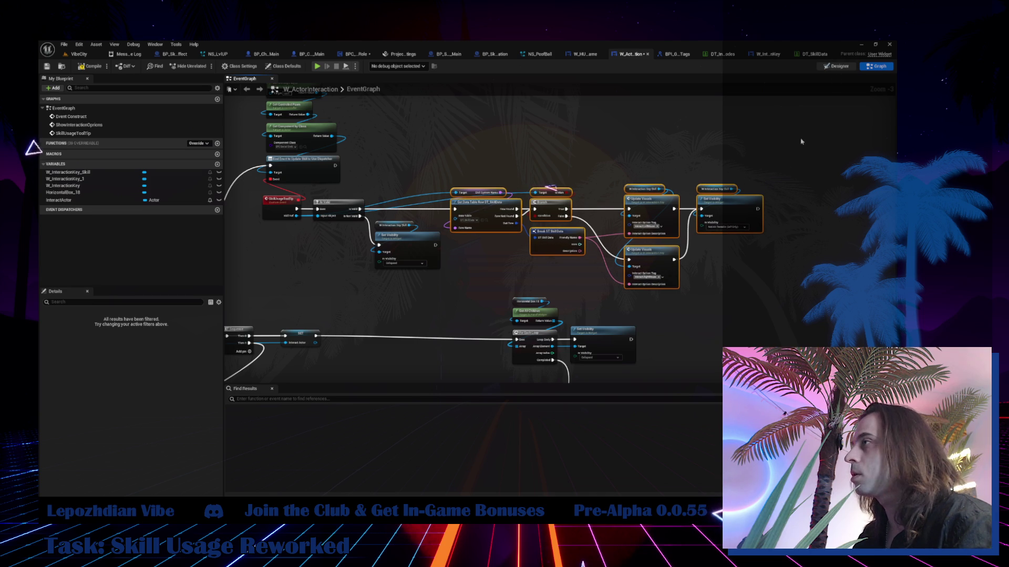
# - Check the widget layout, then Save All from the VibeCity level
pyautogui.hotkey('shift', 'F12')
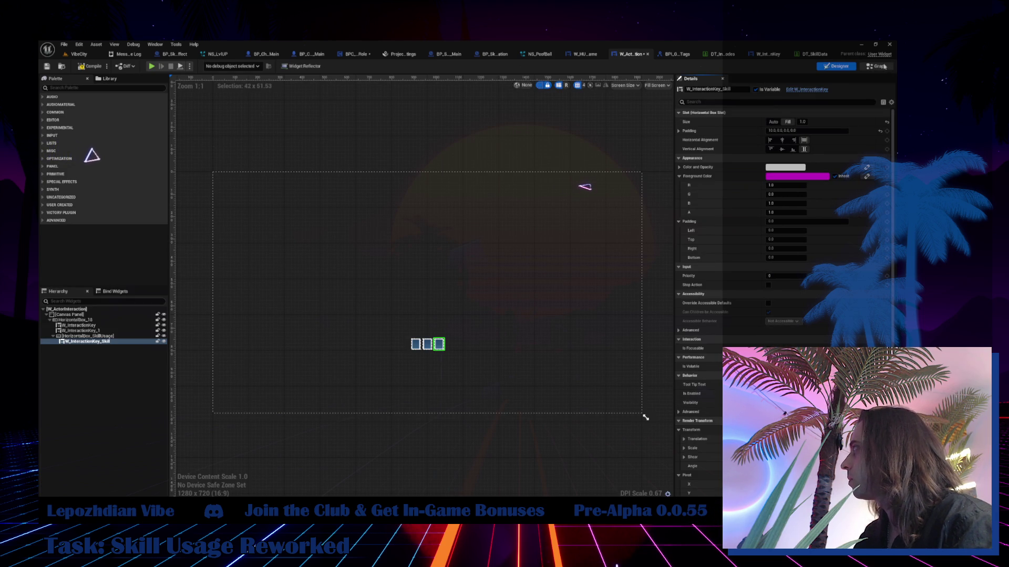
pyautogui.hotkey('shift', 'F12')
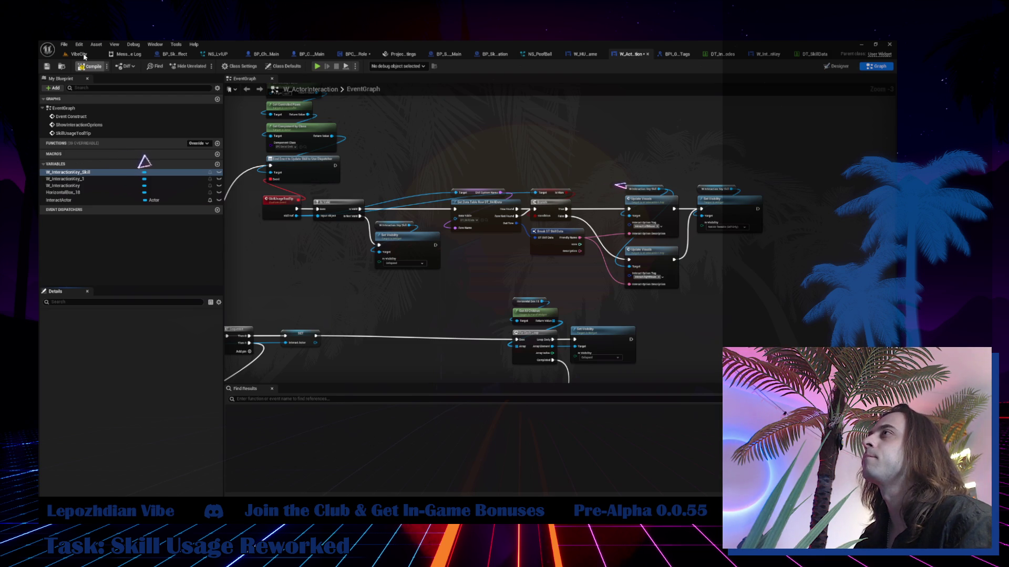
pyautogui.click(84, 56)
pyautogui.click(64, 46)
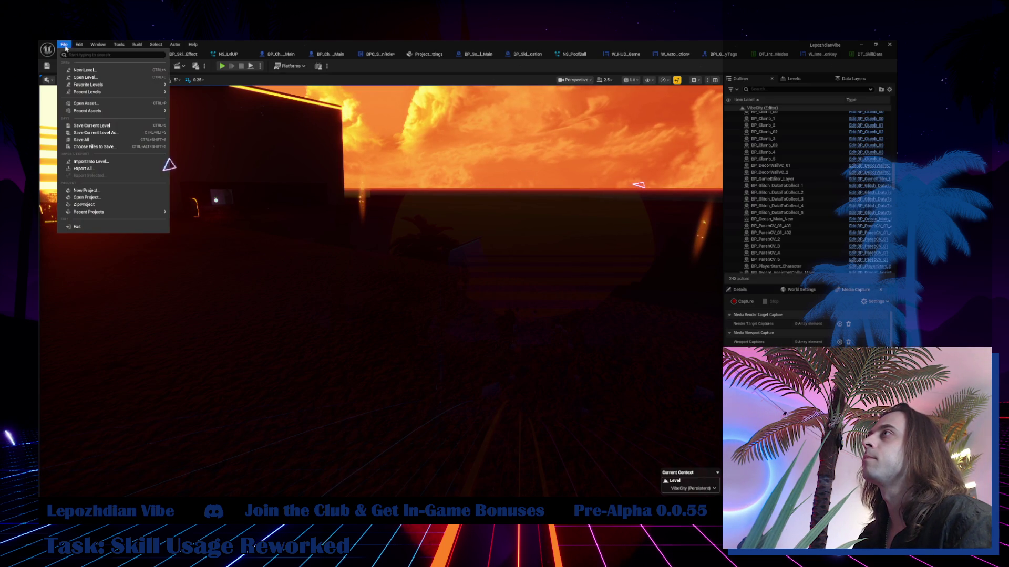
pyautogui.click(92, 140)
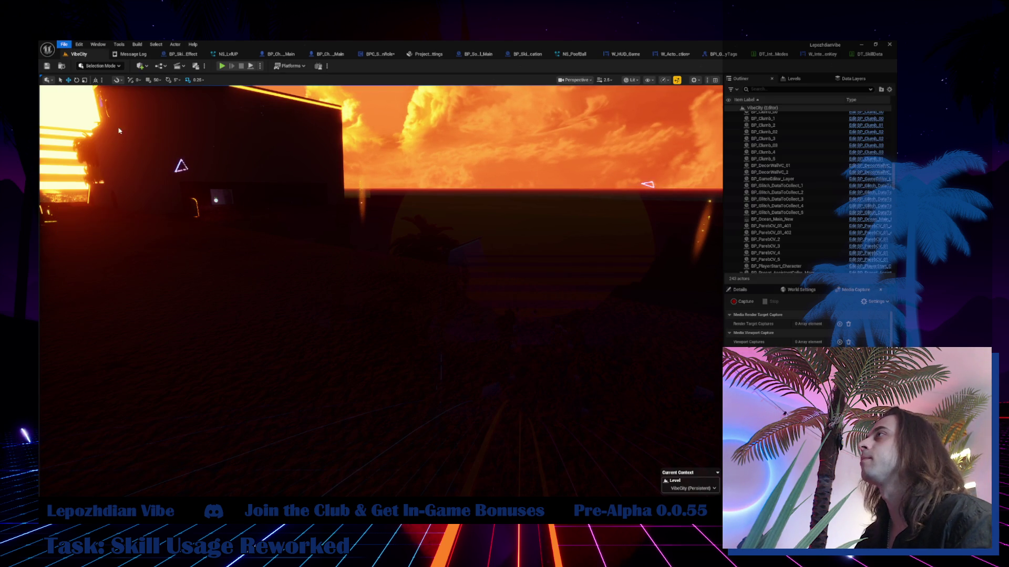
# - Play the level in editor with the Energy cheat enabled under Cheat Codes
pyautogui.click(222, 67)
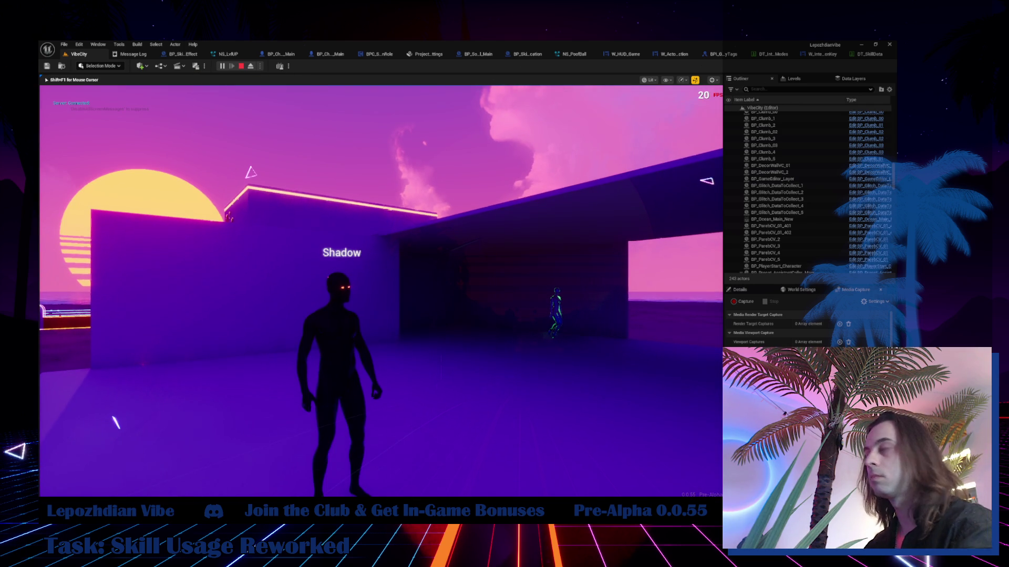
pyautogui.press('Escape')
pyautogui.click(315, 357)
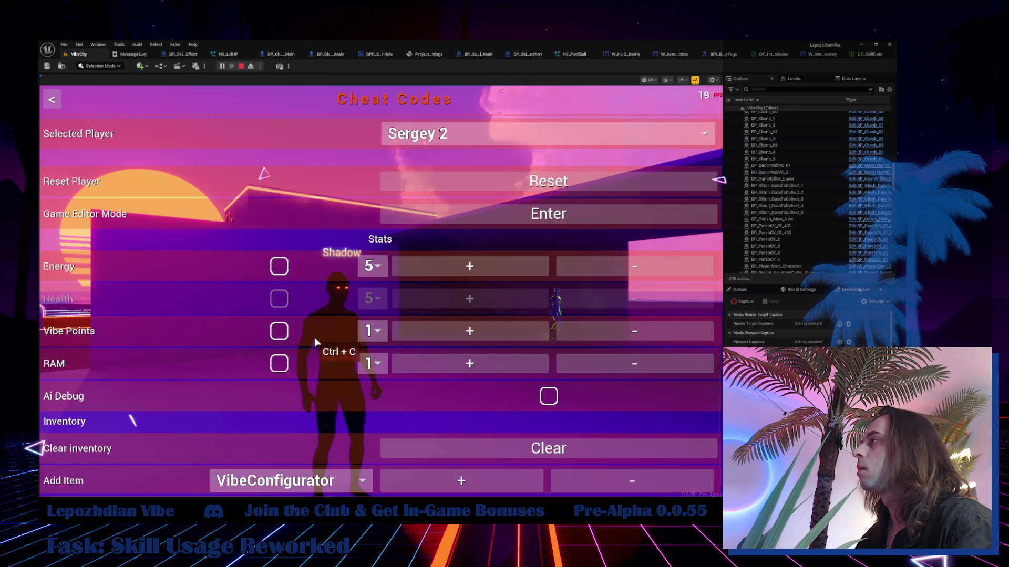
pyautogui.click(279, 266)
pyautogui.press('Escape')
pyautogui.press('Escape')
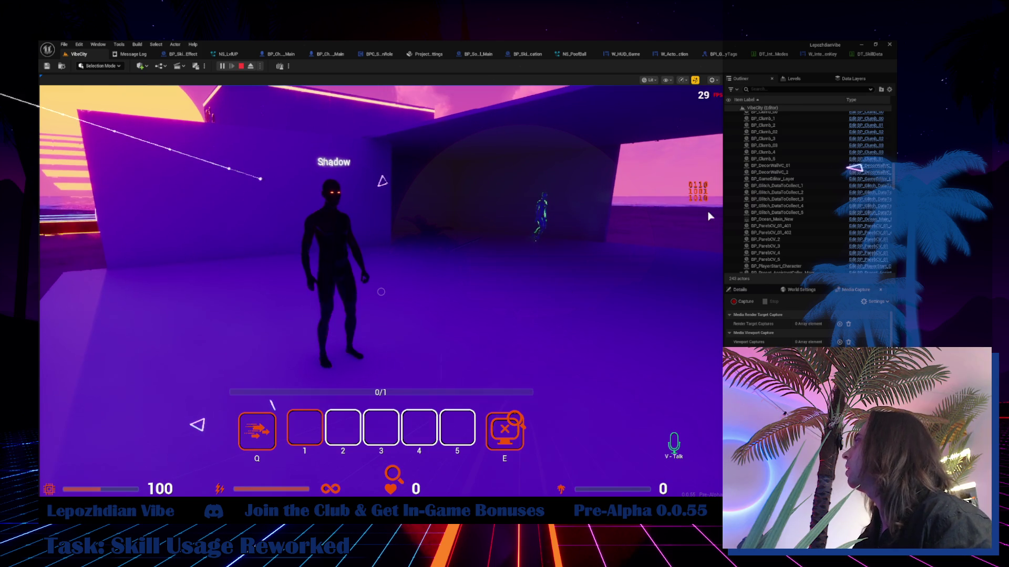
pyautogui.click(821, 54)
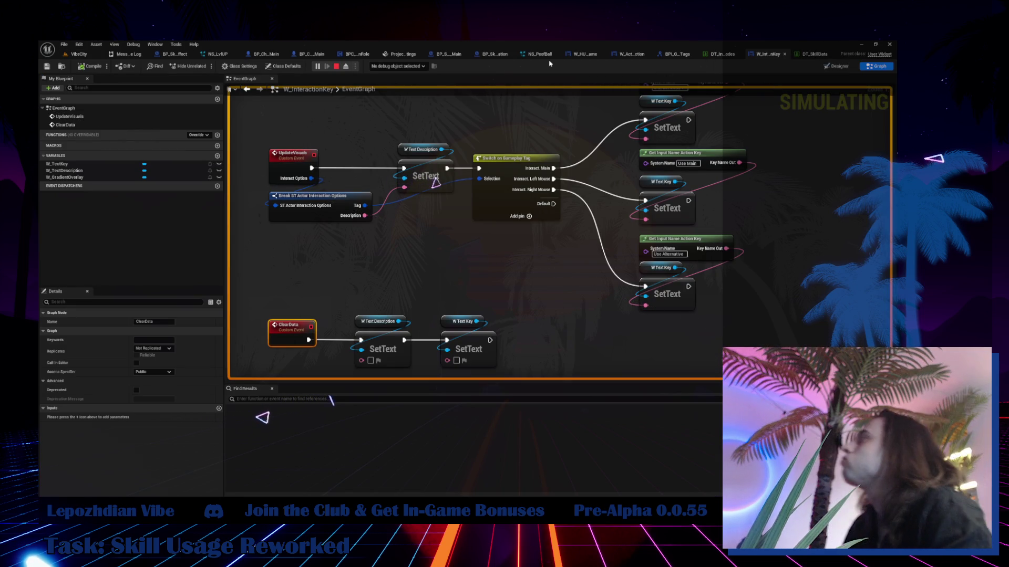
# - Select the SkillUsageToolTip event in W_ActorInteraction and trigger it in the running game
pyautogui.click(630, 54)
pyautogui.moveTo(275, 214); pyautogui.dragTo(392, 211)
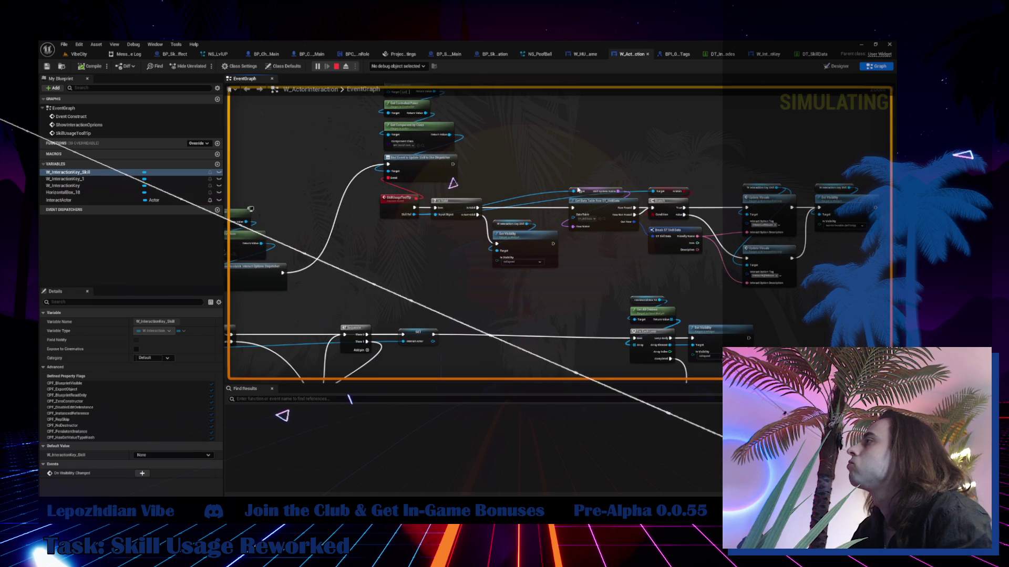
pyautogui.click(392, 211)
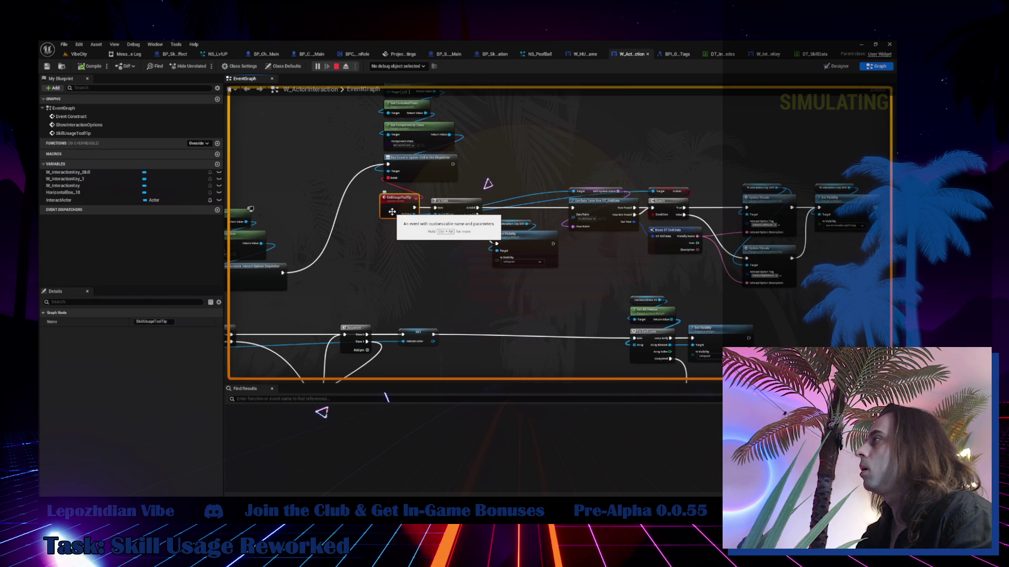
pyautogui.click(79, 54)
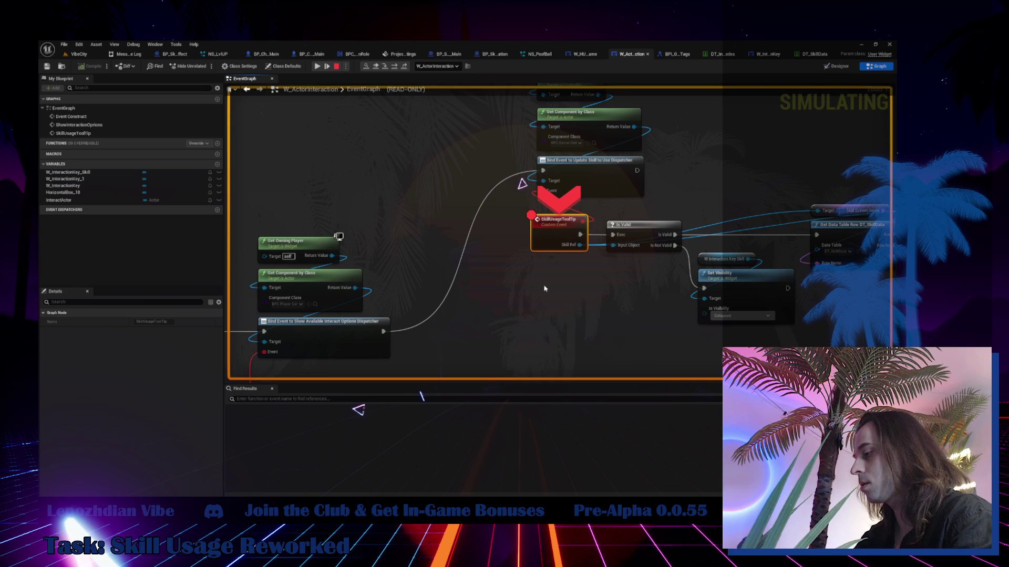
# - Step over through Is Valid, the data table lookup, Update Visuals and Set Visibility
pyautogui.press('F10')
pyautogui.press('F10')
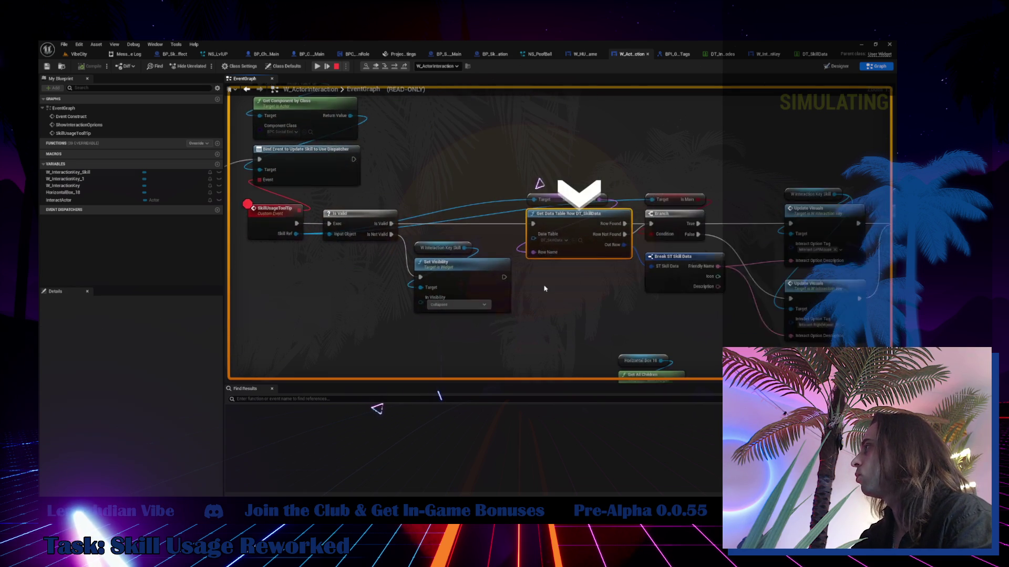
pyautogui.press('F10')
pyautogui.press('F10')
pyautogui.press('F10')
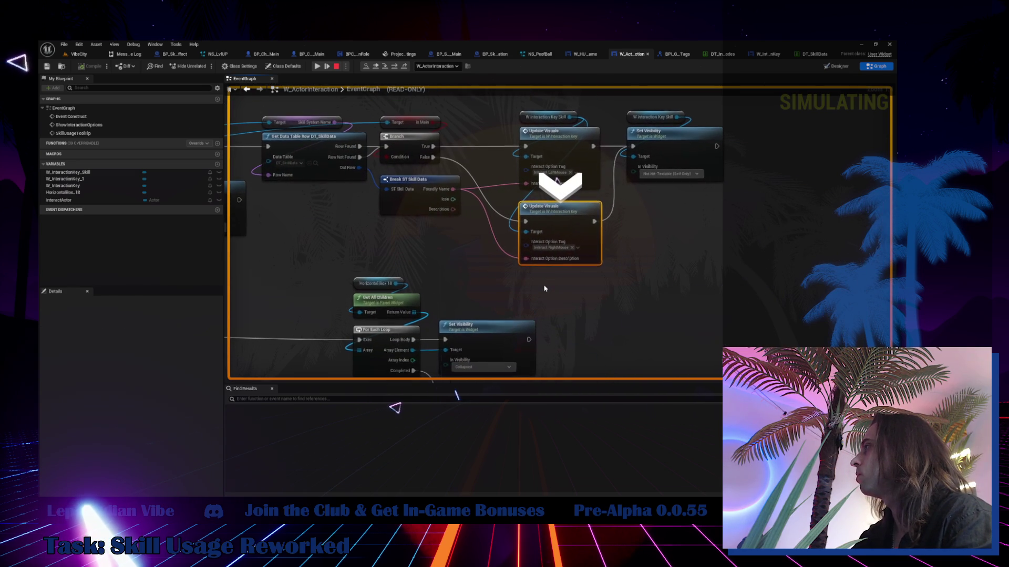
pyautogui.press('F10')
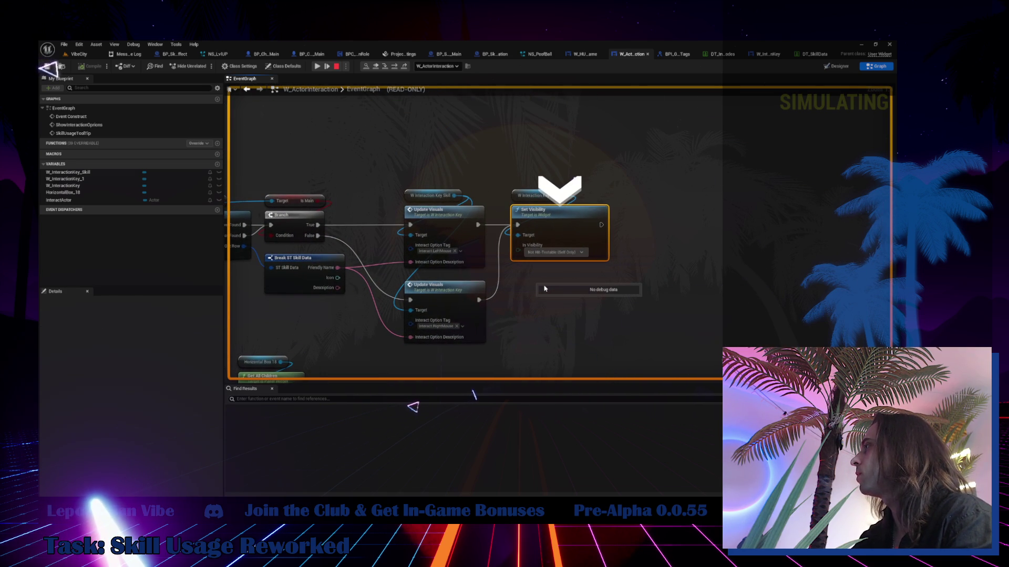
pyautogui.press('F10')
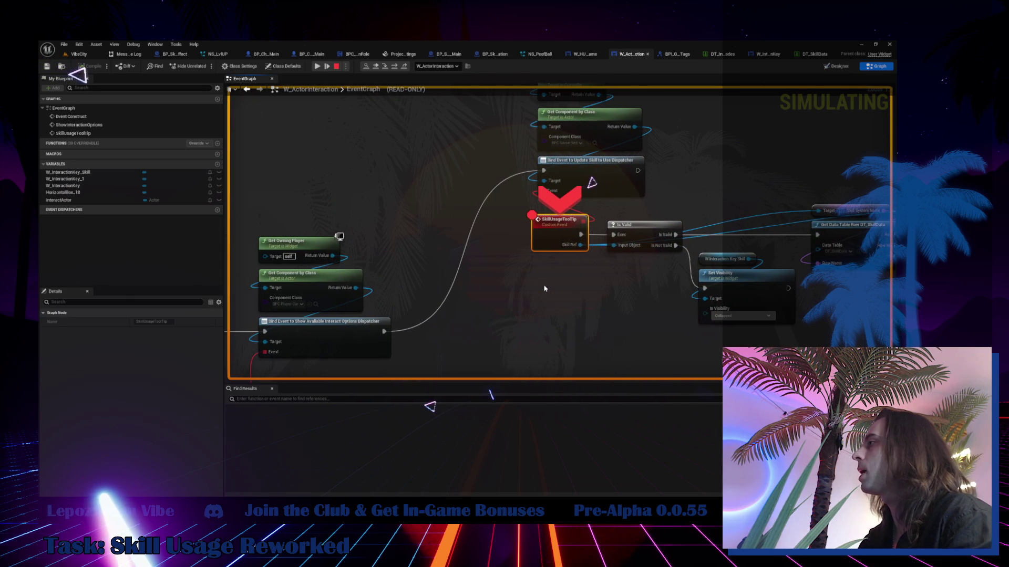
# - Stop the paused play session and scroll through the Message Log
pyautogui.press('Escape')
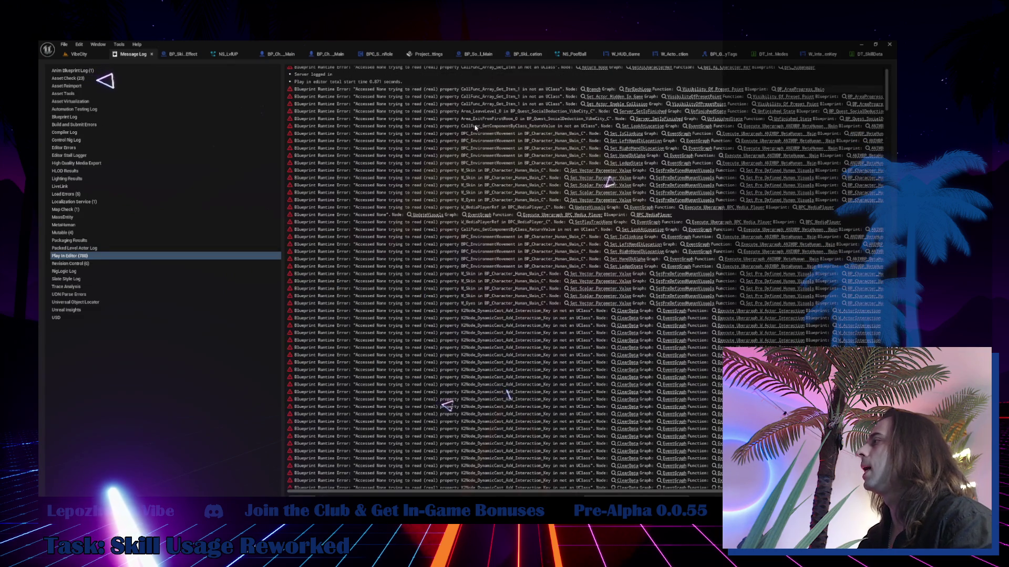
pyautogui.scroll(-5, 557, 336)
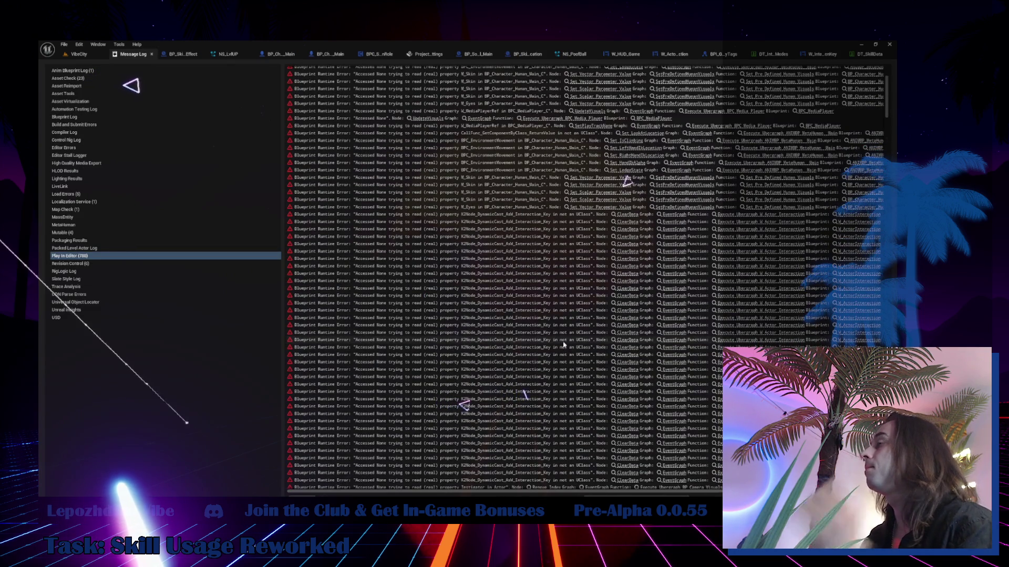
pyautogui.scroll(-5, 568, 338)
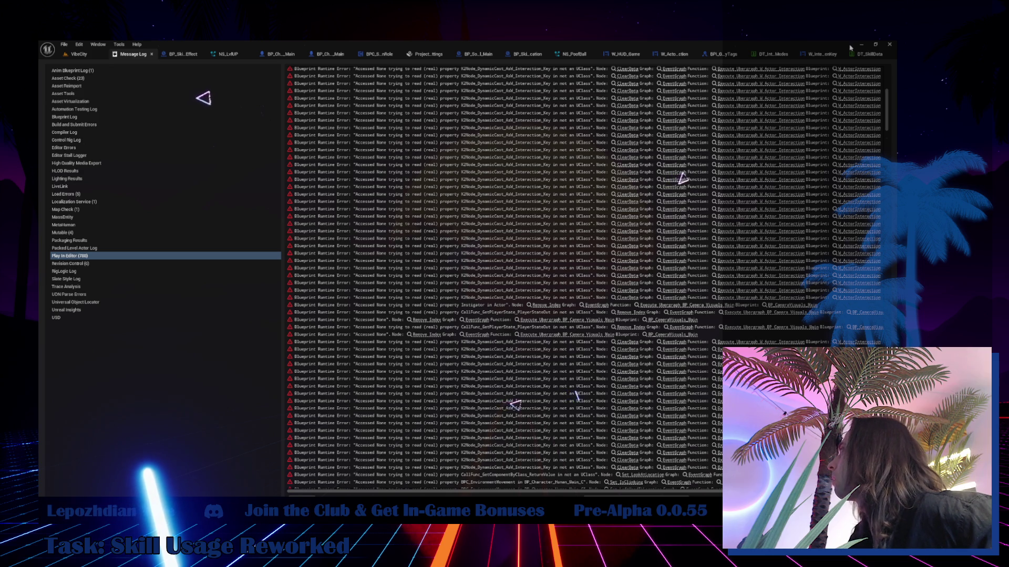
# - Review the W_ActorInteraction event graph, then switch to its Designer layout
pyautogui.click(837, 55)
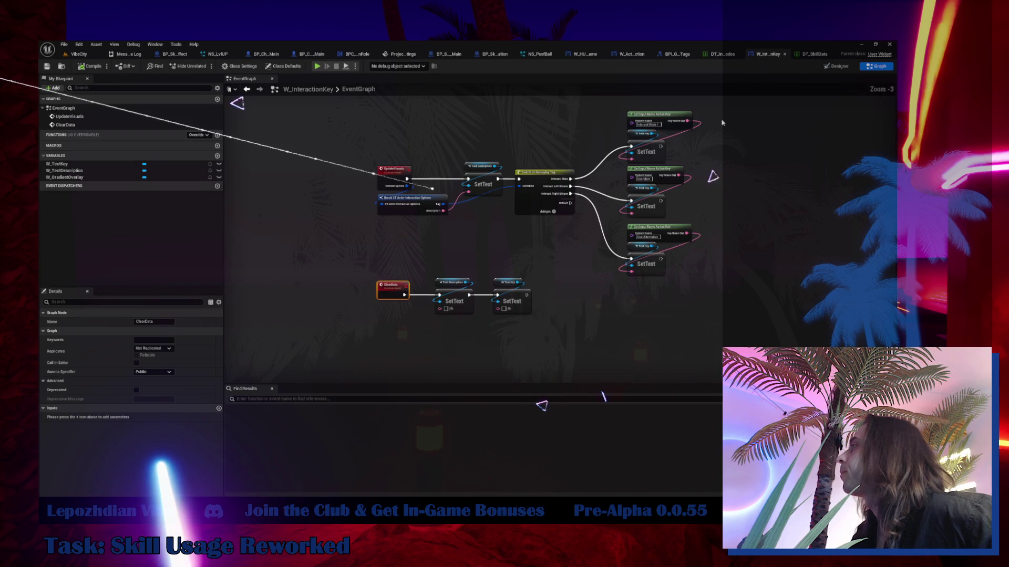
pyautogui.click(628, 54)
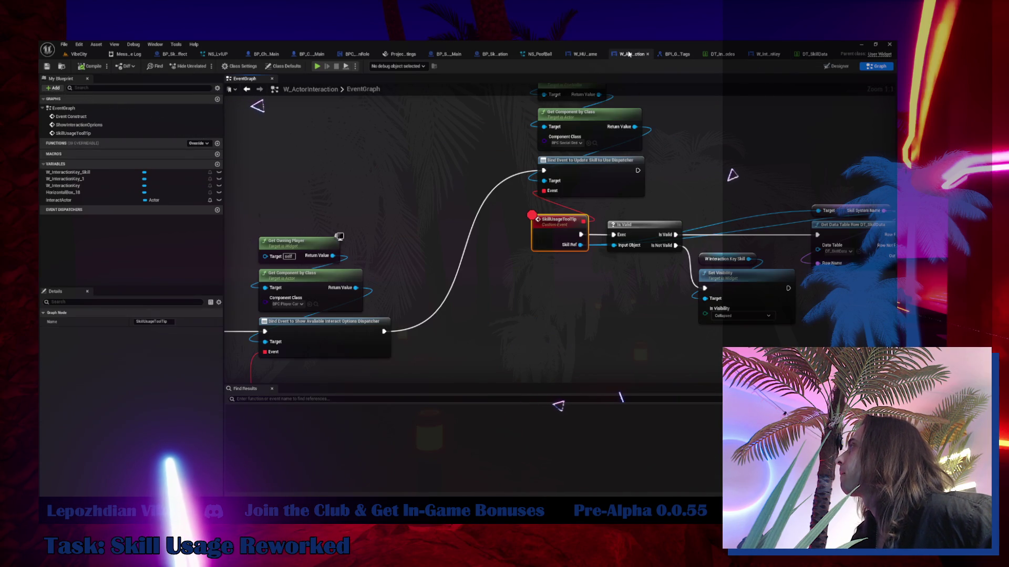
pyautogui.scroll(-4, 594, 148)
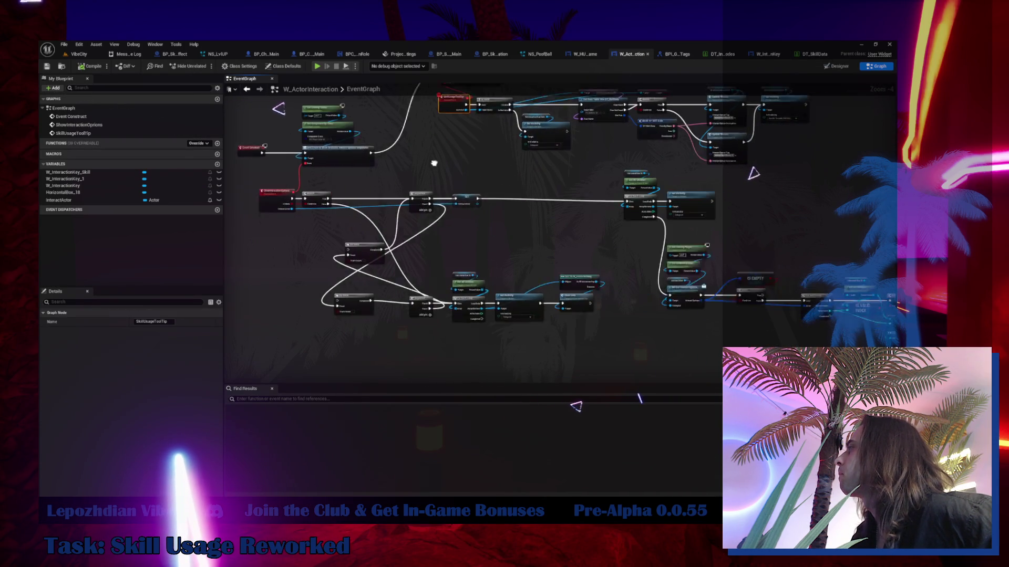
pyautogui.scroll(2, 468, 274)
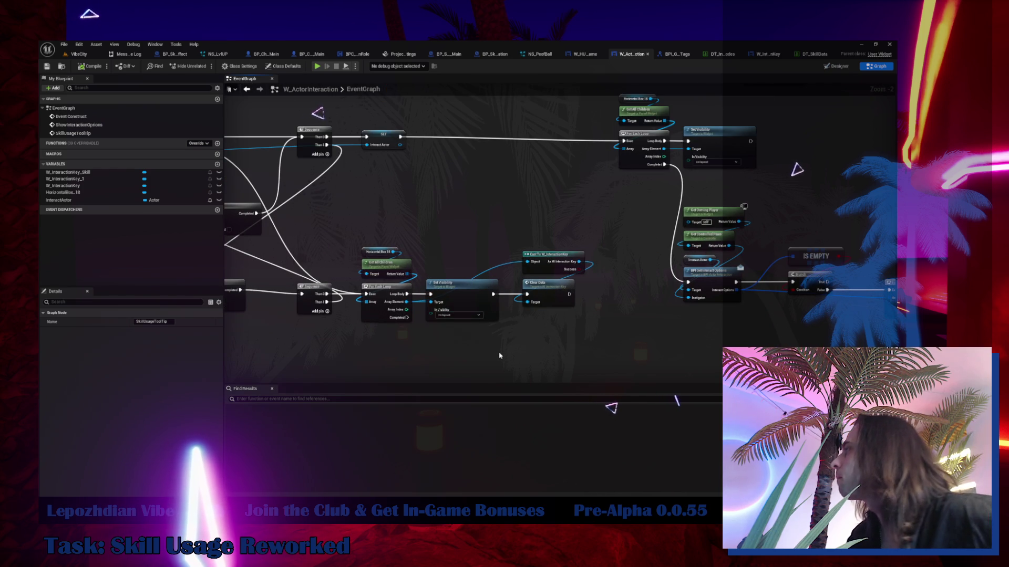
pyautogui.moveTo(532, 329)
pyautogui.mouseDown()
pyautogui.moveTo(309, 332)
pyautogui.moveTo(210, 229)
pyautogui.moveTo(180, 260)
pyautogui.mouseUp()
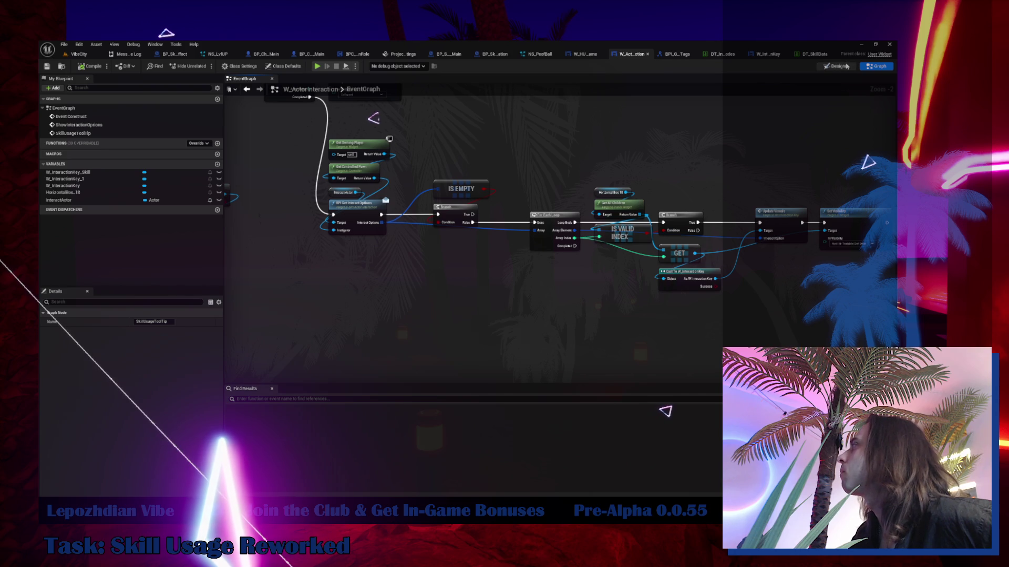
pyautogui.click(819, 67)
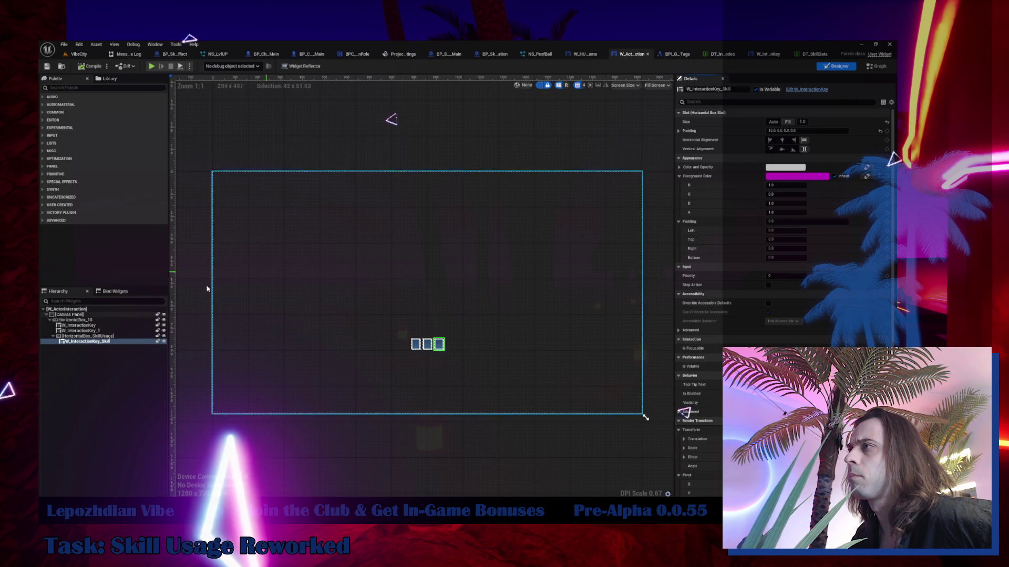
# - Wrap HorizontalBox_18 in a new Horizontal Box
pyautogui.click(91, 320)
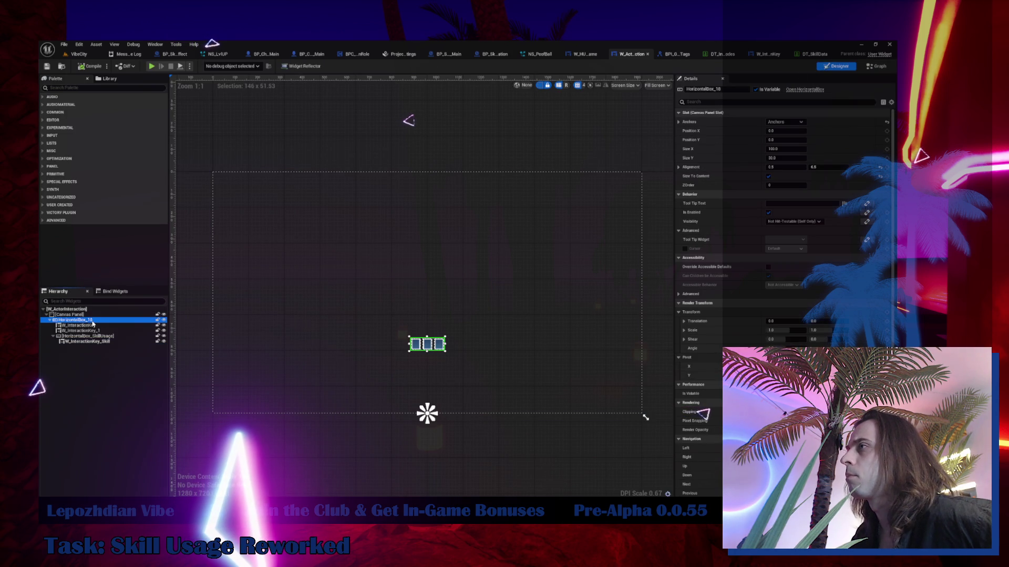
pyautogui.rightClick(90, 321)
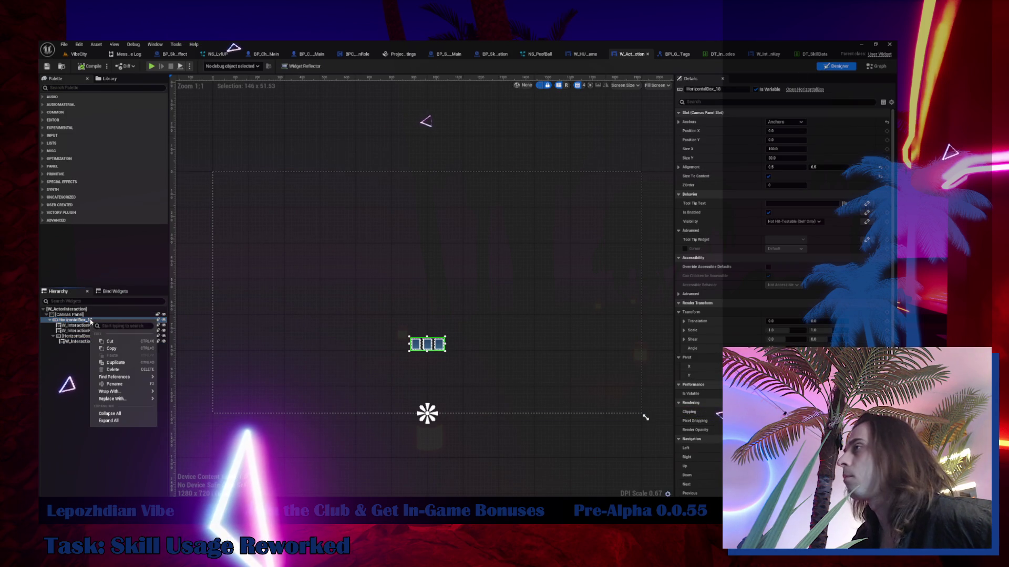
pyautogui.moveTo(135, 394)
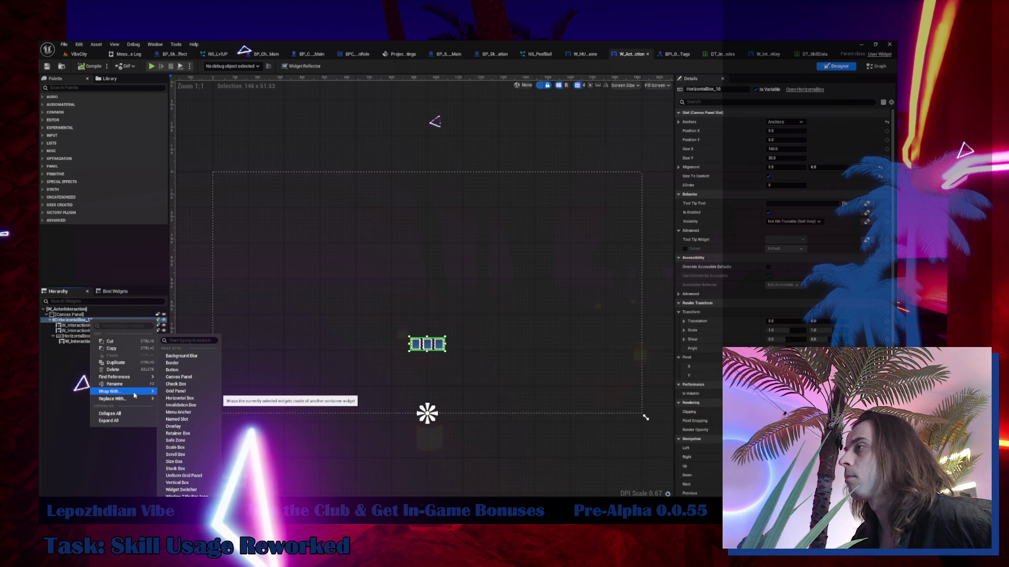
pyautogui.click(203, 398)
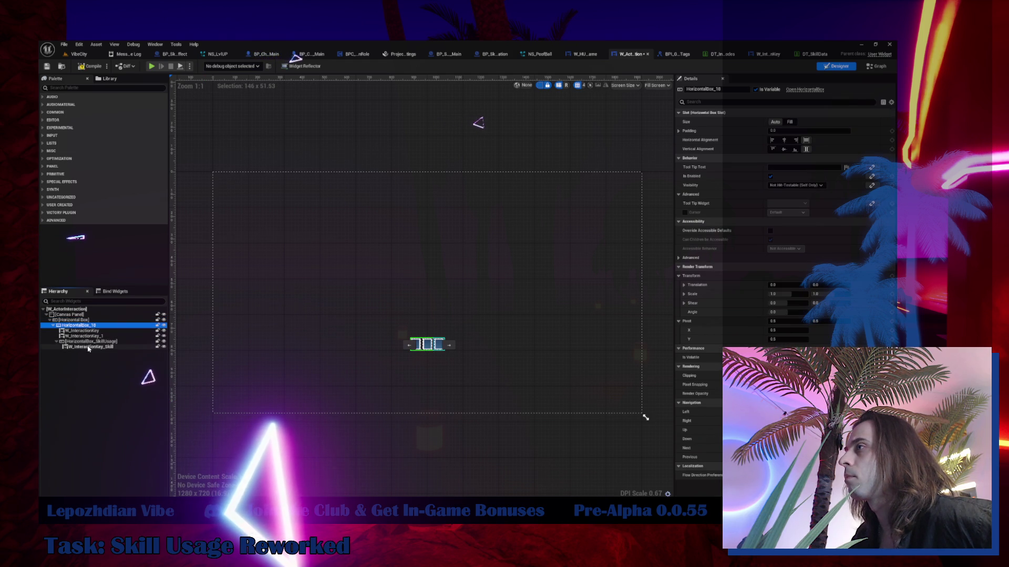
# - Move W_InteractionKey_Skill into it, delete HorizontalBox_SkillUsage, compile, and return to VibeCity
pyautogui.moveTo(87, 348)
pyautogui.mouseDown()
pyautogui.moveTo(81, 324)
pyautogui.moveTo(103, 347)
pyautogui.mouseUp()
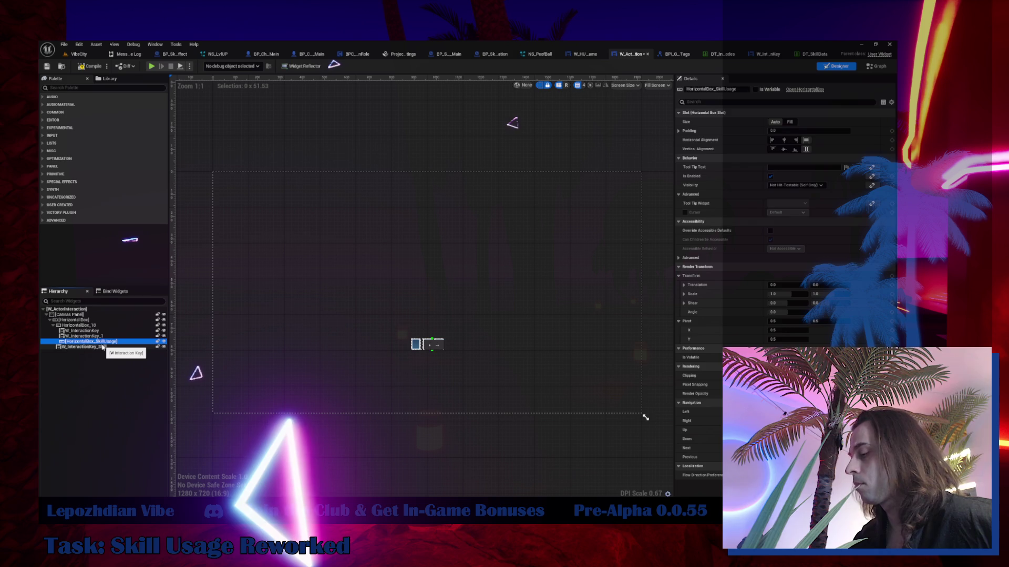
pyautogui.press('Delete')
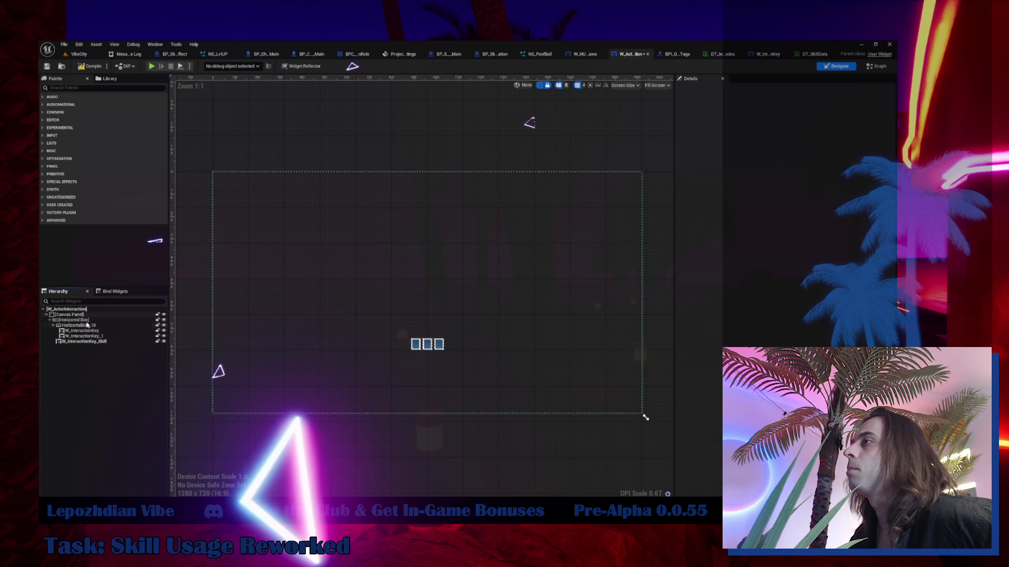
pyautogui.click(86, 325)
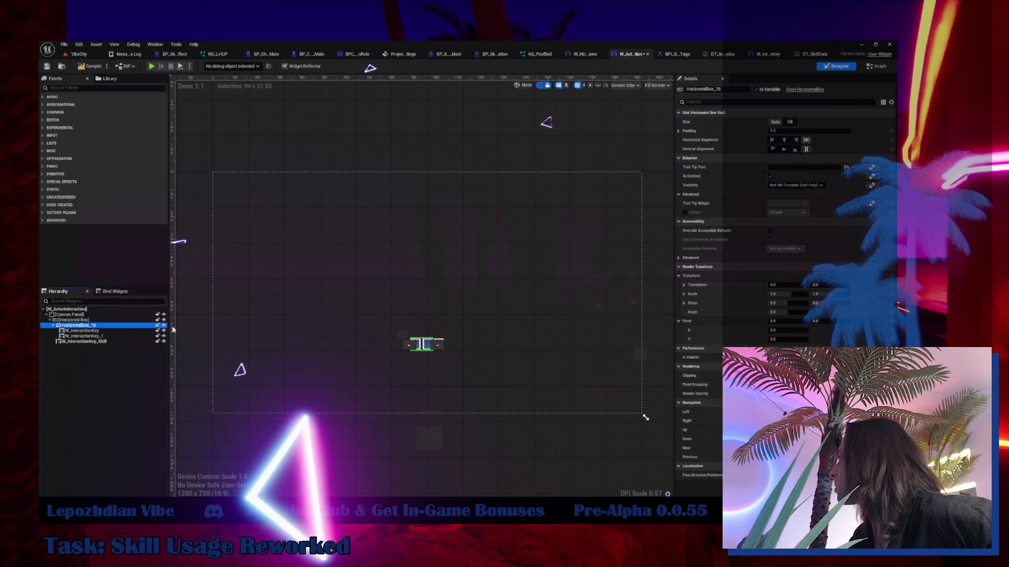
pyautogui.click(75, 321)
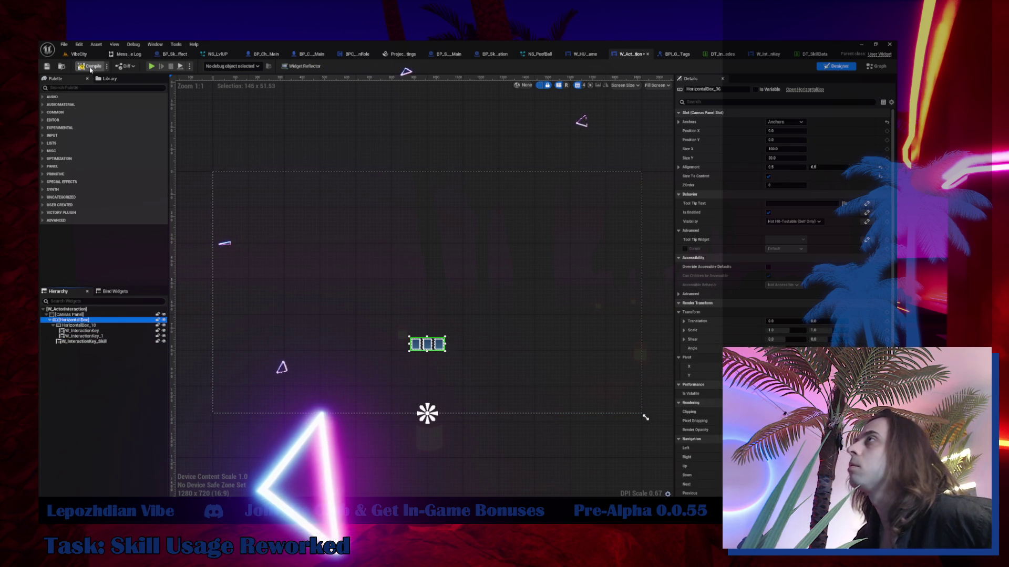
pyautogui.click(91, 69)
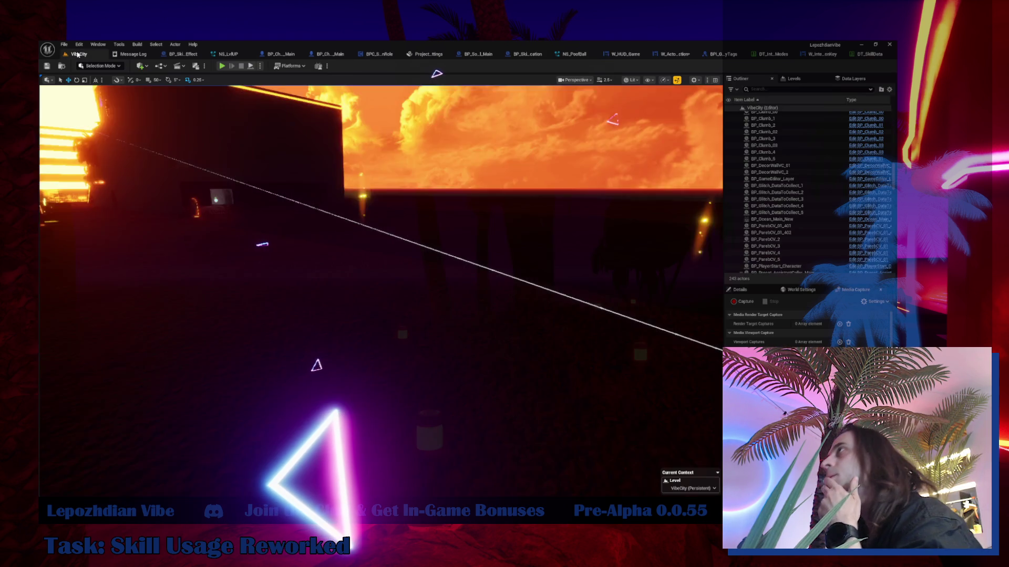
pyautogui.click(79, 54)
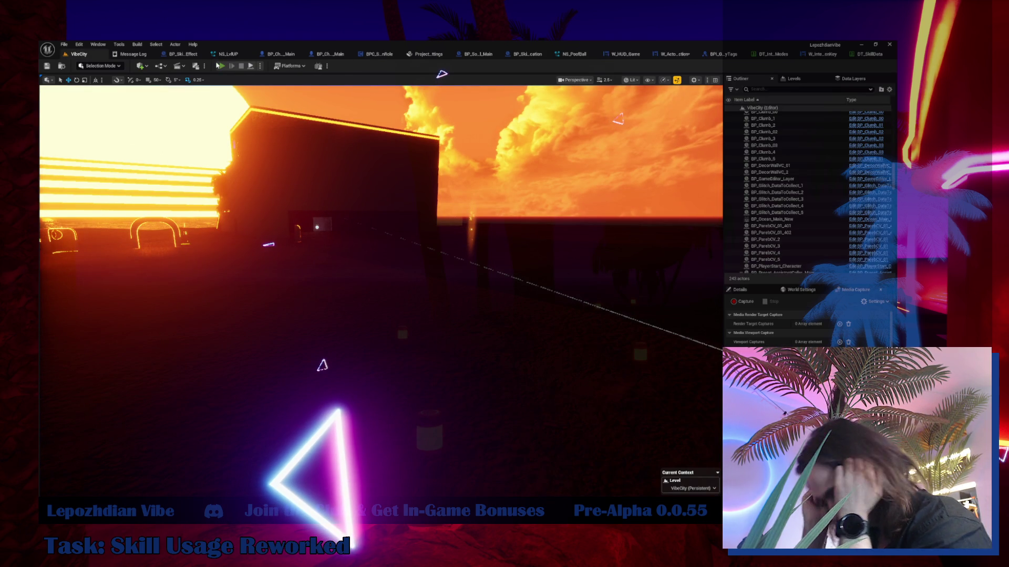
# - Play in editor and tick Energy under Cheat Codes to hit the SkillUsageToolTip breakpoint
pyautogui.click(218, 65)
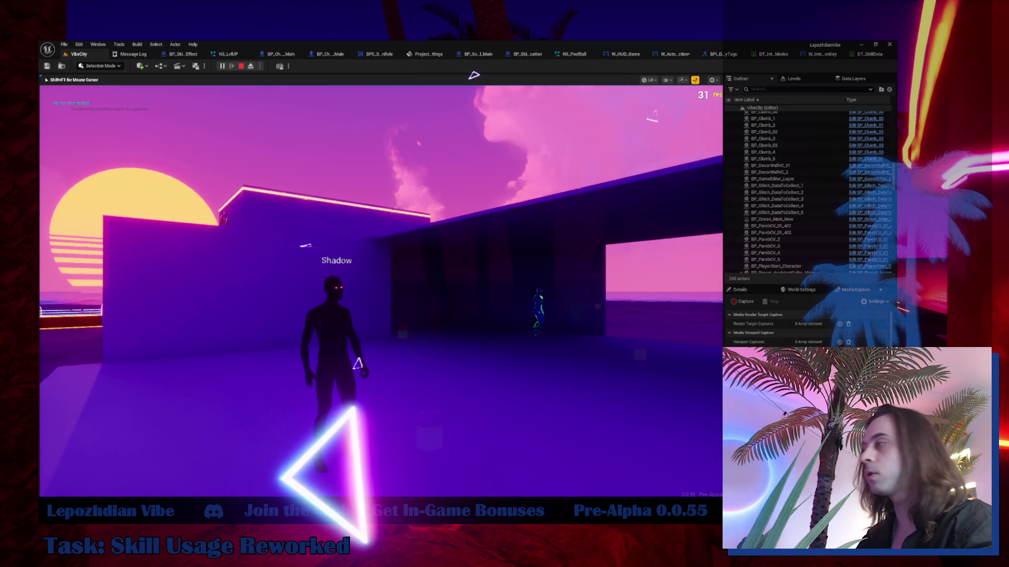
pyautogui.press('Tab')
pyautogui.click(311, 330)
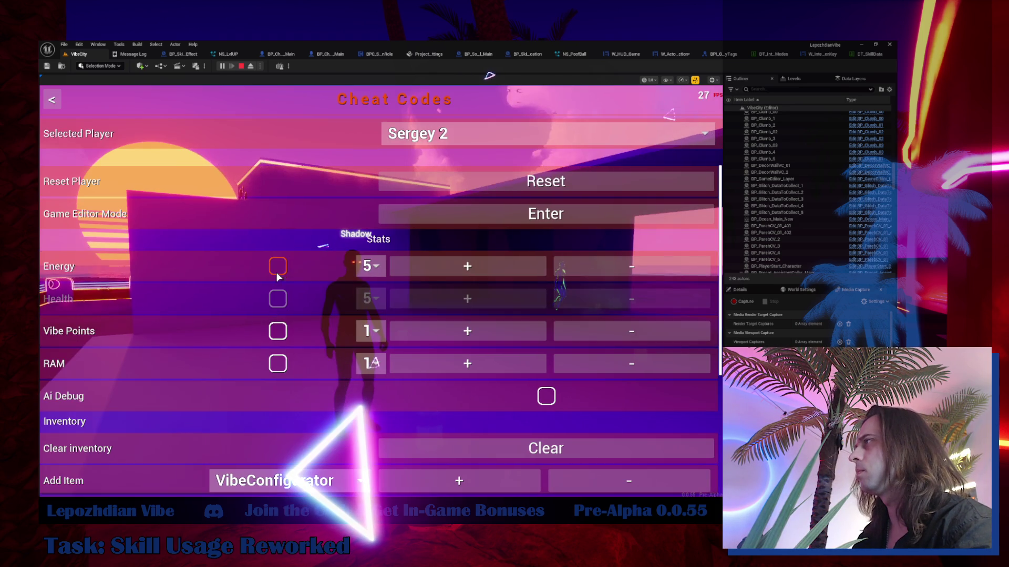
pyautogui.click(277, 266)
pyautogui.press('Tab')
# - Continue past the SkillUsageToolTip breakpoint and return control to the running VibeCity game
pyautogui.hotkey('shift', 'F1')
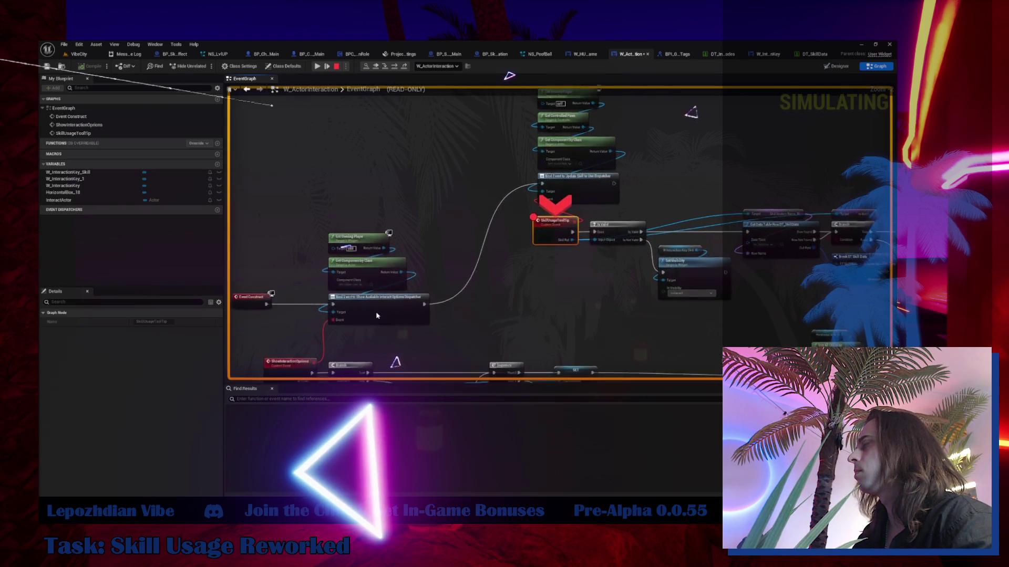
pyautogui.scroll(2, 376, 315)
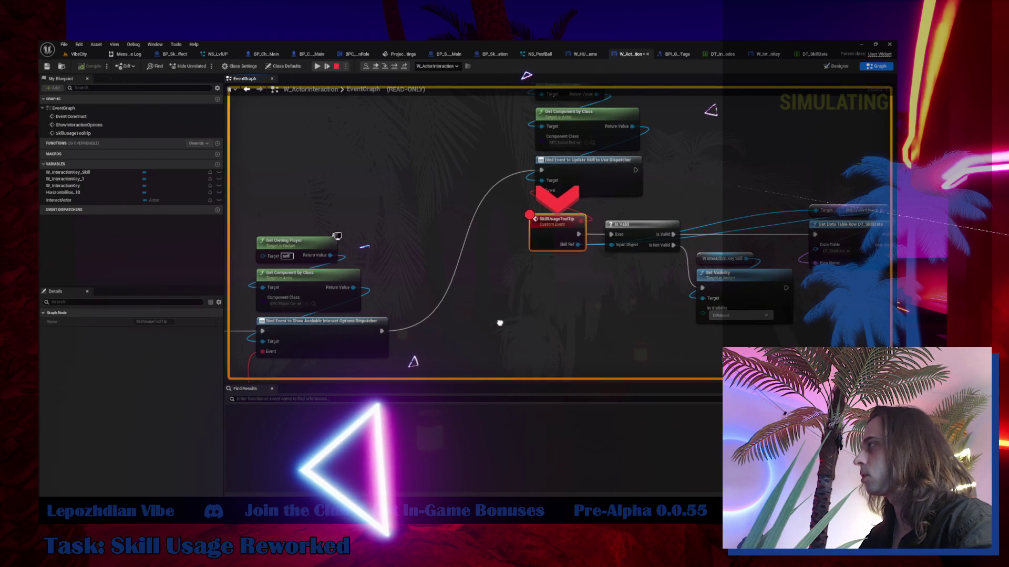
pyautogui.moveTo(499, 320); pyautogui.dragTo(454, 309)
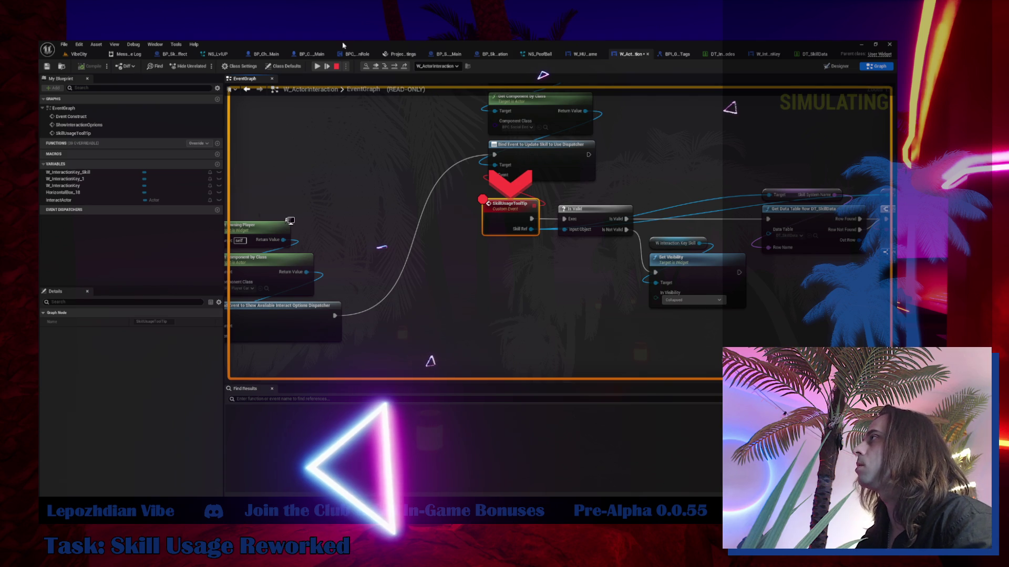
pyautogui.click(317, 67)
pyautogui.click(430, 244)
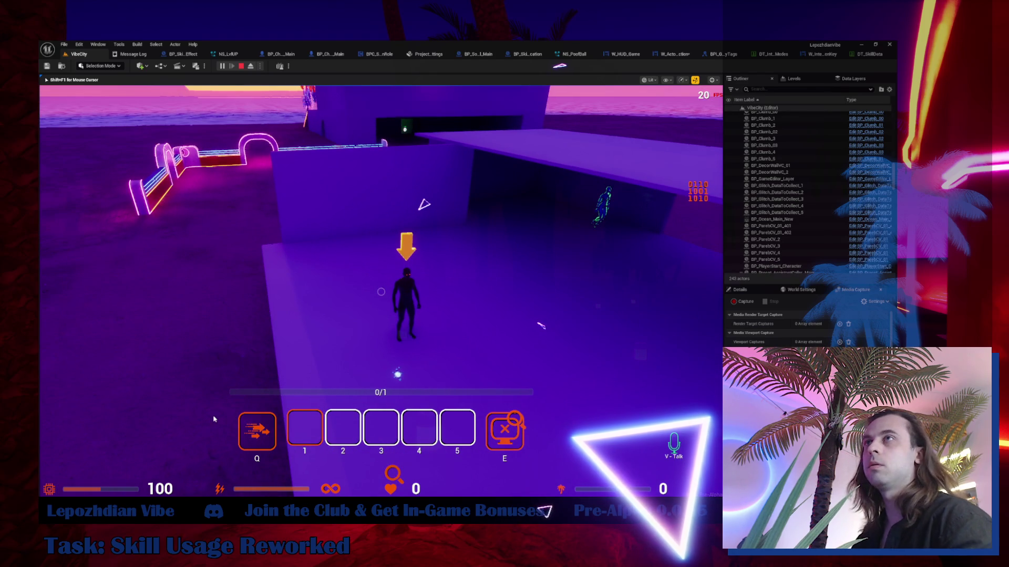
# - Stop play-in-editor with Esc and go back to the VibeCity level tab
pyautogui.press('Escape')
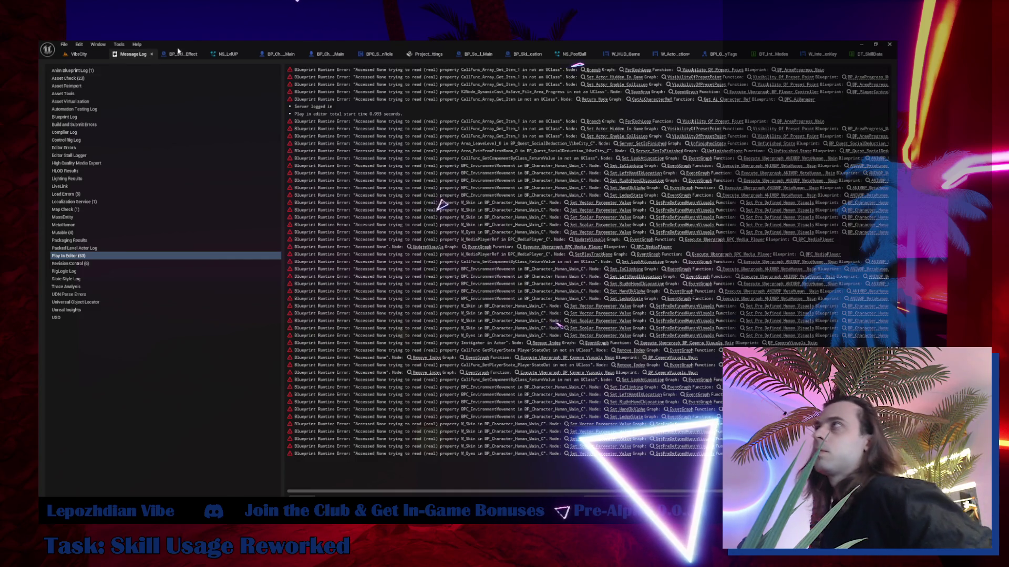
pyautogui.click(77, 55)
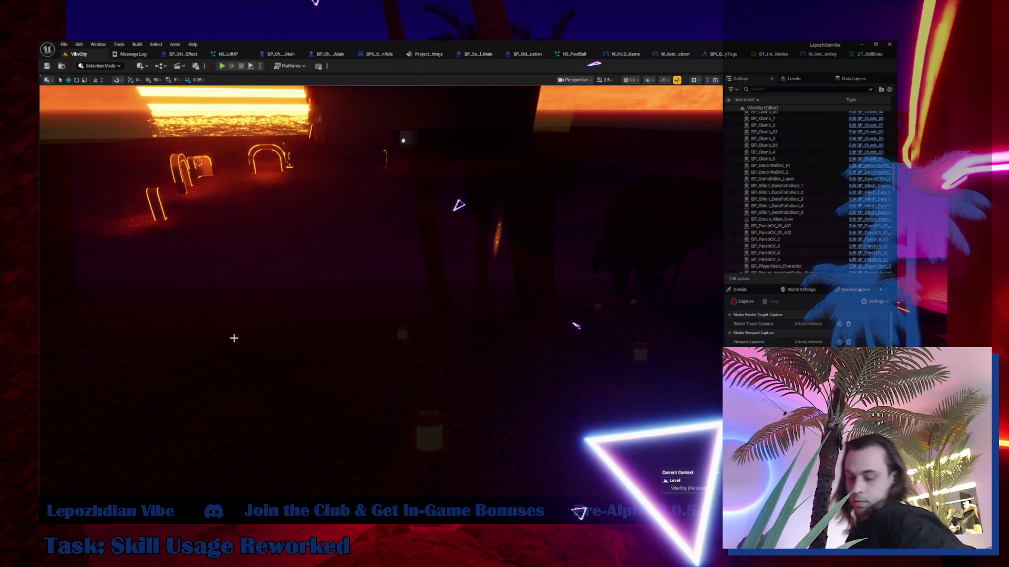
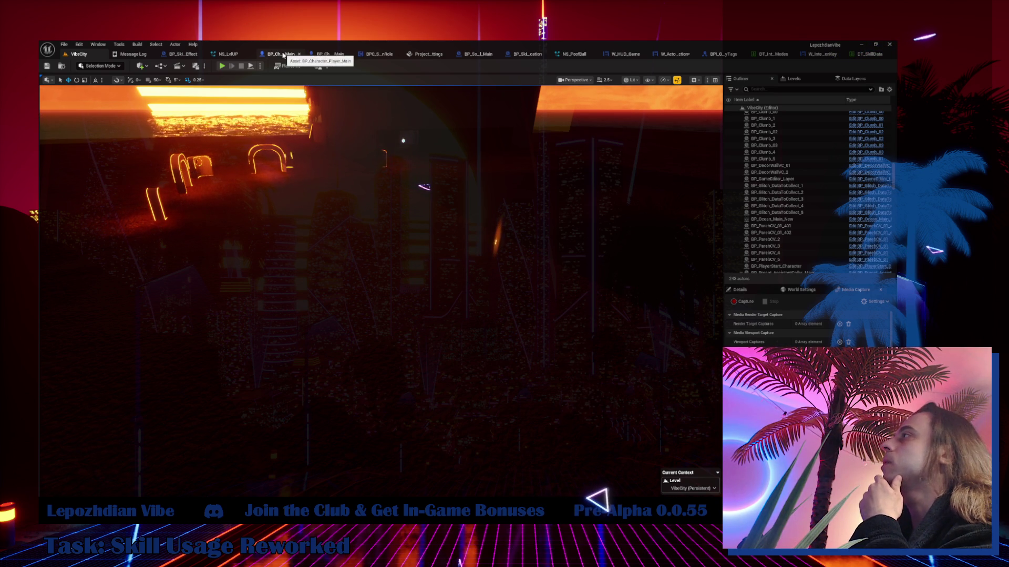
# - Open BP_Skill_DesyncEffect and its parent BP_SocialDeduction_Skill_Main, pasting then removing the key skill nodes
pyautogui.click(187, 55)
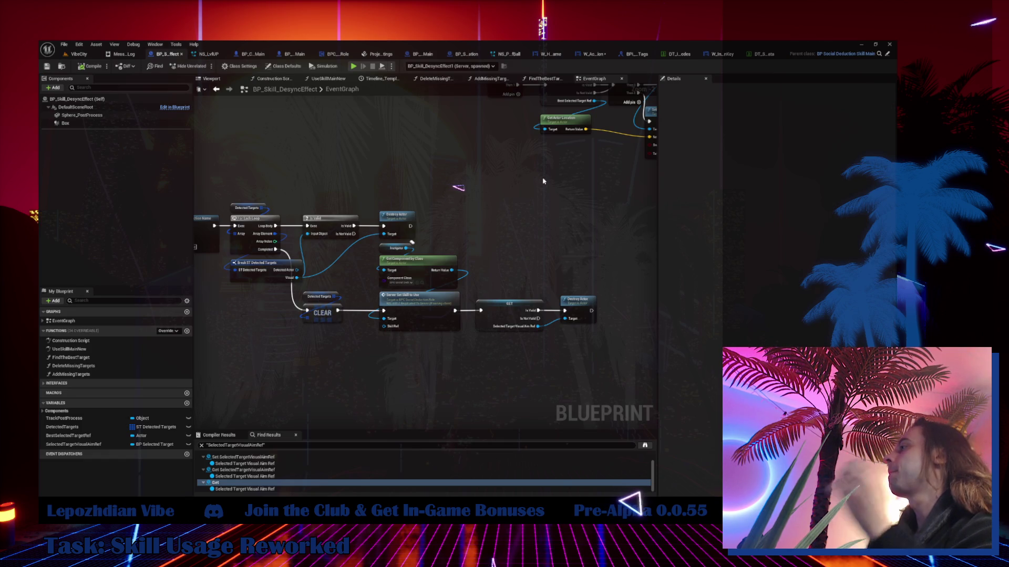
pyautogui.click(887, 55)
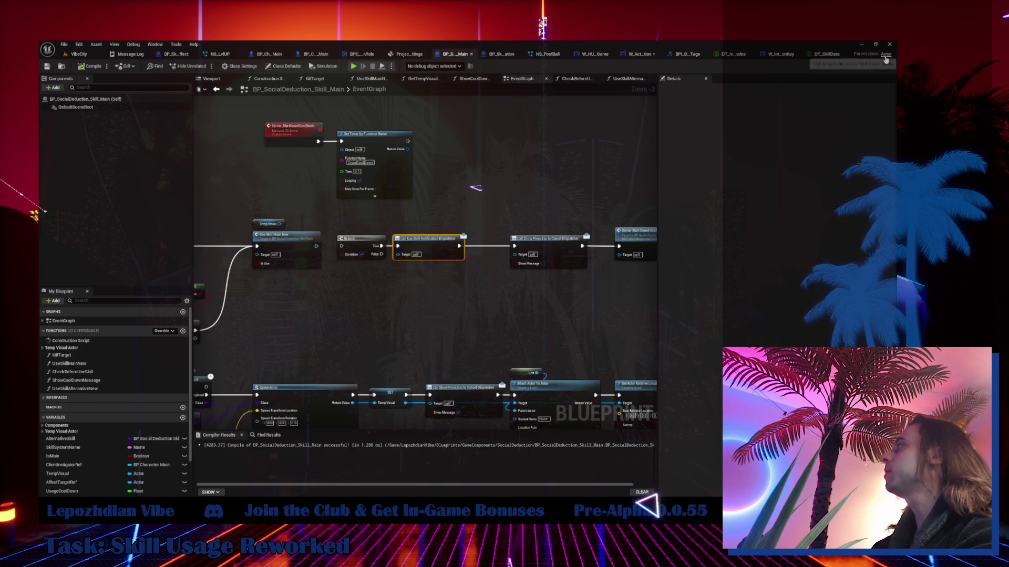
pyautogui.hotkey('ctrl', 'v')
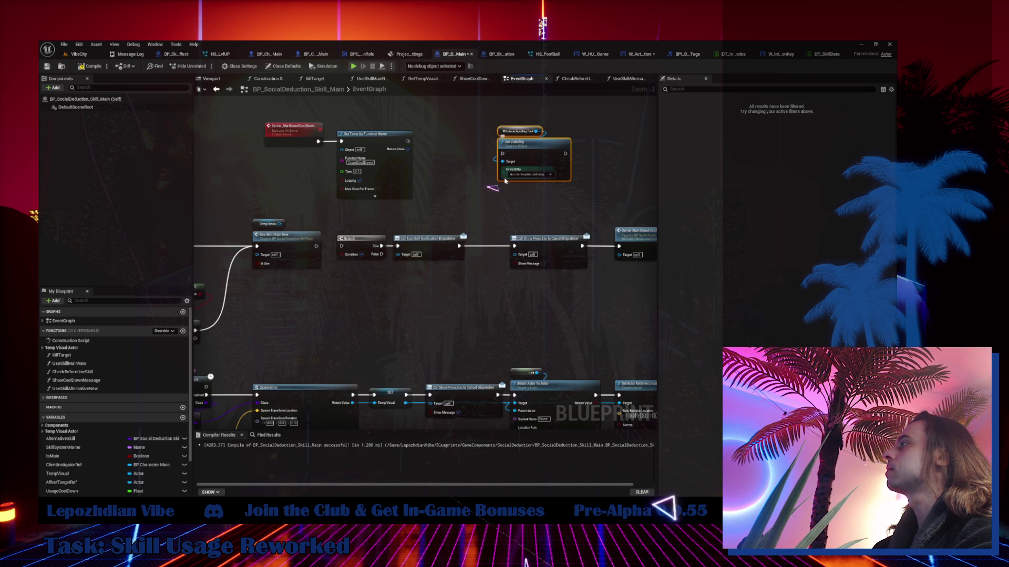
pyautogui.press('Delete')
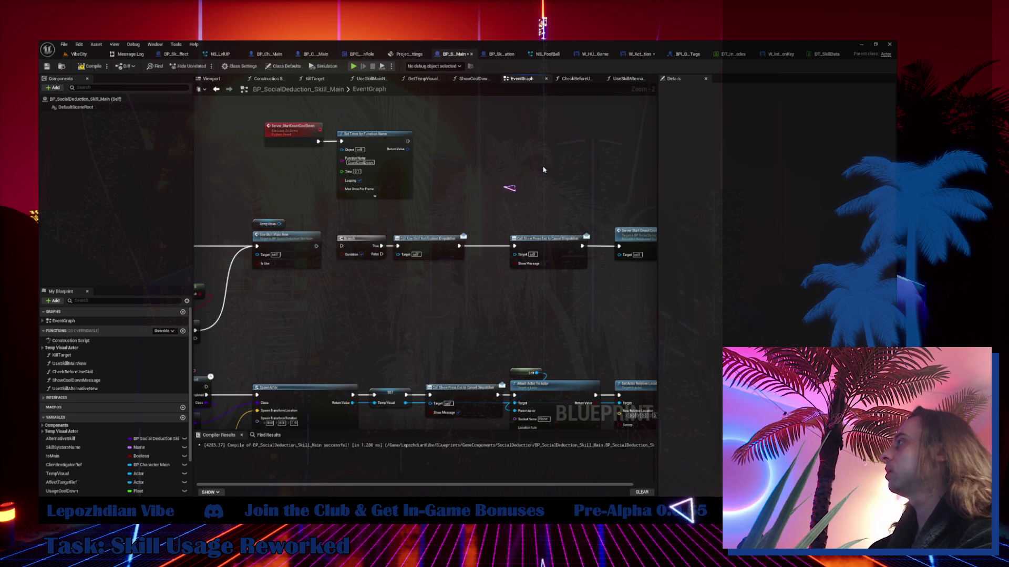
# - In W_ActorInteraction, pan to the skill key logic and select the key getter and Update Visuals nodes
pyautogui.click(637, 54)
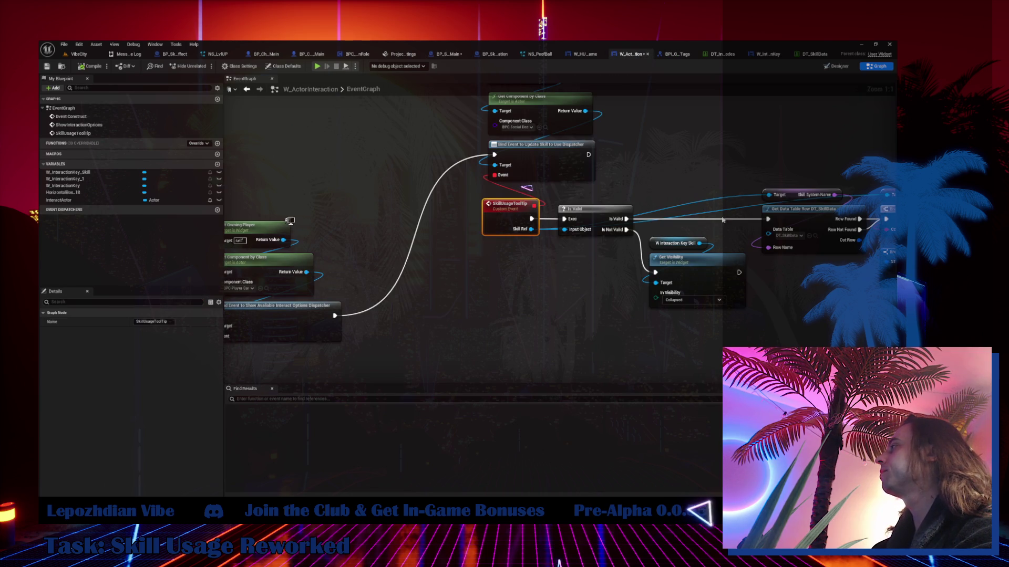
pyautogui.moveTo(730, 214)
pyautogui.mouseDown()
pyautogui.moveTo(455, 247)
pyautogui.moveTo(299, 224)
pyautogui.mouseUp()
pyautogui.moveTo(583, 173); pyautogui.dragTo(599, 231)
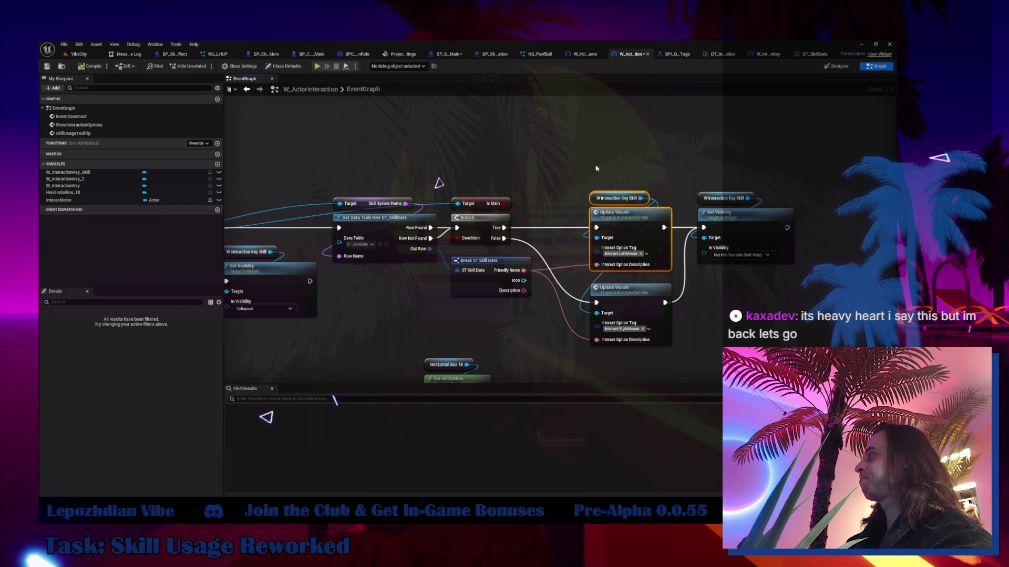
# - Paste Update Visuals into BP_SocialDeduction_Skill_Main and promote its Interact Option Tag pin to a variable
pyautogui.click(174, 55)
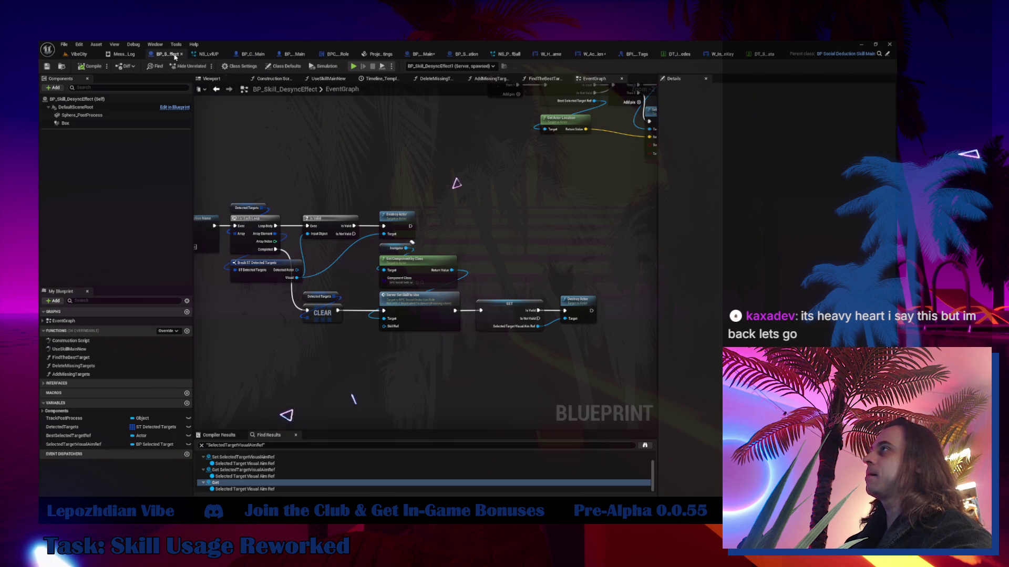
pyautogui.click(886, 54)
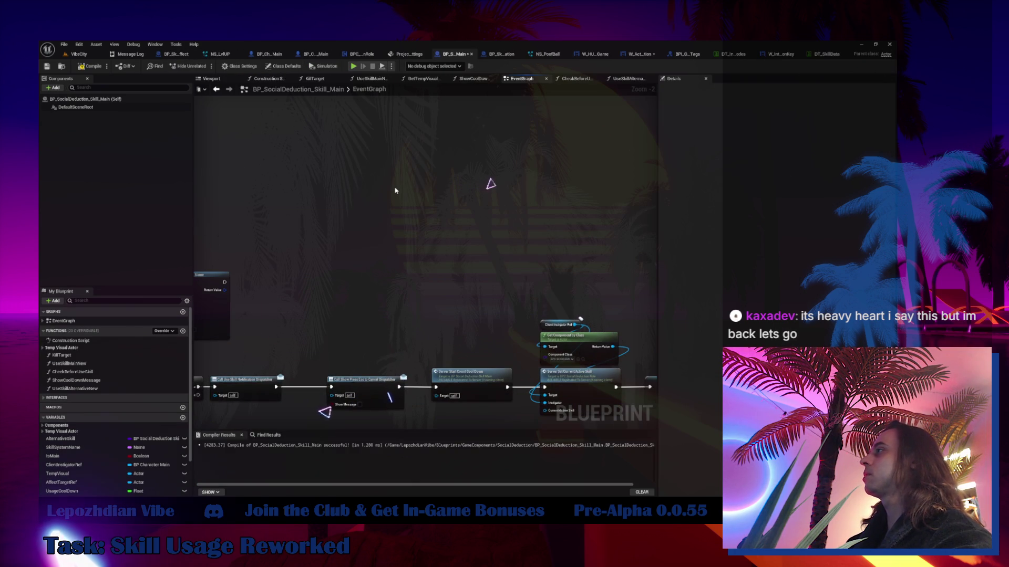
pyautogui.hotkey('ctrl', 'v')
pyautogui.scroll(1, 396, 199)
pyautogui.moveTo(395, 227); pyautogui.dragTo(353, 244)
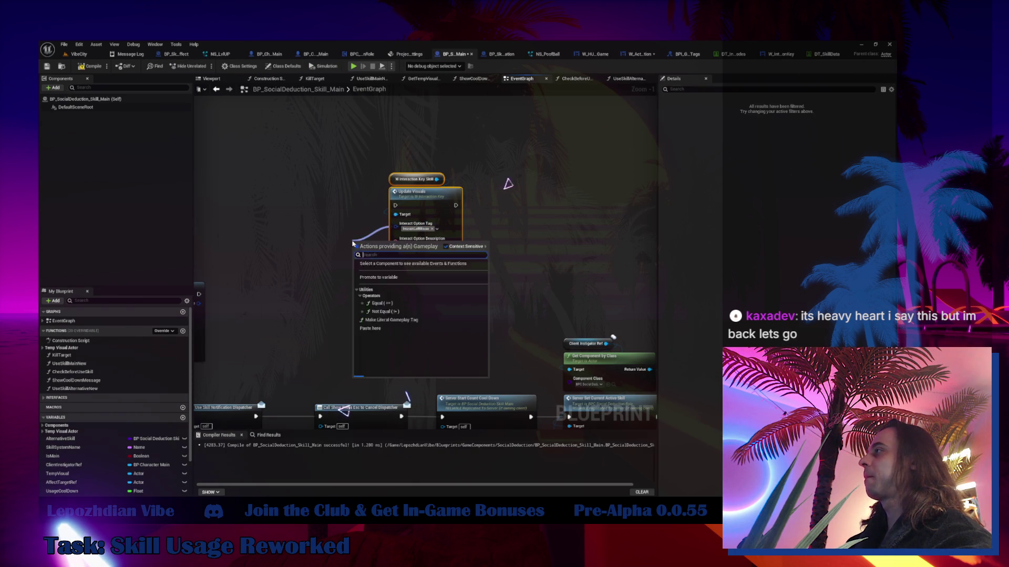
pyautogui.click(402, 278)
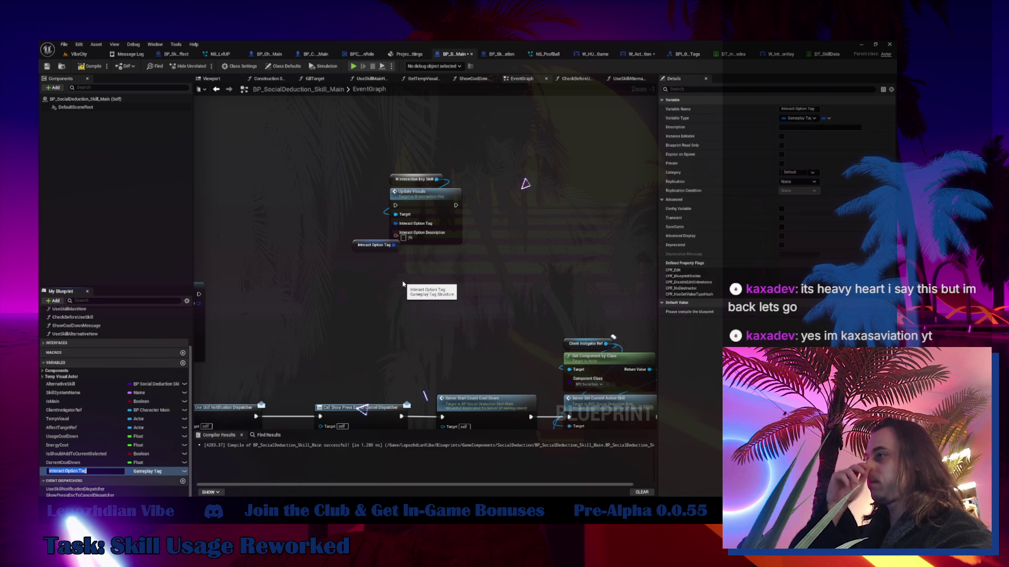
pyautogui.press('Return')
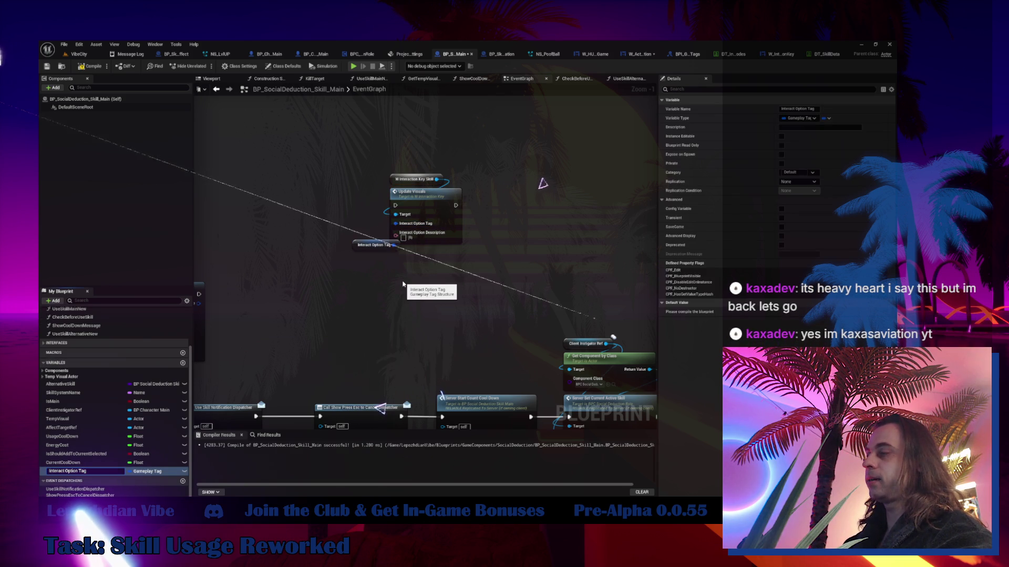
# - Rename the new variable to InteractOptionTag, without spaces
pyautogui.press('F2')
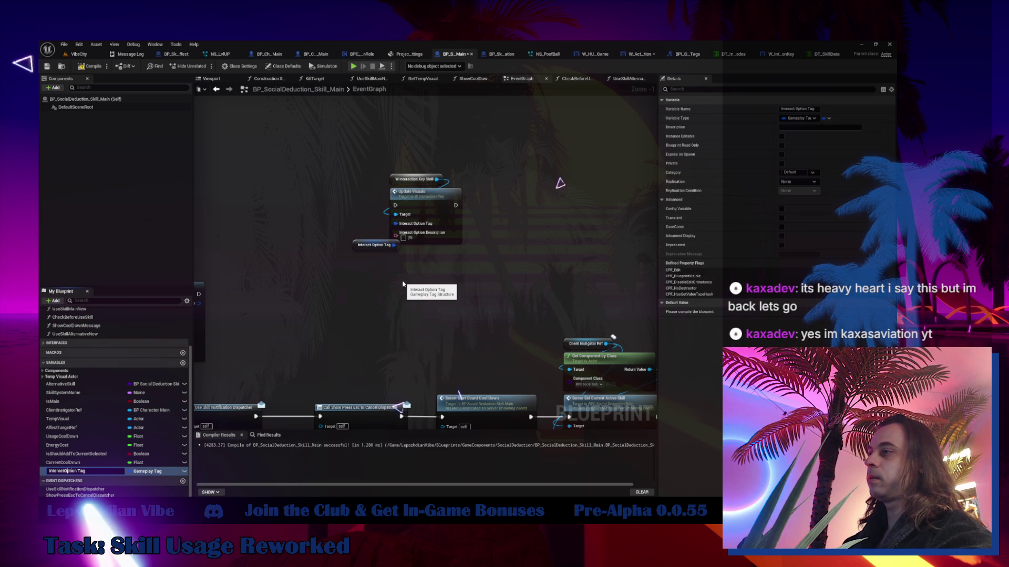
pyautogui.press('BackSpace')
pyautogui.press('Right')
pyautogui.press('Right')
pyautogui.press('Right')
pyautogui.press('Delete')
pyautogui.press('Return')
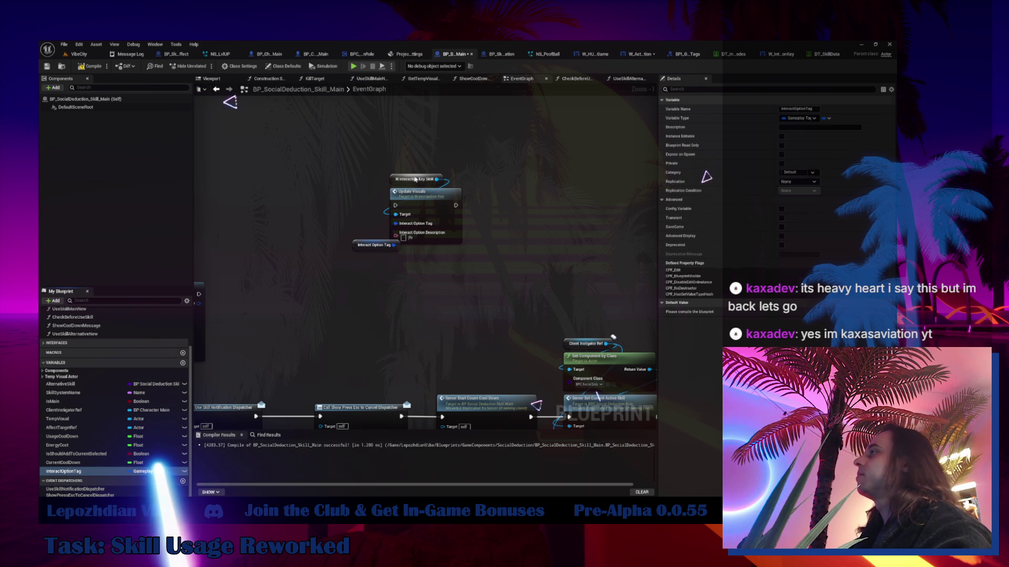
# - Move the InteractOptionTag getter aside, unlink it from Update Visuals, and compile
pyautogui.click(372, 245)
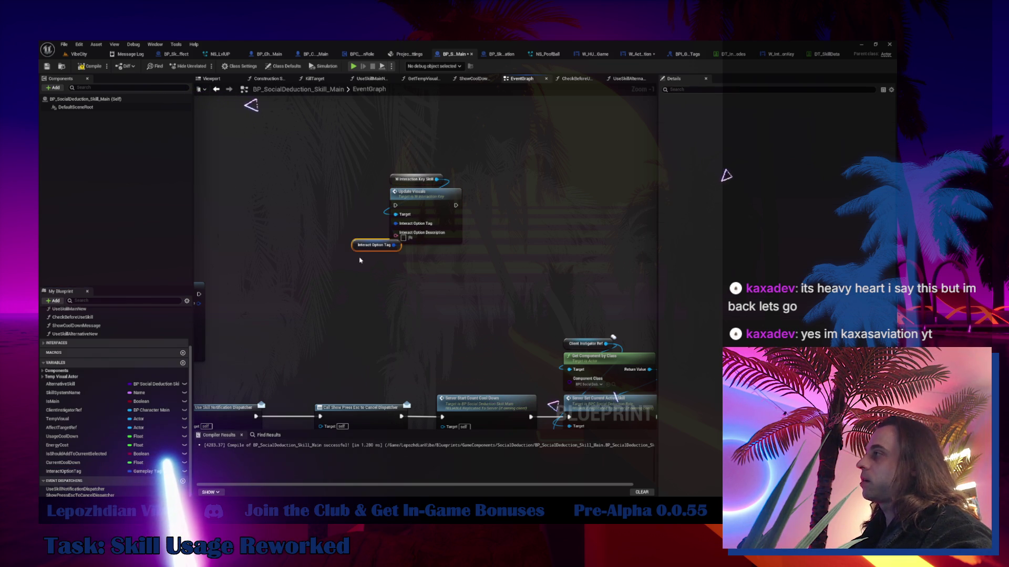
pyautogui.moveTo(373, 245); pyautogui.dragTo(322, 235)
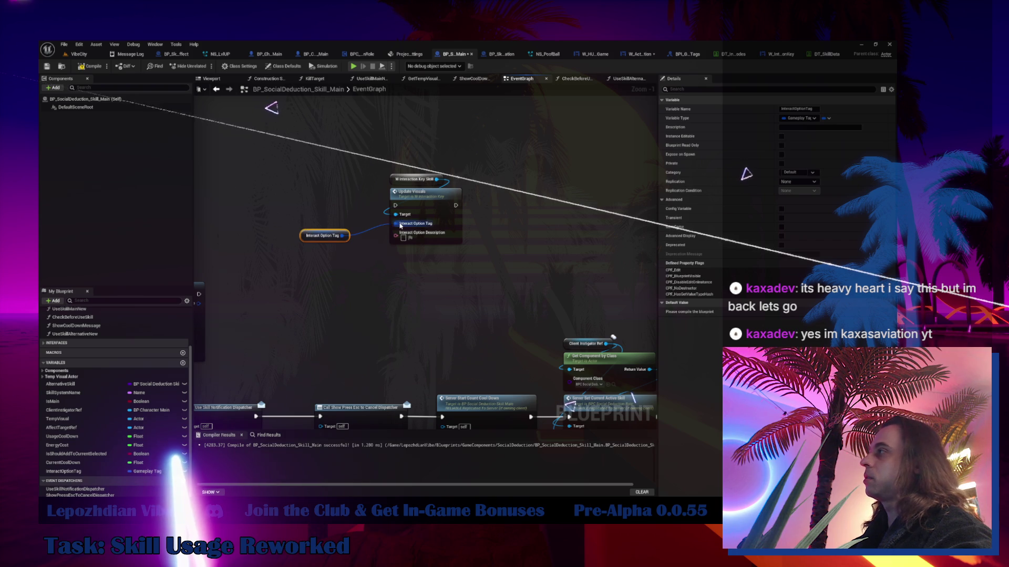
pyautogui.keyDown('alt'); pyautogui.click(401, 226); pyautogui.keyUp('alt')
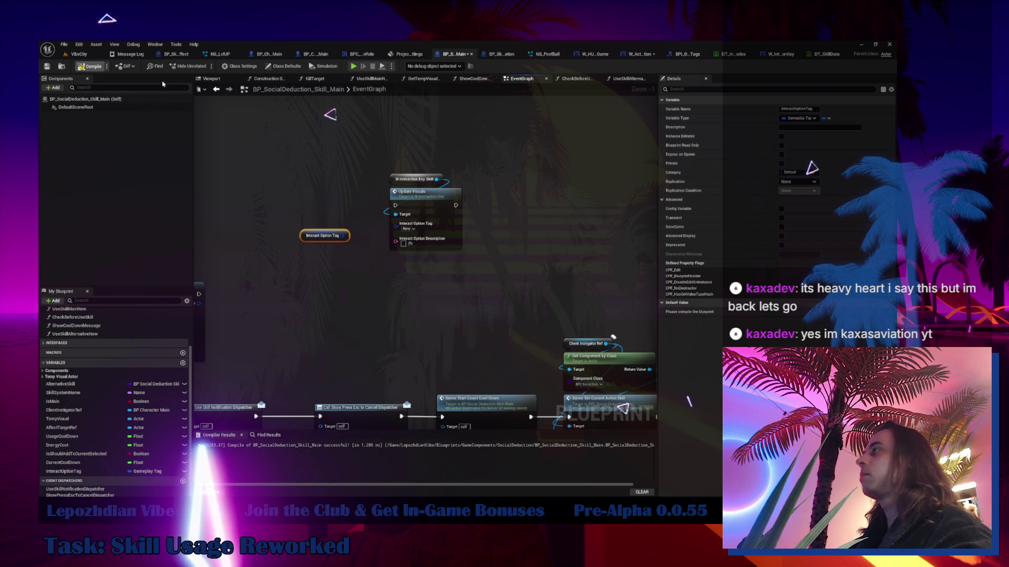
pyautogui.click(90, 68)
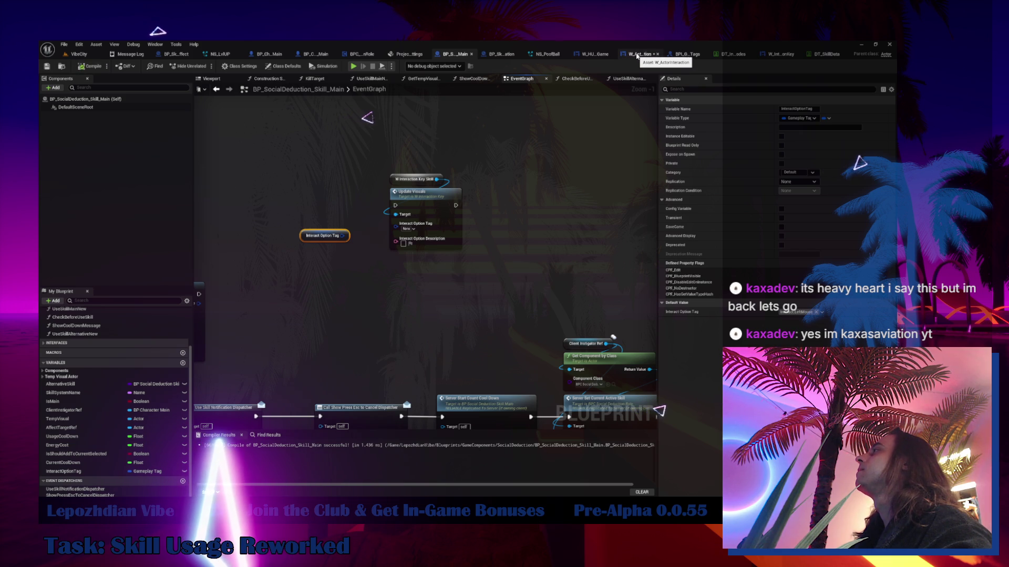
# - Check the InteractOptionTag variable in the parent skill blueprint, then return to W_ActorInteraction
pyautogui.click(637, 56)
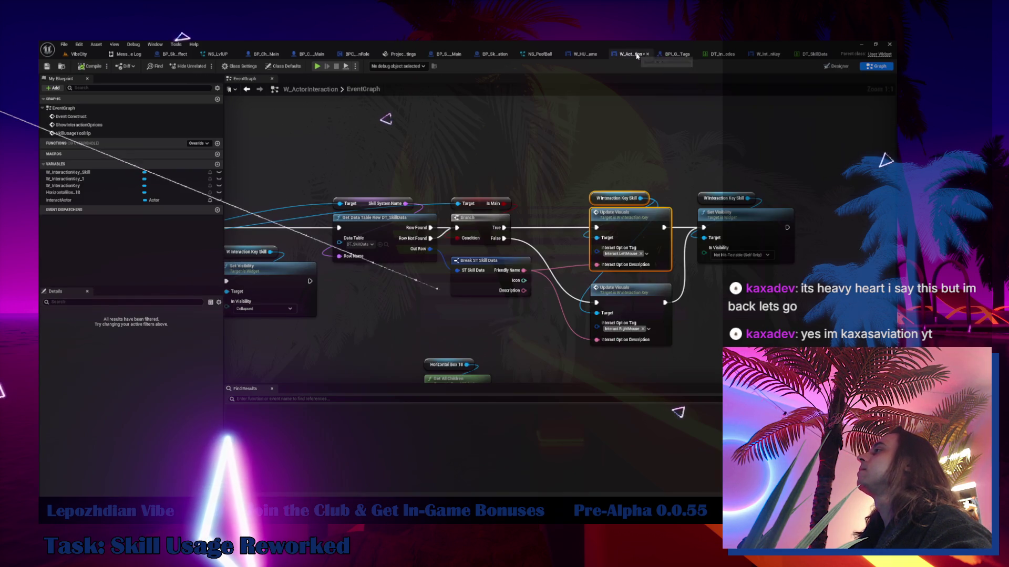
pyautogui.click(181, 53)
pyautogui.hotkey('ctrl', 'Tab')
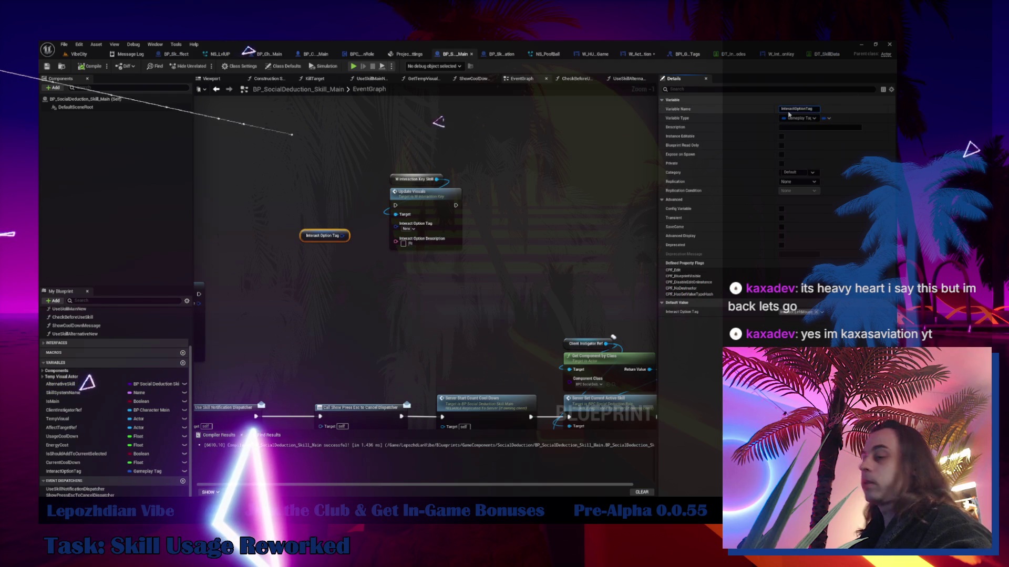
pyautogui.click(795, 109)
pyautogui.click(642, 55)
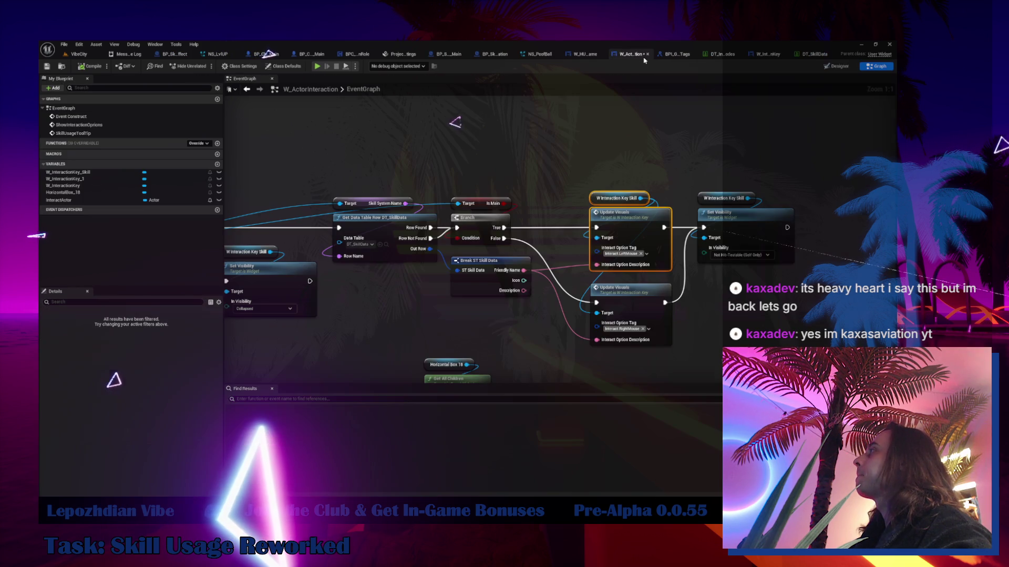
# - Feed the skill's Interact Option Tag into Update Visuals; delete Branch, Is Main and the lower Update Visuals
pyautogui.moveTo(319, 282); pyautogui.dragTo(479, 281)
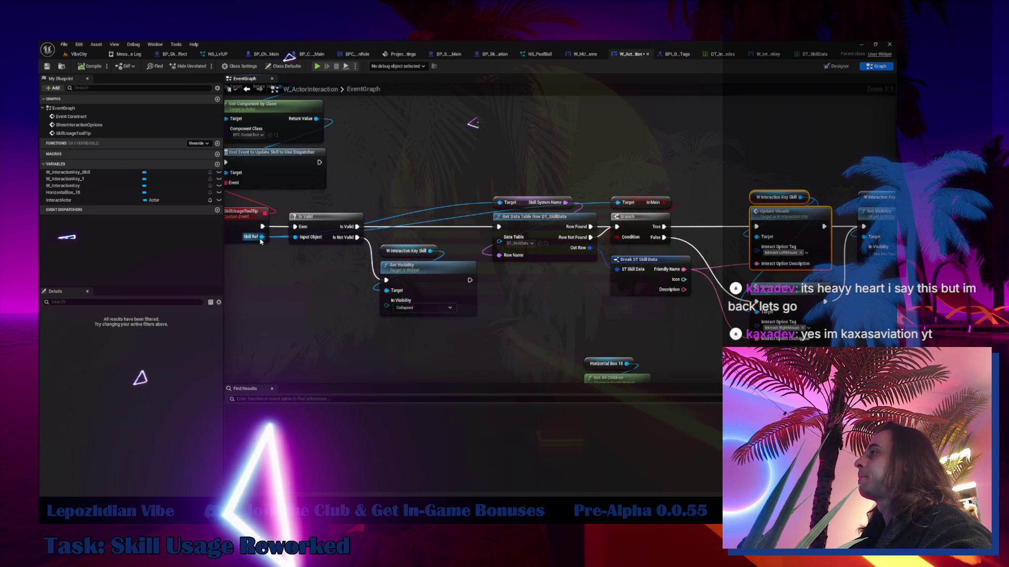
pyautogui.moveTo(261, 238); pyautogui.dragTo(446, 142)
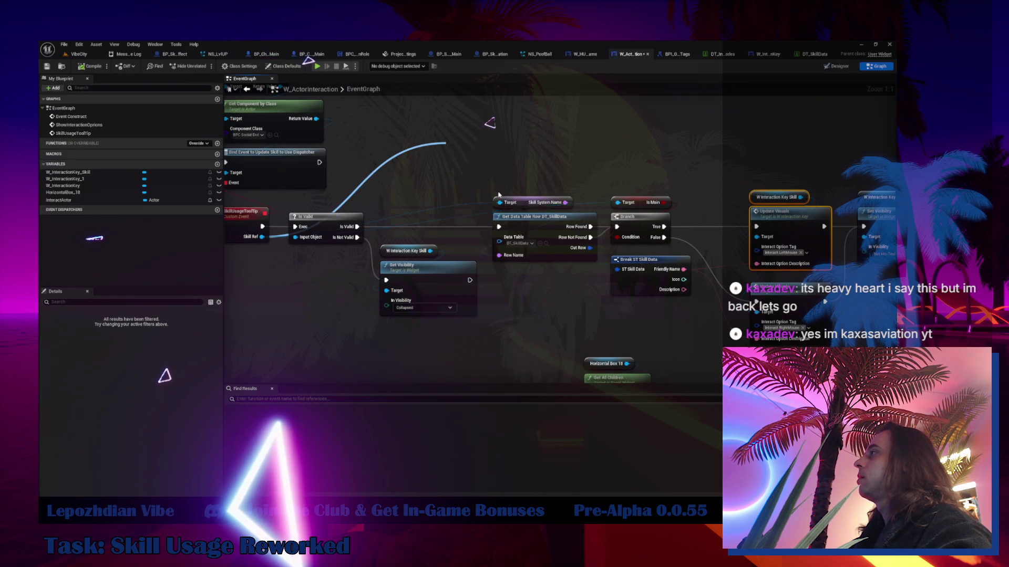
pyautogui.moveTo(589, 228); pyautogui.dragTo(458, 243)
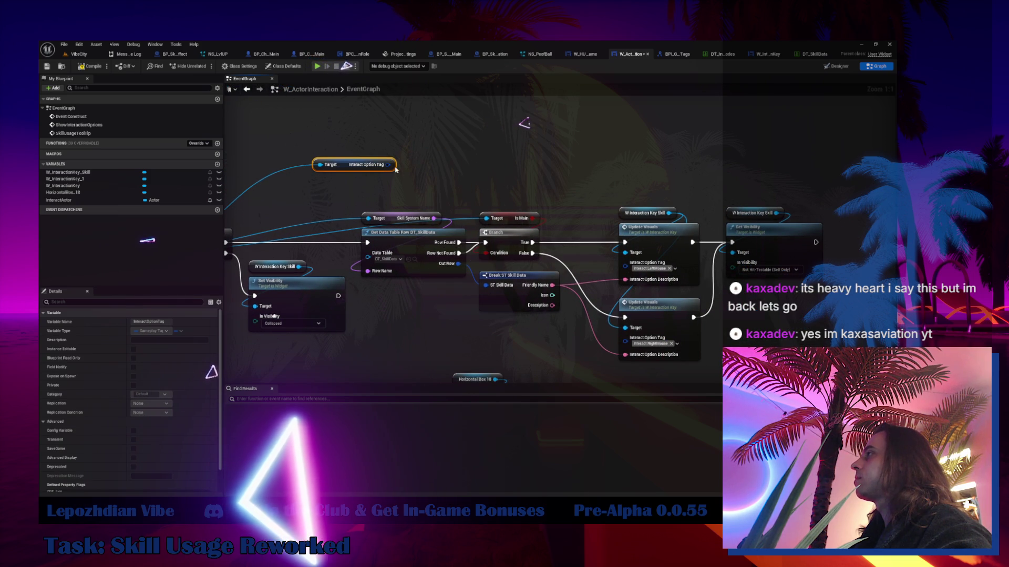
pyautogui.moveTo(388, 165); pyautogui.dragTo(624, 262)
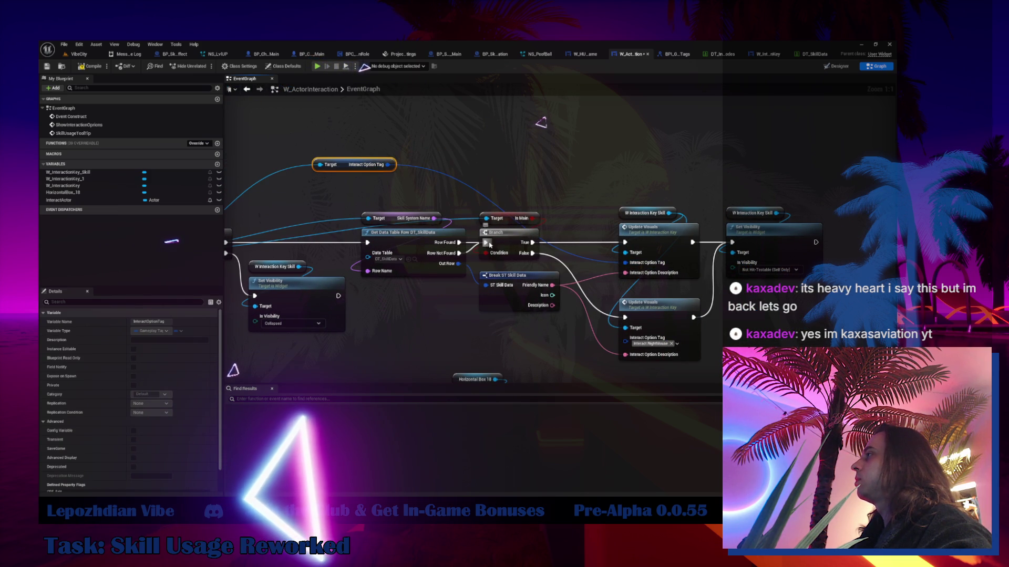
pyautogui.moveTo(509, 189); pyautogui.dragTo(512, 243)
pyautogui.press('Delete')
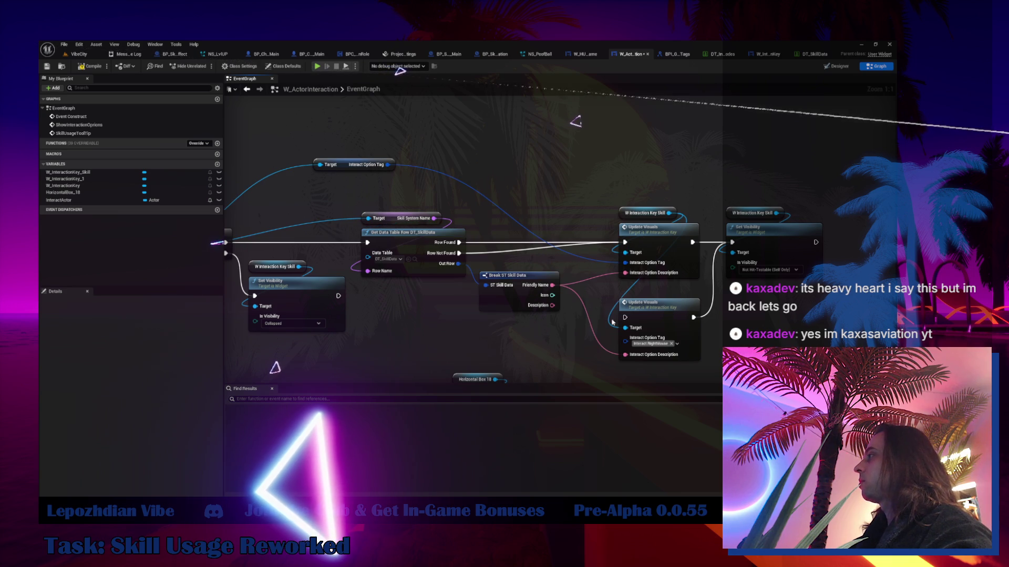
pyautogui.moveTo(612, 322); pyautogui.dragTo(704, 361)
pyautogui.press('Delete')
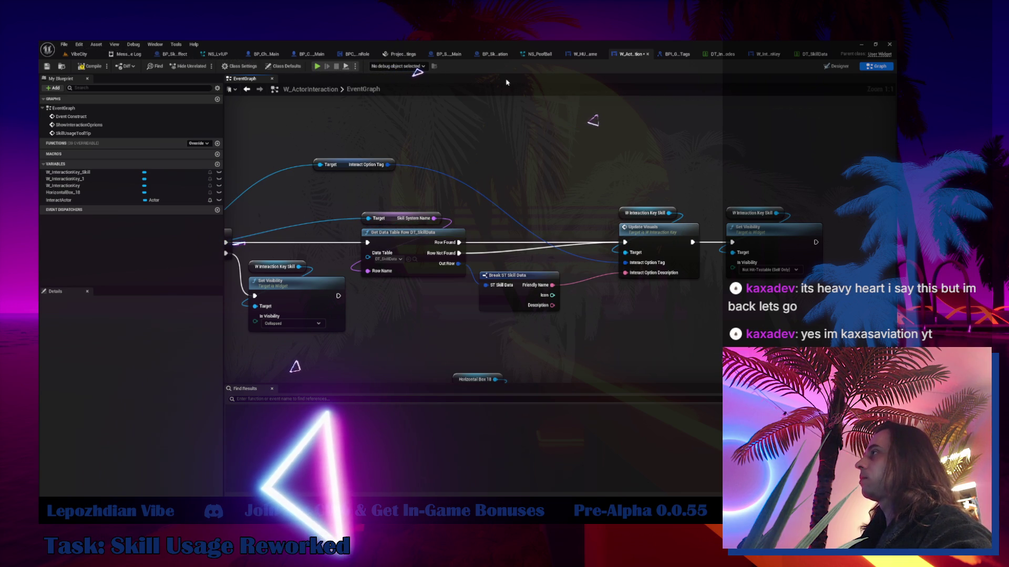
# - Line up Break ST Skill Data, Update Visuals and Set Visibility beside Get Data Table Row, then open W_InteractionKey
pyautogui.moveTo(359, 170); pyautogui.dragTo(669, 203)
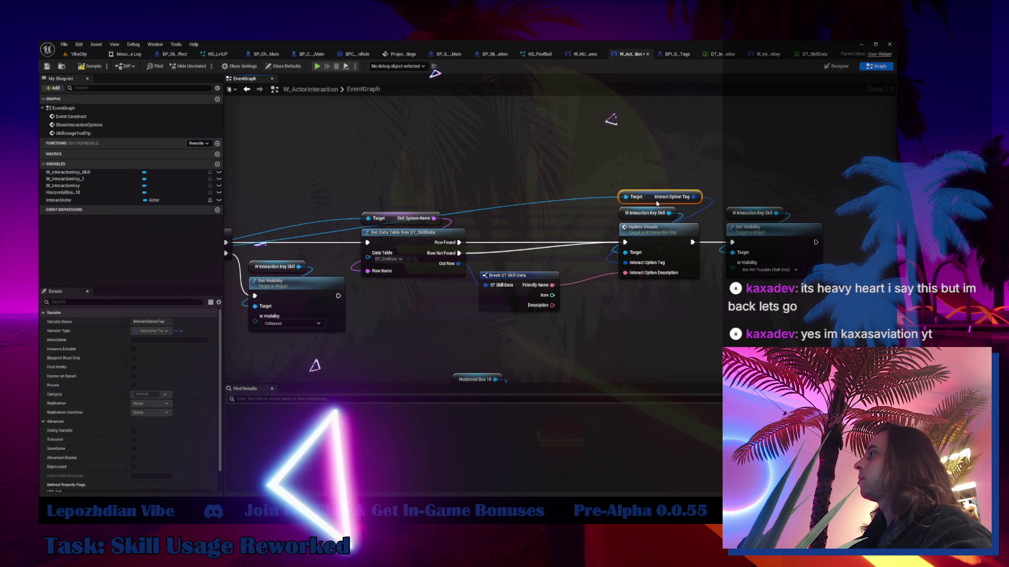
pyautogui.moveTo(457, 269); pyautogui.dragTo(365, 274)
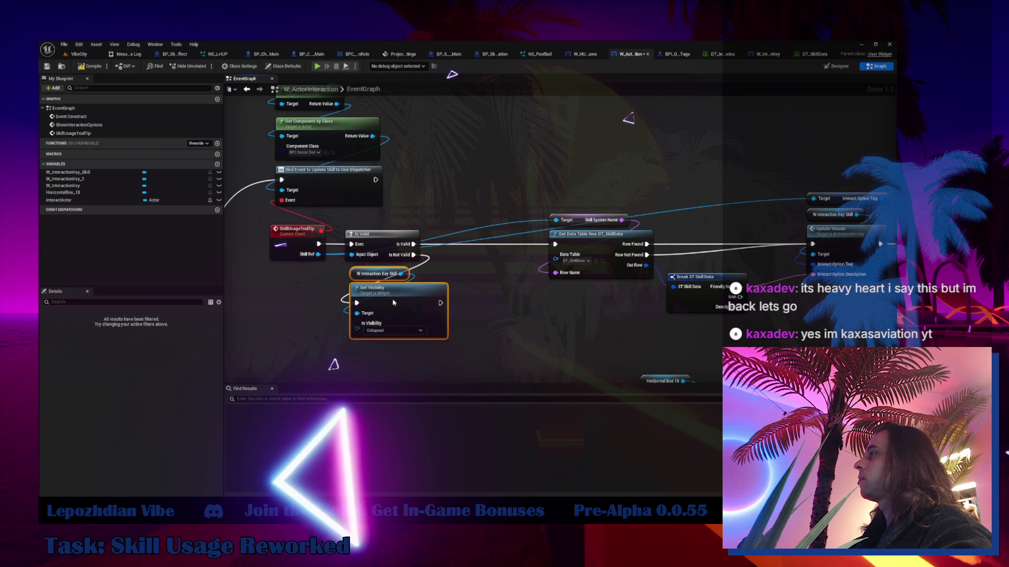
pyautogui.moveTo(624, 170)
pyautogui.mouseDown()
pyautogui.moveTo(622, 256)
pyautogui.moveTo(511, 252)
pyautogui.moveTo(480, 239)
pyautogui.moveTo(490, 240)
pyautogui.mouseUp()
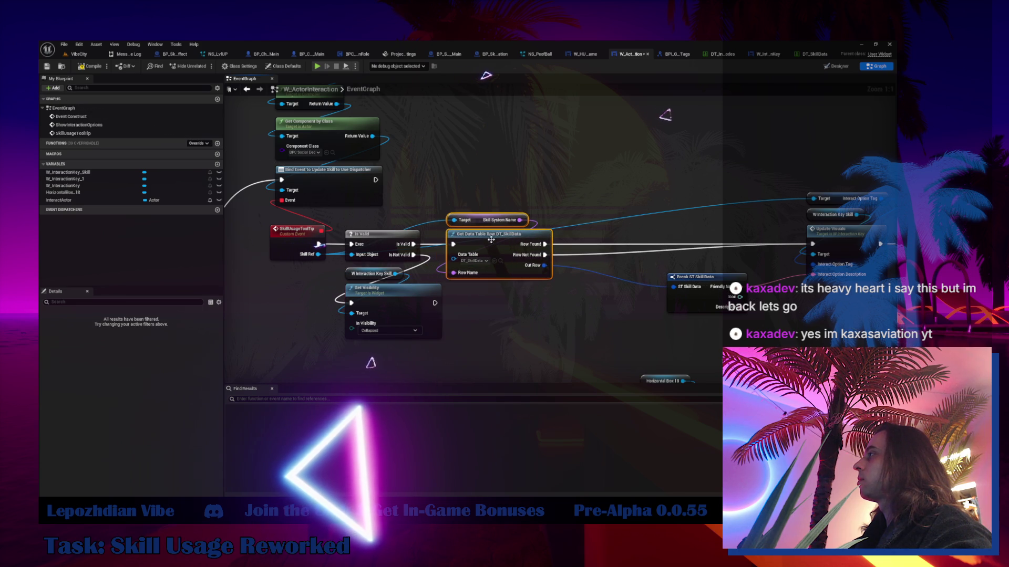
pyautogui.moveTo(689, 303); pyautogui.dragTo(489, 314)
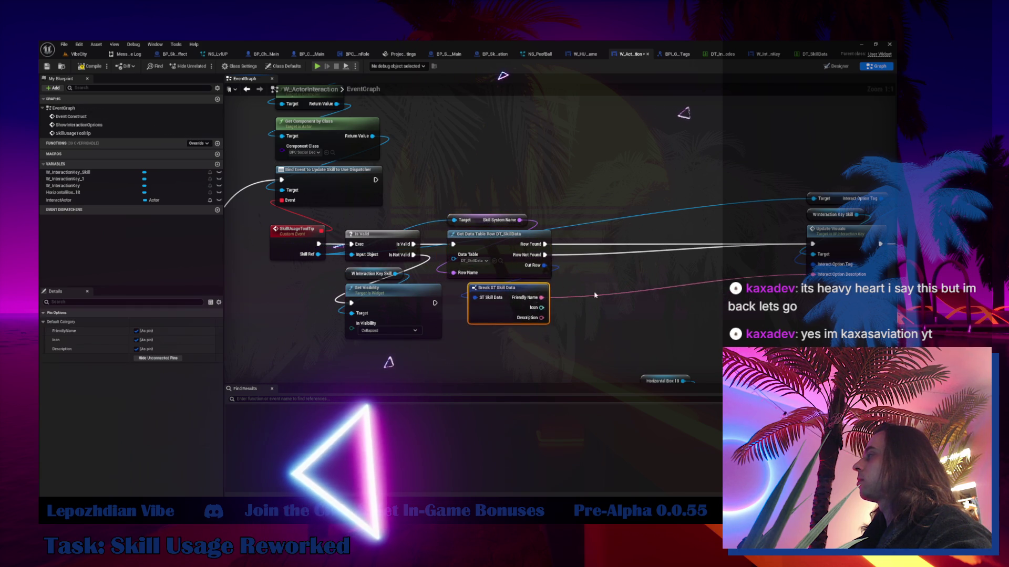
pyautogui.moveTo(665, 171); pyautogui.dragTo(787, 284)
pyautogui.moveTo(739, 244); pyautogui.dragTo(504, 244)
pyautogui.moveTo(730, 249)
pyautogui.mouseDown()
pyautogui.moveTo(482, 249)
pyautogui.moveTo(619, 231)
pyautogui.mouseUp()
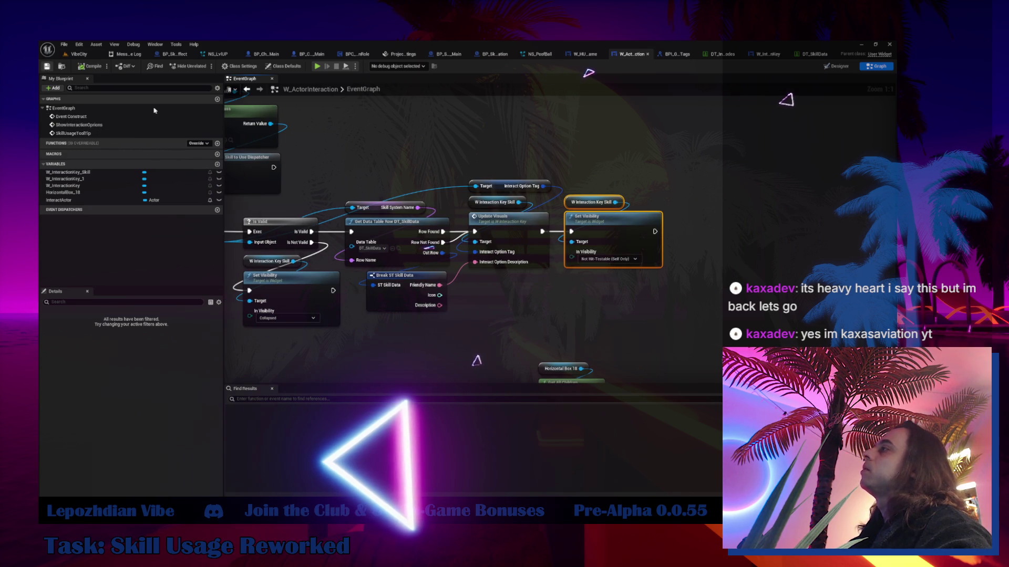
pyautogui.doubleClick(509, 237)
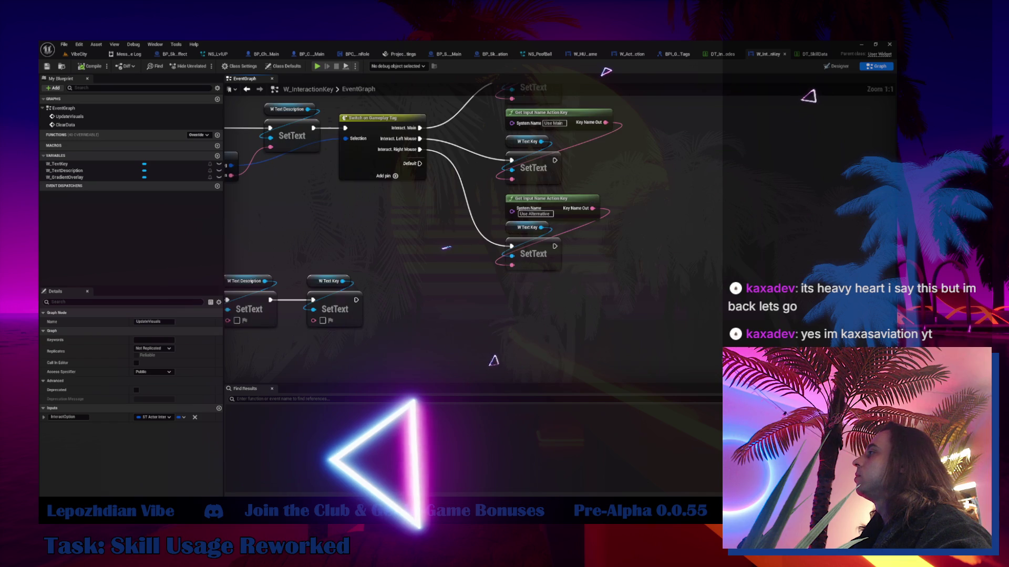
# - Duplicate W Text Key's SetText for the Default tag case, then go to BP_Skill_DesyncEffect
pyautogui.moveTo(540, 269); pyautogui.dragTo(539, 269)
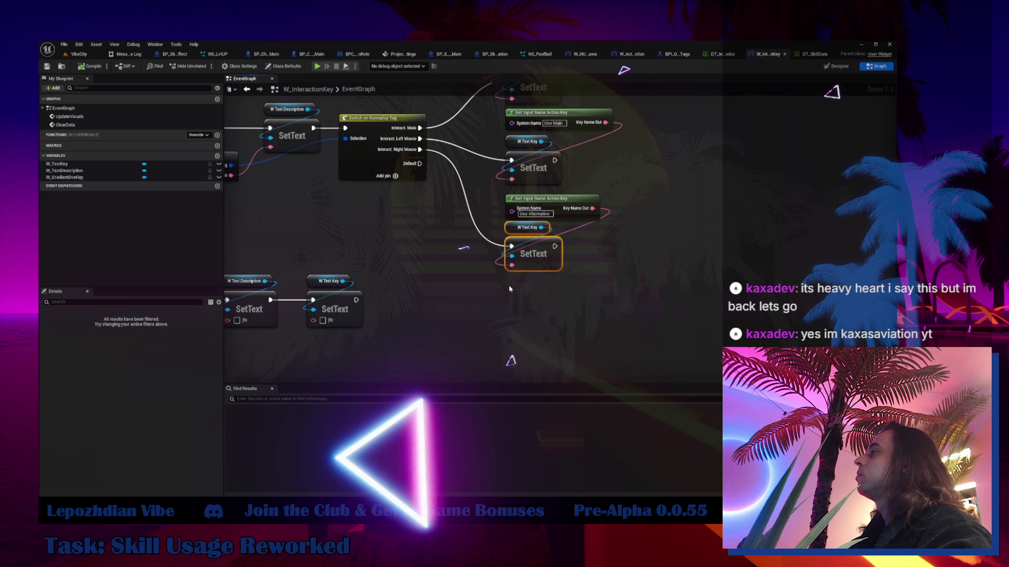
pyautogui.hotkey('ctrl', 'w')
pyautogui.moveTo(419, 163); pyautogui.dragTo(512, 300)
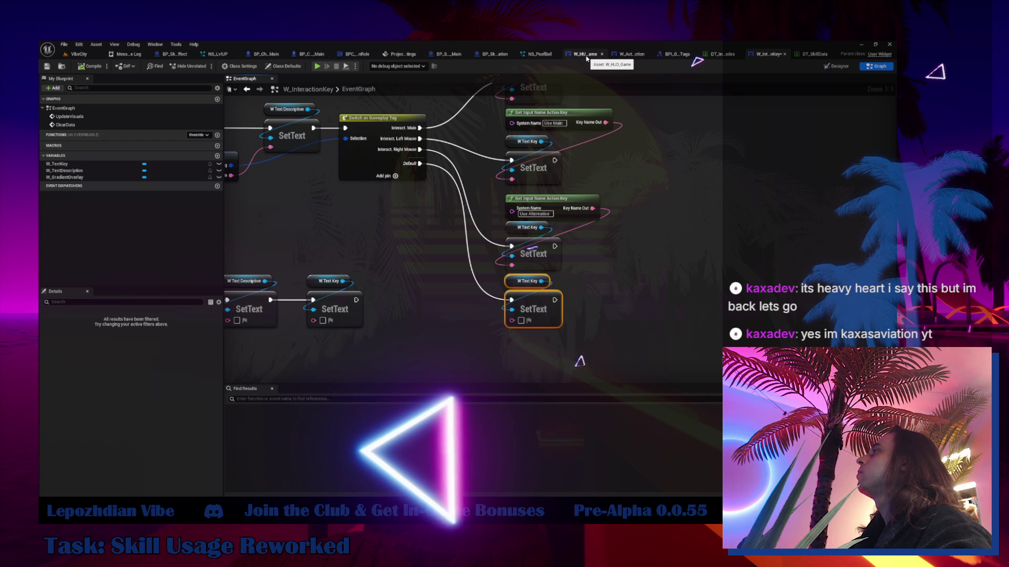
pyautogui.click(627, 55)
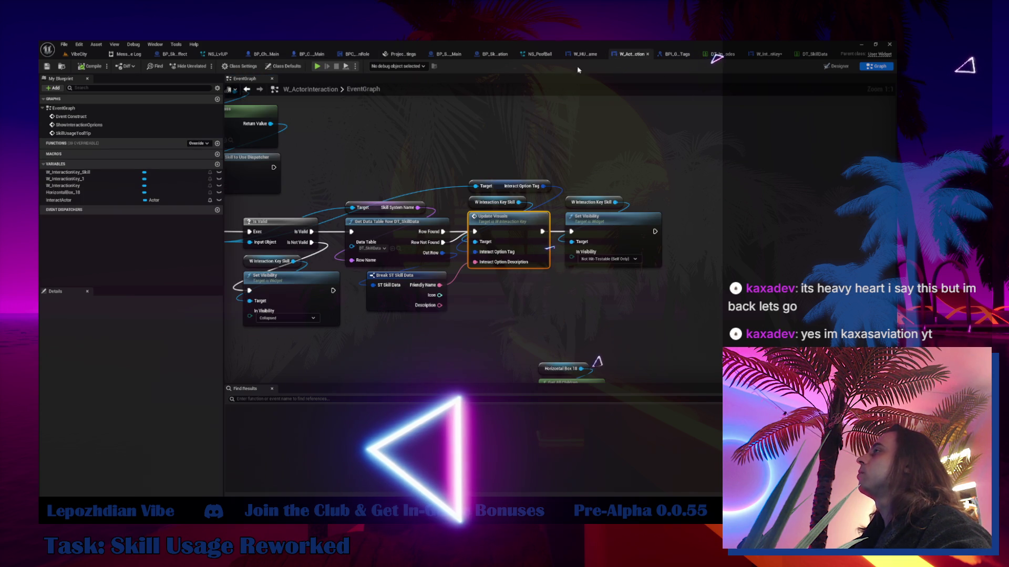
pyautogui.click(178, 54)
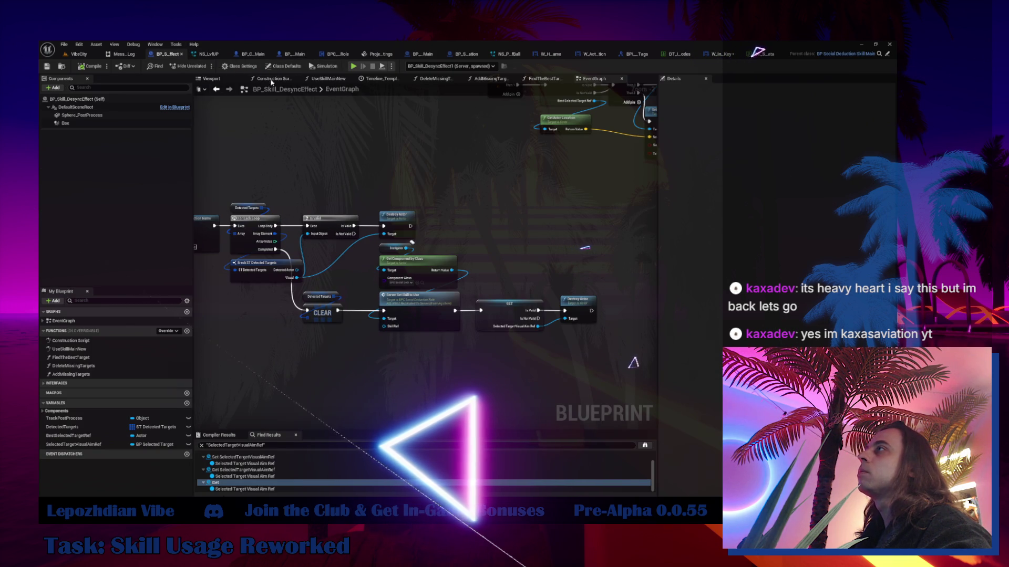
# - In BP_Skill_DesyncEffect's class defaults, open the Interact Option Tag dropdown with the Interact tags expanded
pyautogui.click(295, 67)
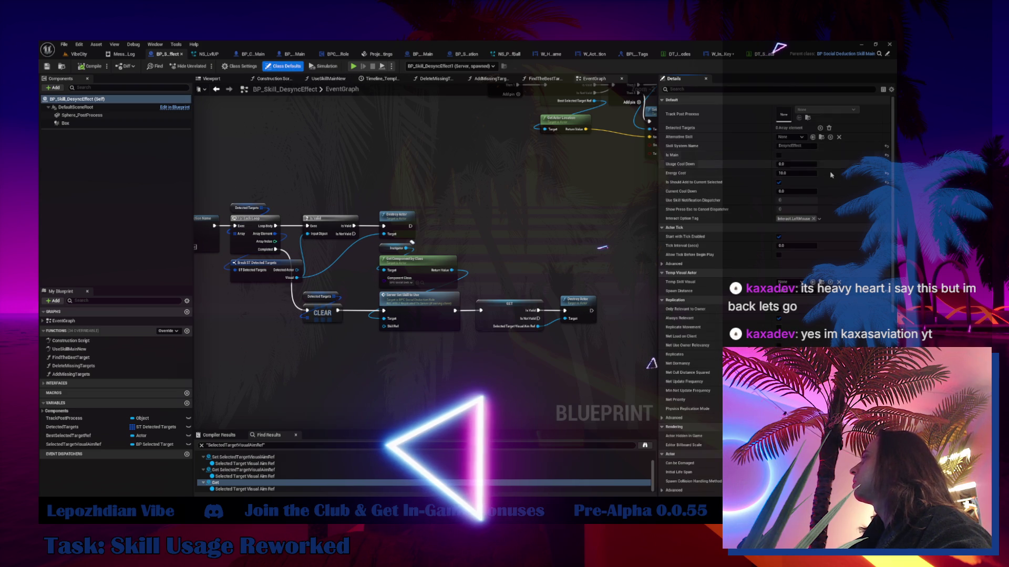
pyautogui.click(806, 223)
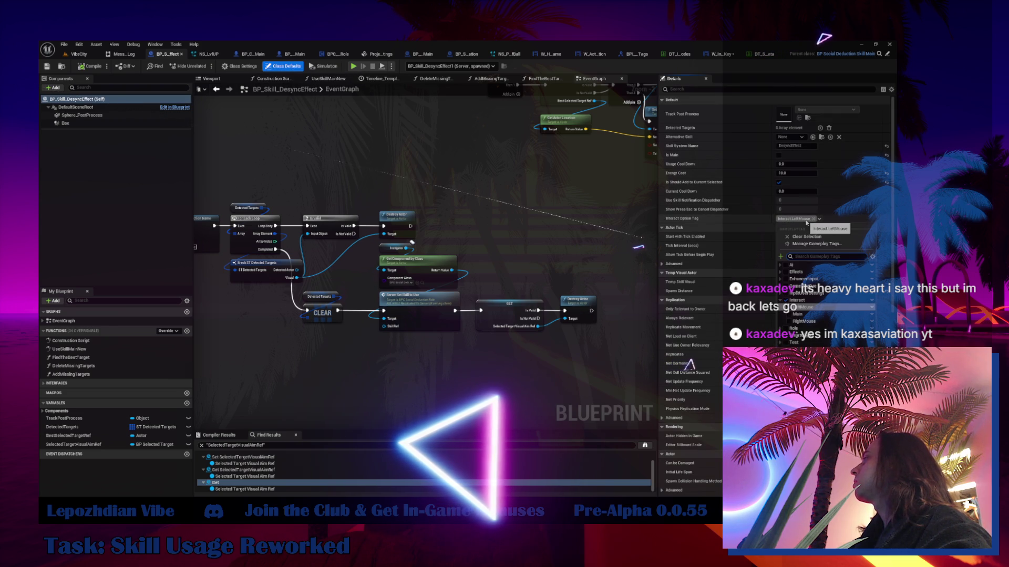
pyautogui.click(80, 55)
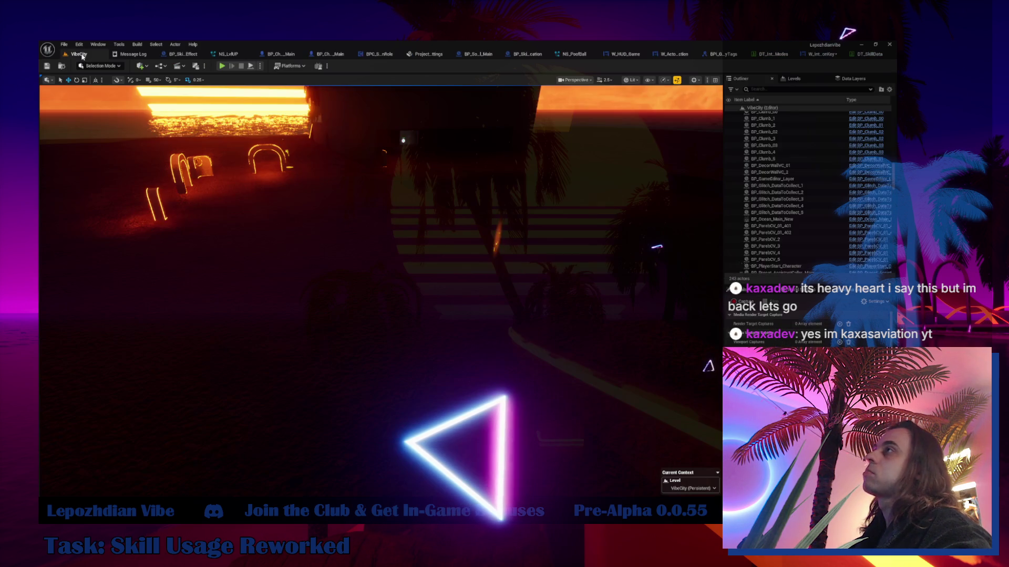
pyautogui.click(64, 45)
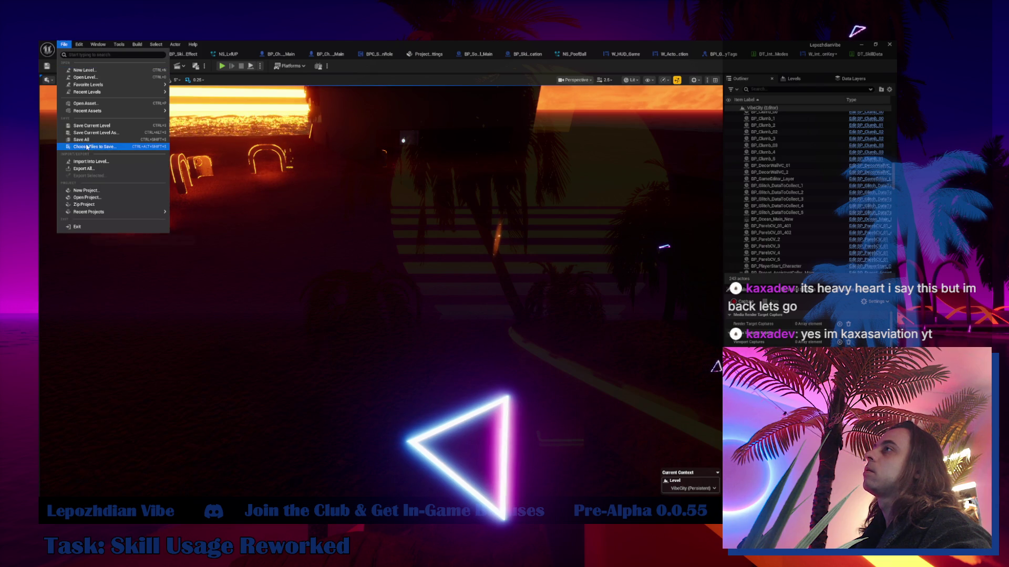
pyautogui.click(192, 55)
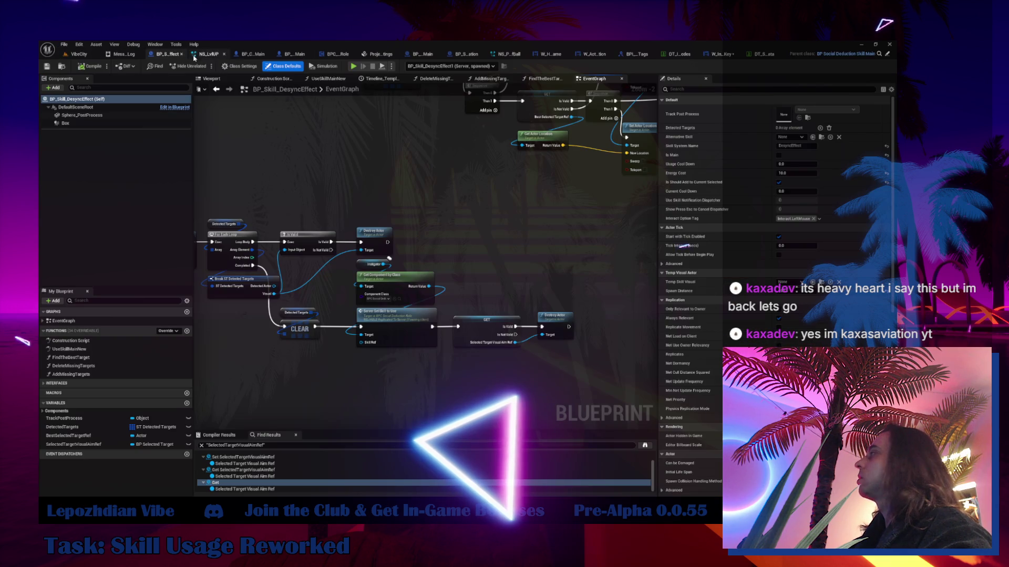
pyautogui.click(887, 54)
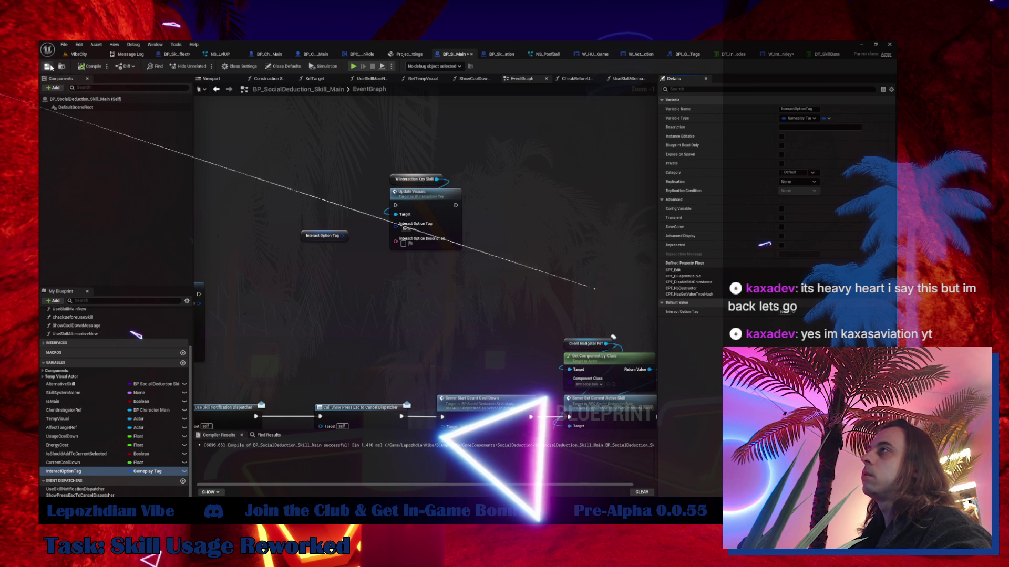
pyautogui.click(182, 55)
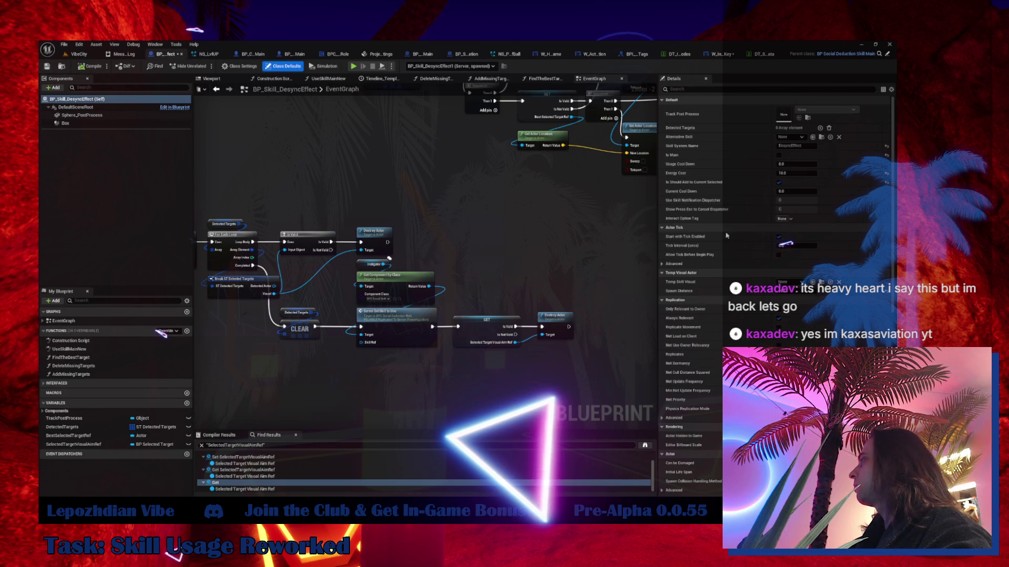
pyautogui.scroll(-2, 813, 203)
pyautogui.click(792, 187)
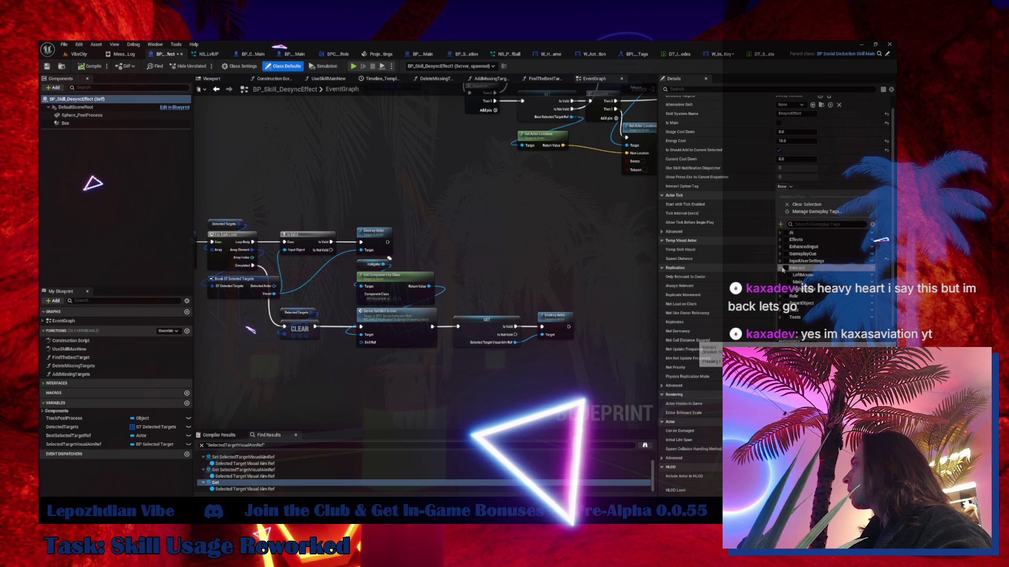
pyautogui.click(781, 269)
# - Set the Desync tag to Interact.LeftMouse, save the VibeCity level and start Play-in-Editor
pyautogui.moveTo(444, 230); pyautogui.dragTo(402, 256)
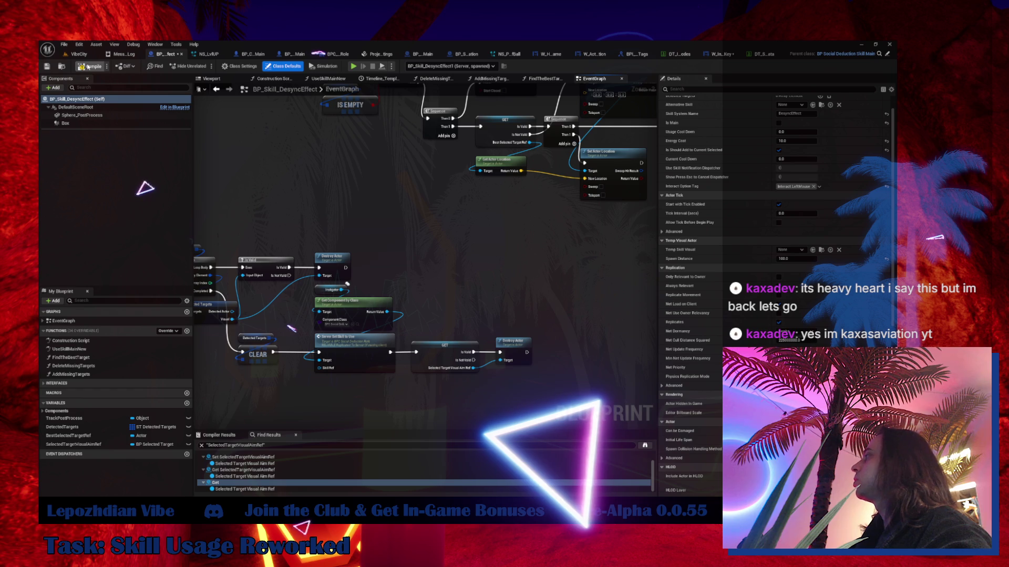
pyautogui.click(79, 53)
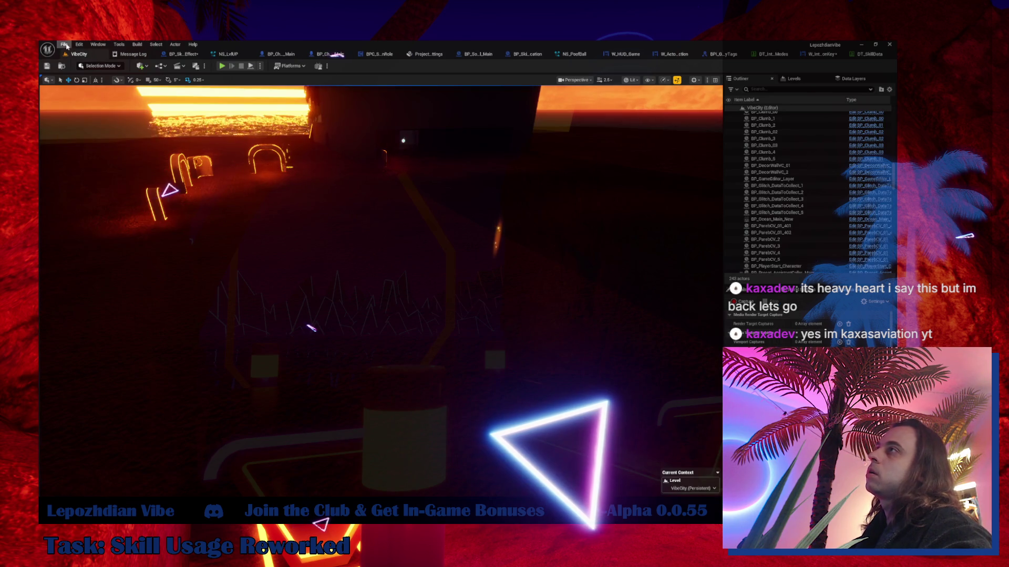
pyautogui.click(63, 44)
pyautogui.click(91, 128)
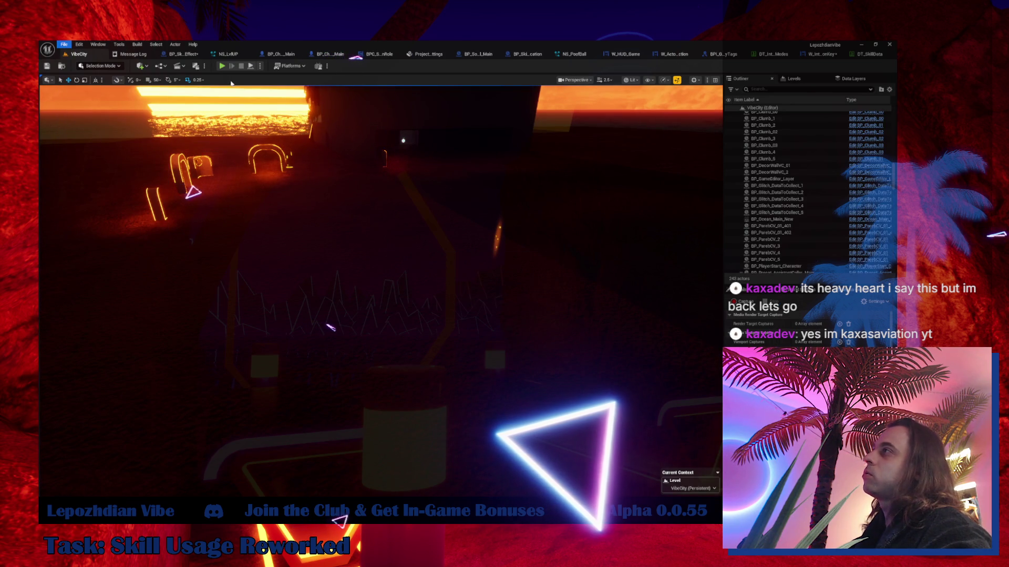
pyautogui.click(222, 67)
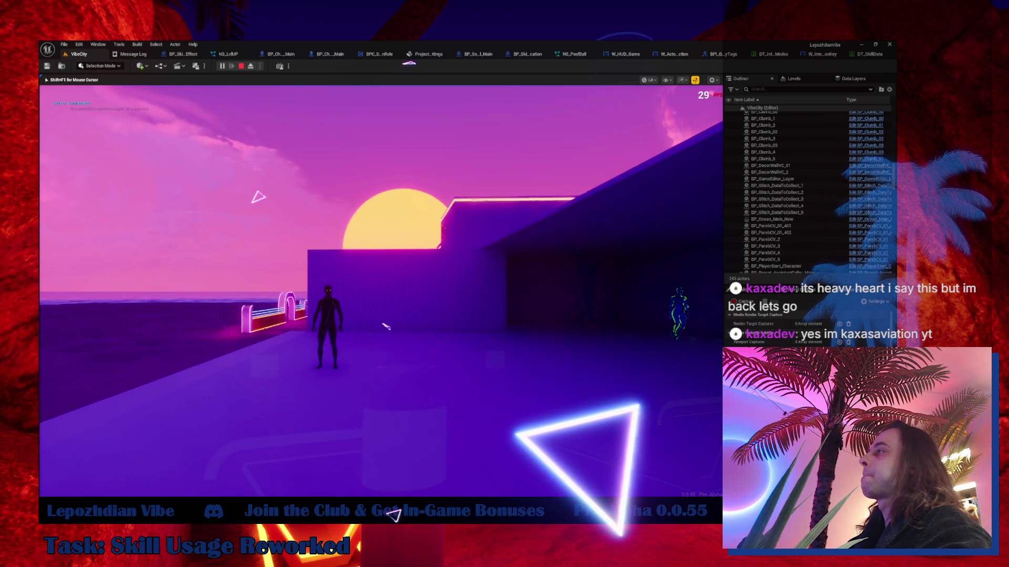
# - Turn on infinite energy in the Cheat Codes panel and cast Desync on the marked target
pyautogui.press('Tab')
pyautogui.click(348, 348)
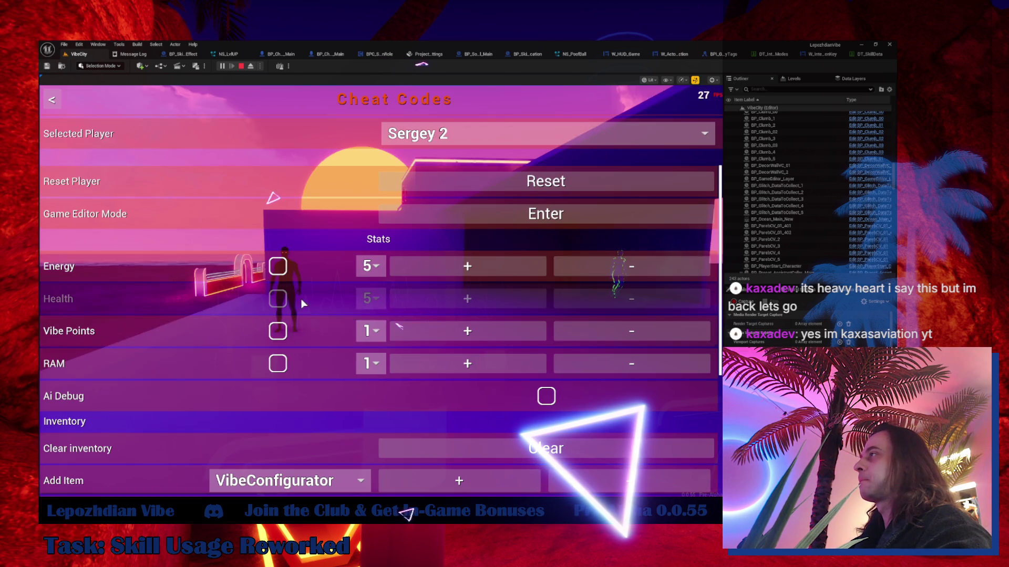
pyautogui.click(283, 269)
pyautogui.press('Tab')
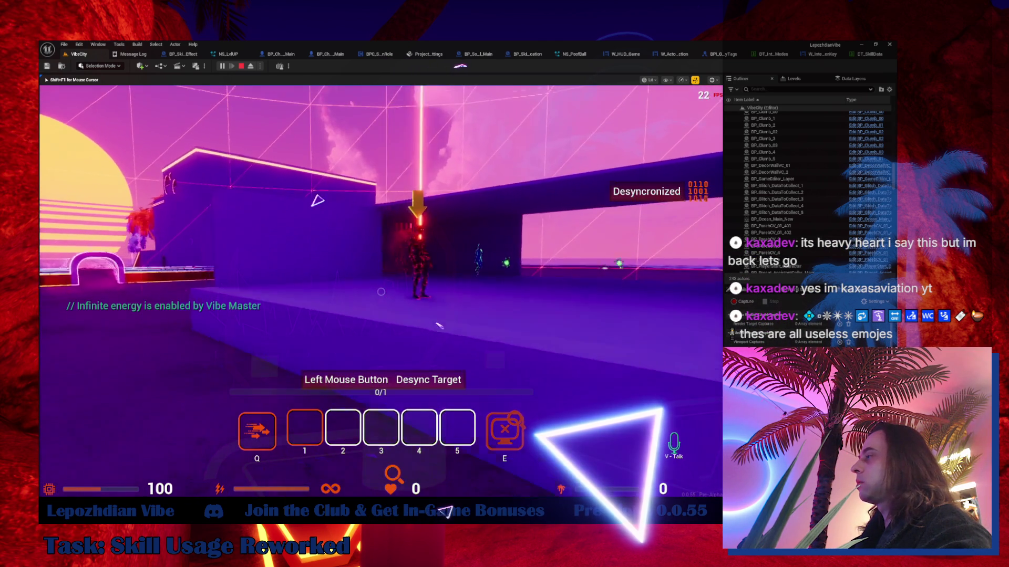
pyautogui.click(318, 200)
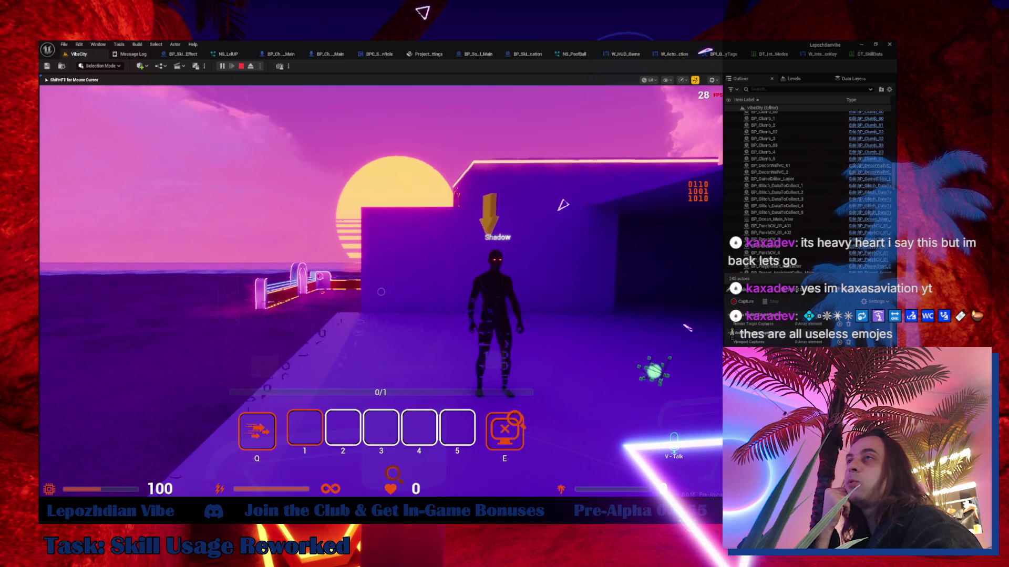
# - Walk the character across the rooftop and around the building toward the glitched character
pyautogui.press('w')
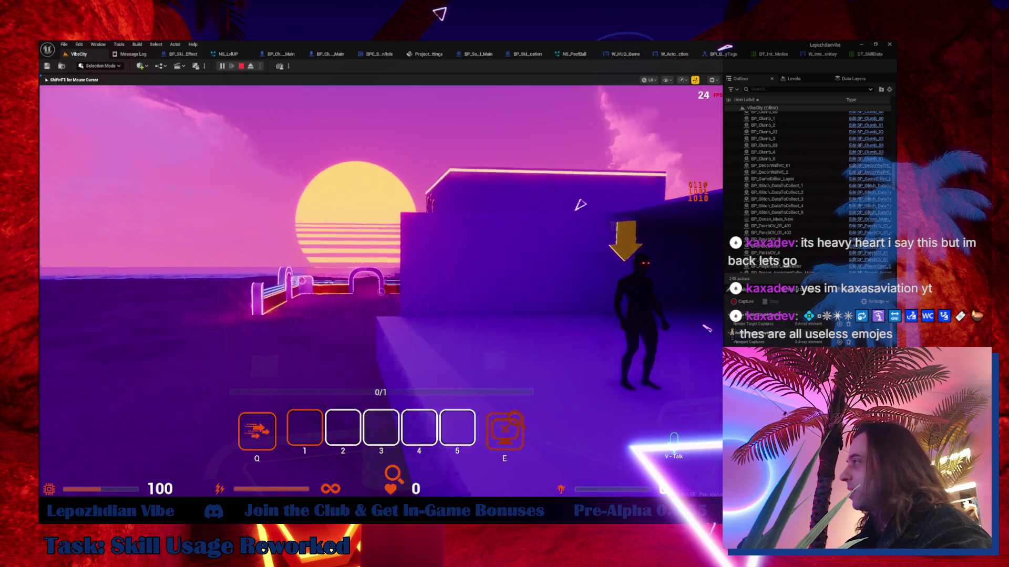
pyautogui.press('w')
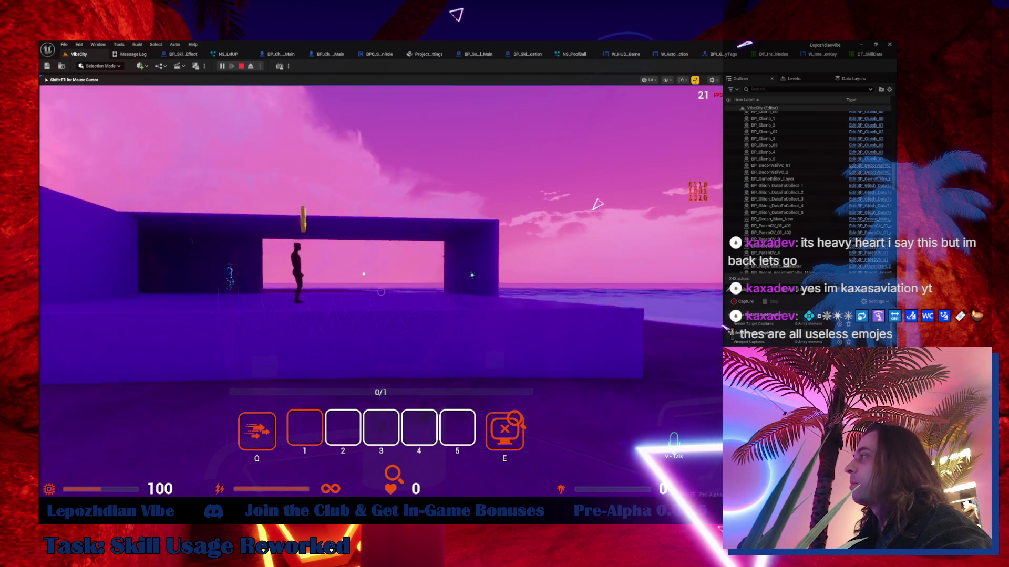
pyautogui.press('w')
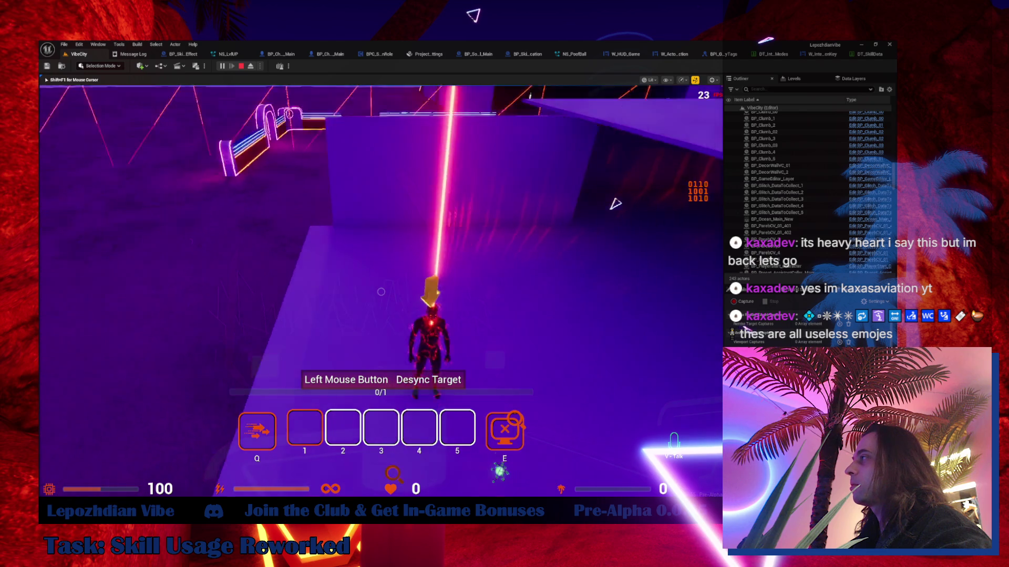
pyautogui.press('w')
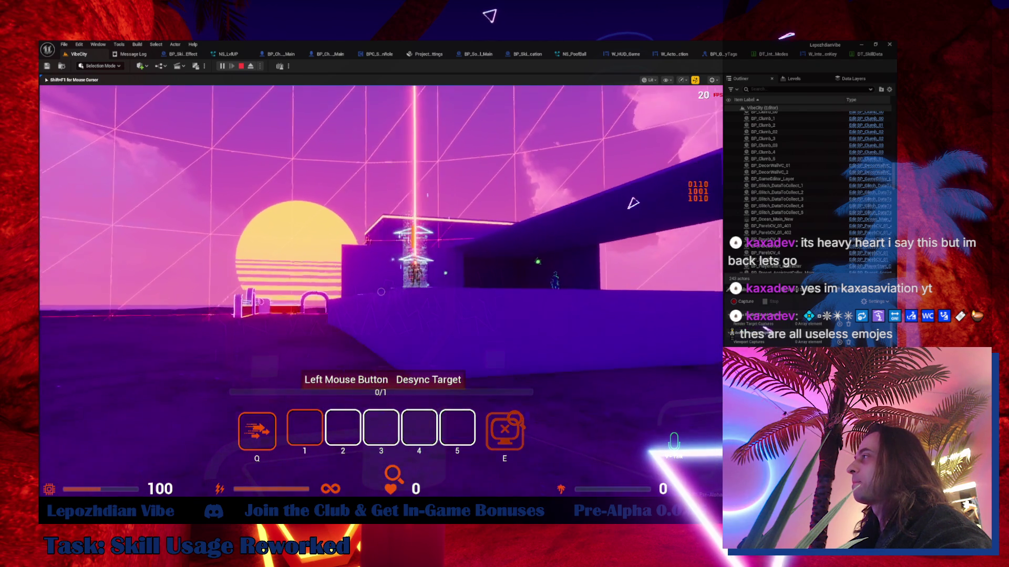
pyautogui.press('w')
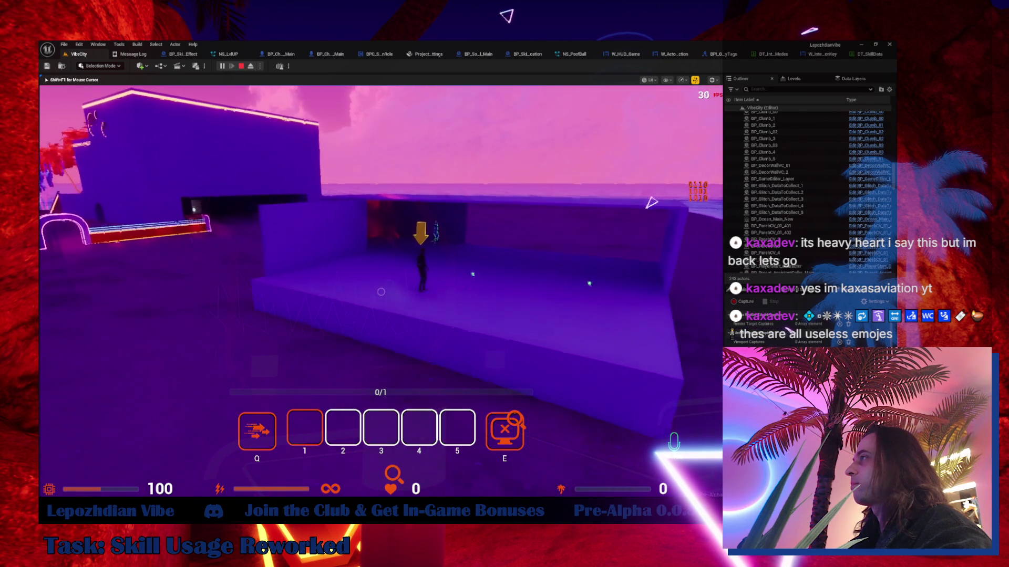
pyautogui.press('w')
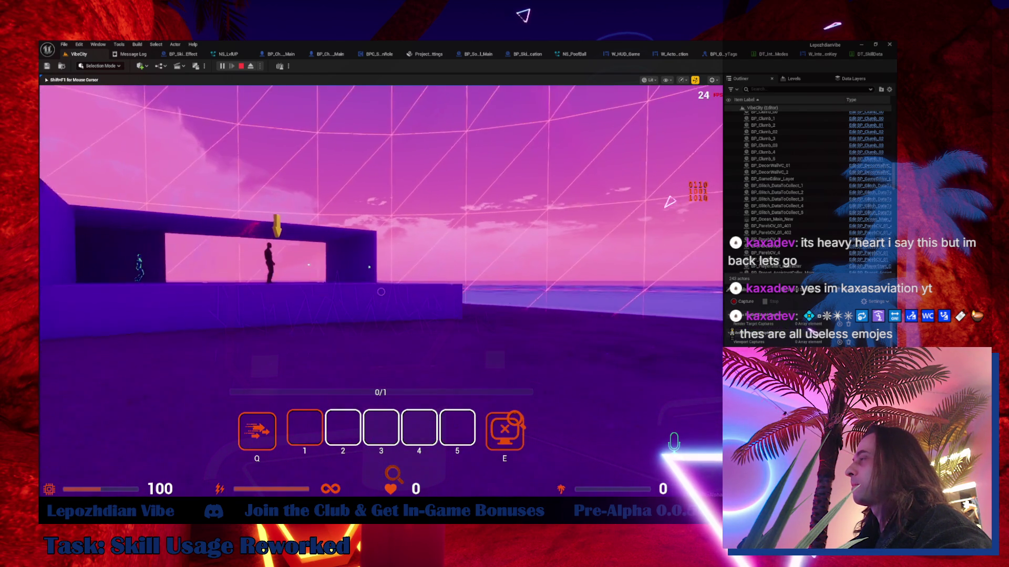
pyautogui.press('w')
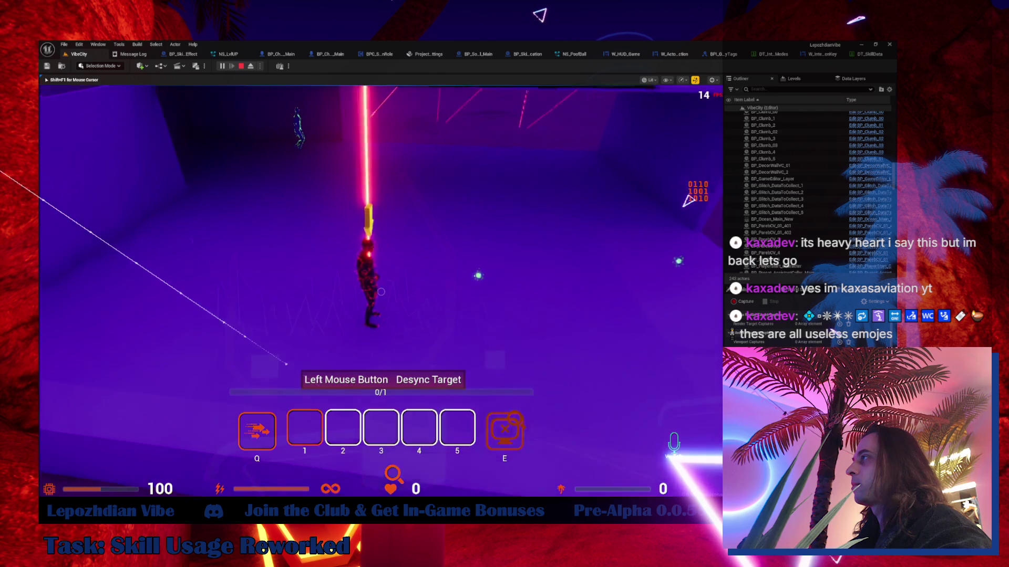
pyautogui.press('w')
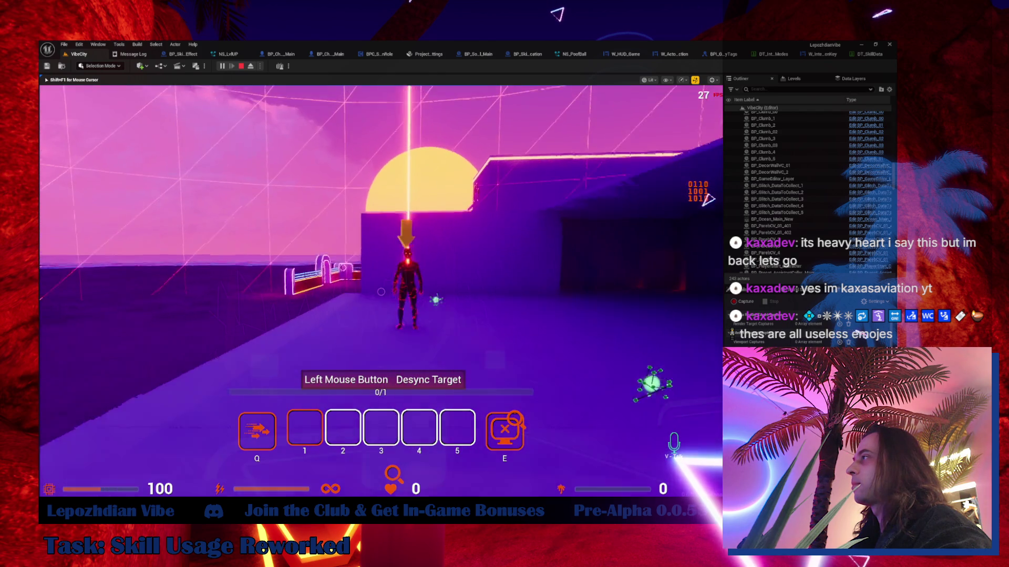
pyautogui.press('w')
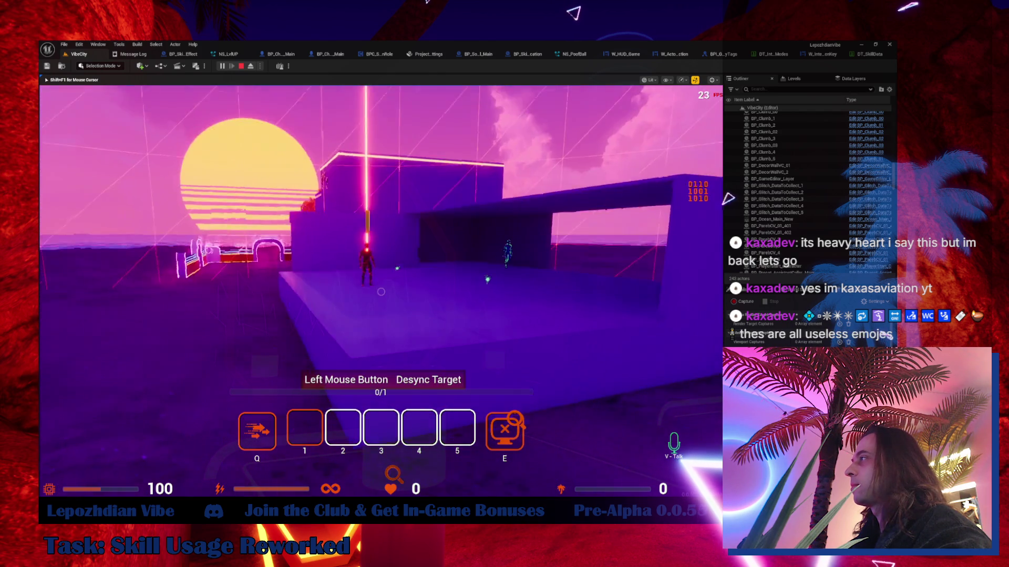
pyautogui.press('w')
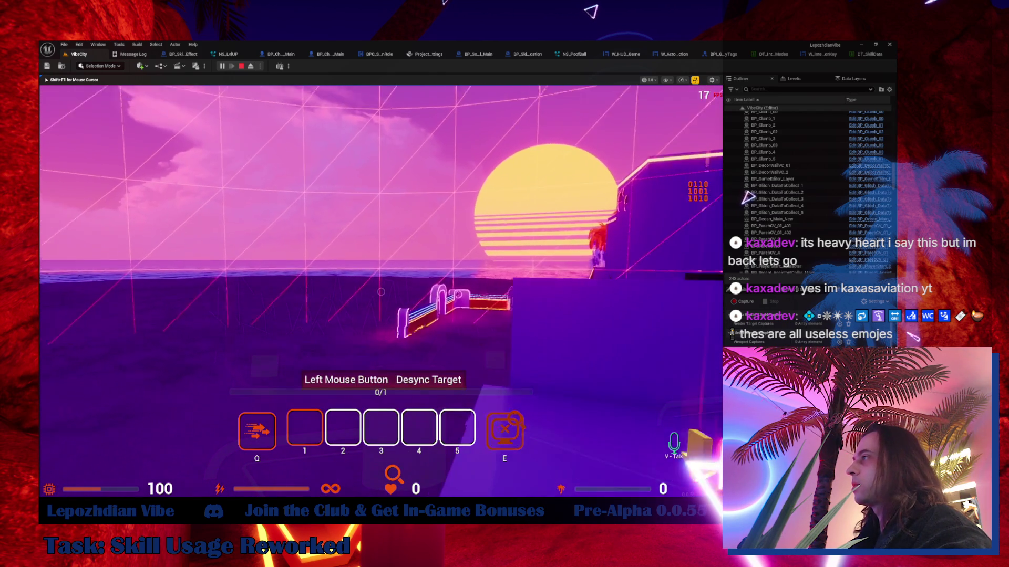
pyautogui.press('w')
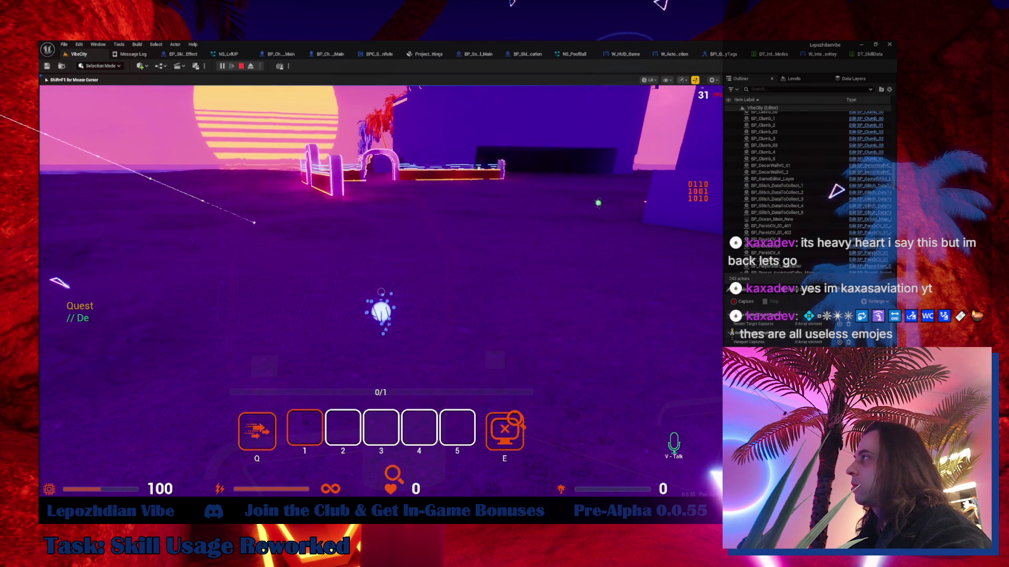
# - Circle up to the glitched red character and desync it with E for a vibe point
pyautogui.press('w')
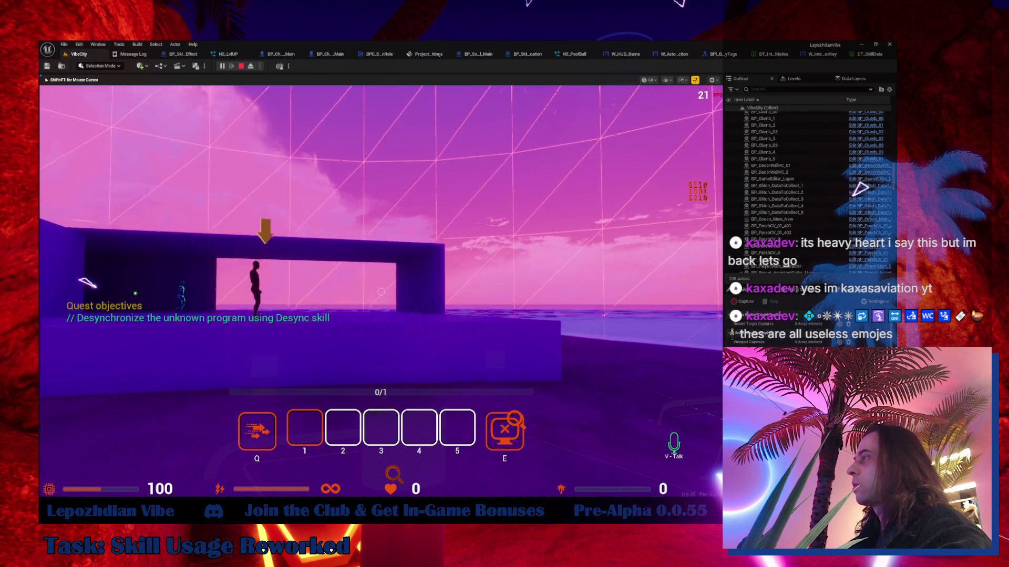
pyautogui.press('w')
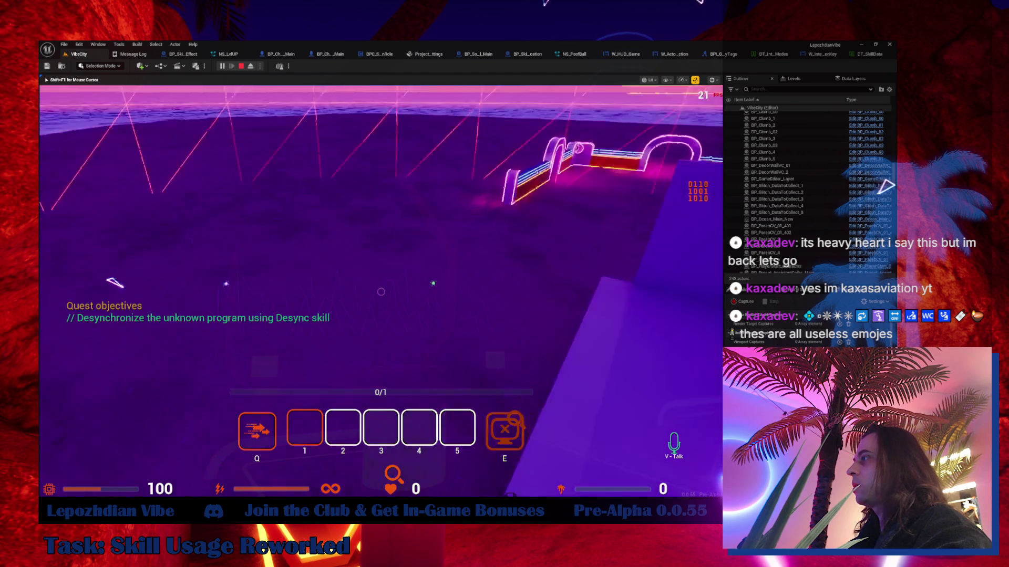
pyautogui.press('w')
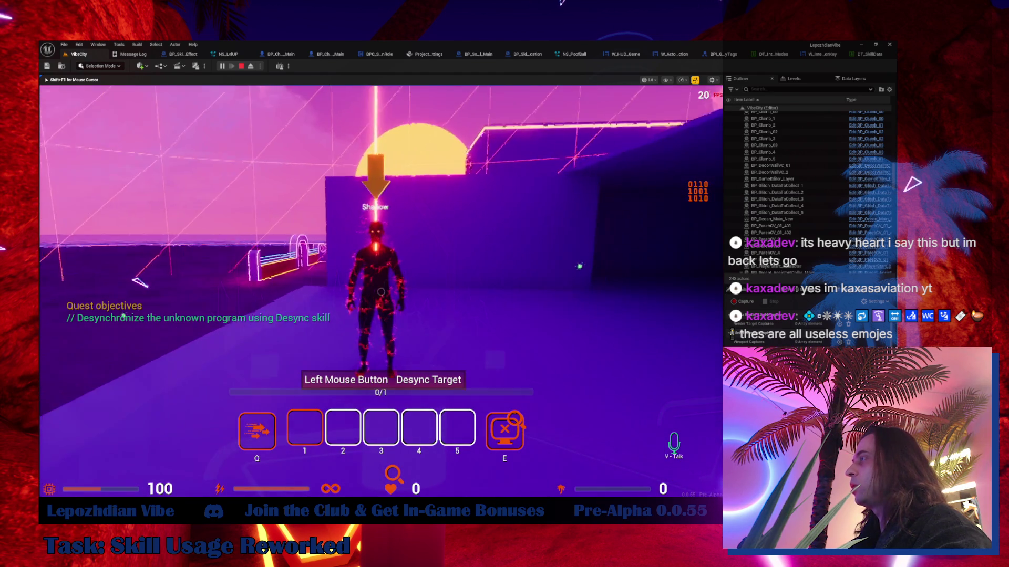
pyautogui.press('w')
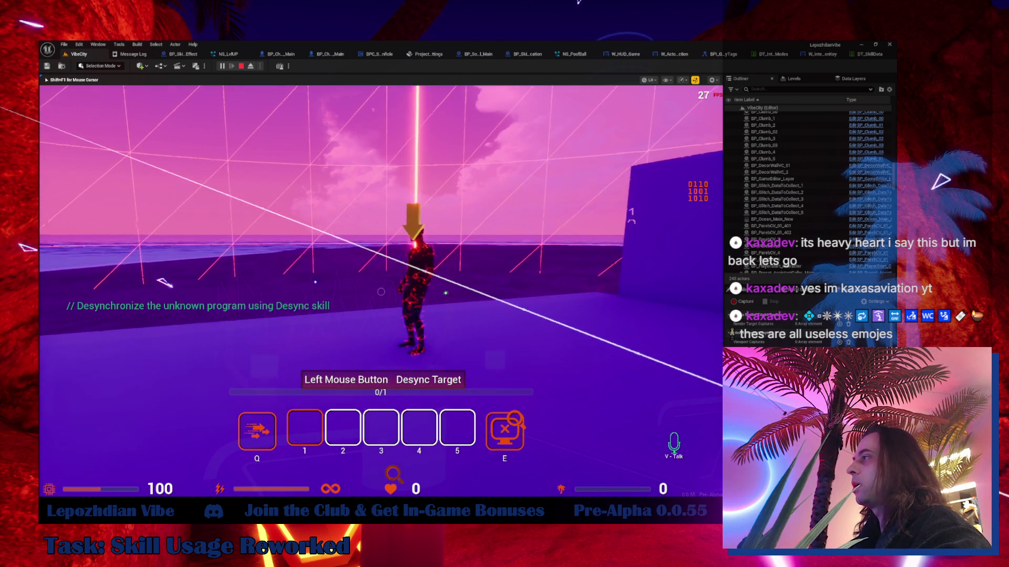
pyautogui.press('w')
pyautogui.press('s')
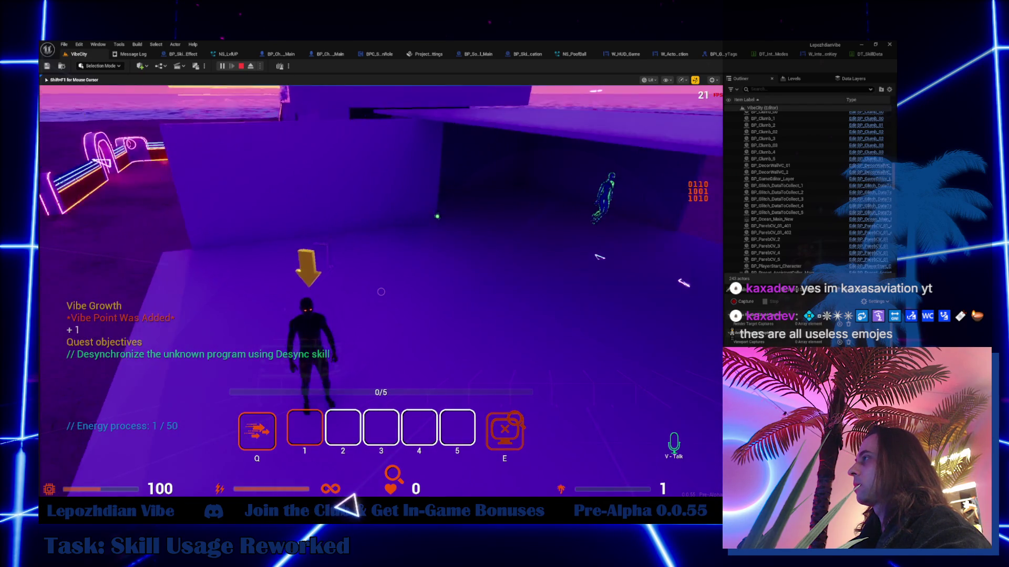
pyautogui.press('e')
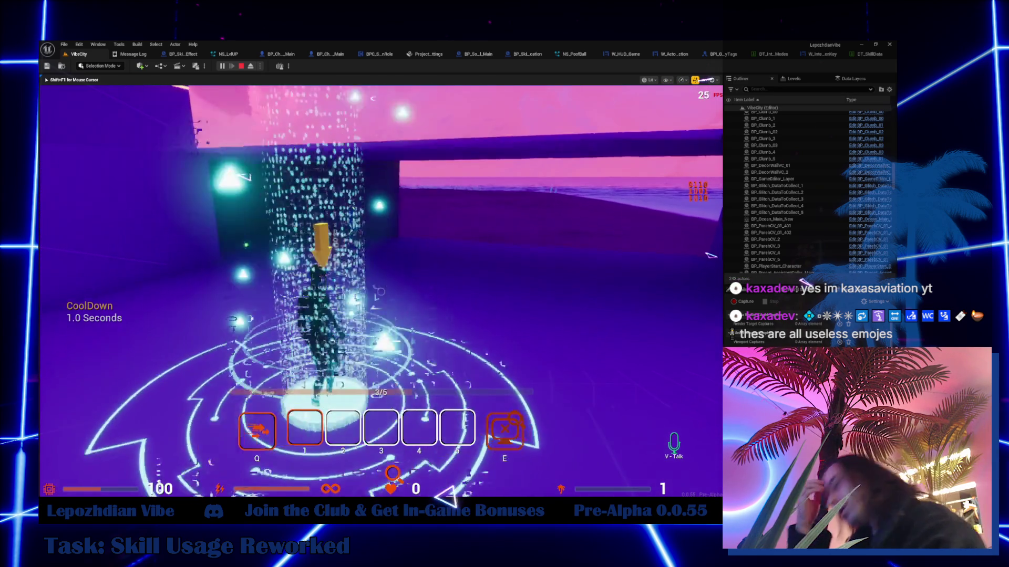
pyautogui.moveTo(381, 292)
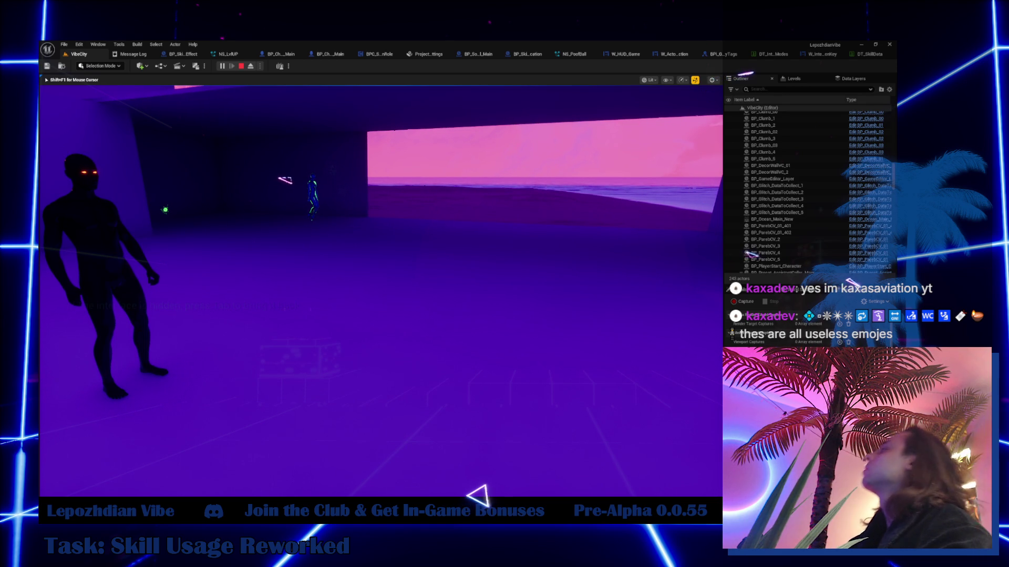
# - Open the W_InteractionKey graph with the UpdateVisuals nodes in view
pyautogui.click(715, 55)
pyautogui.click(672, 53)
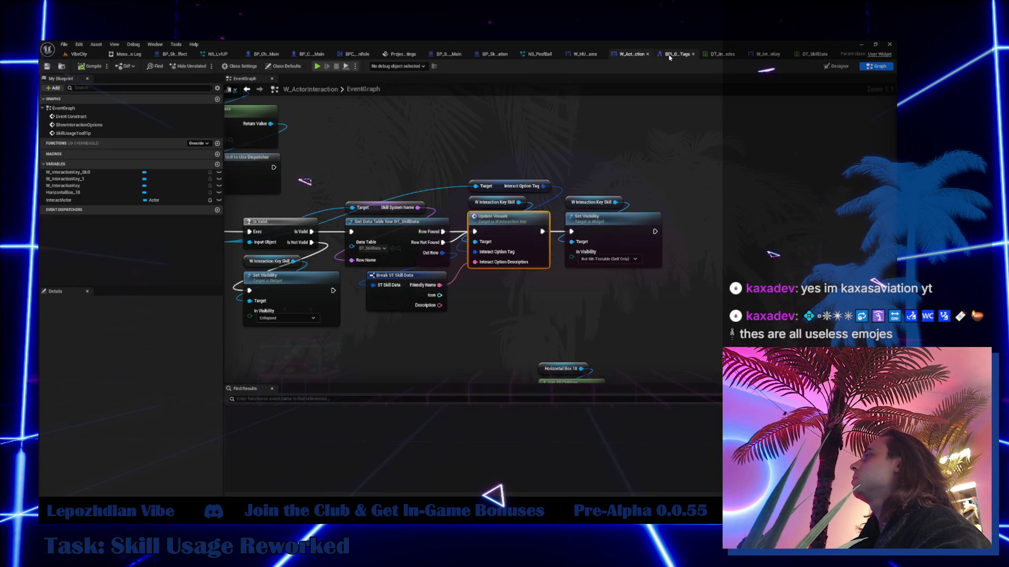
pyautogui.doubleClick(518, 236)
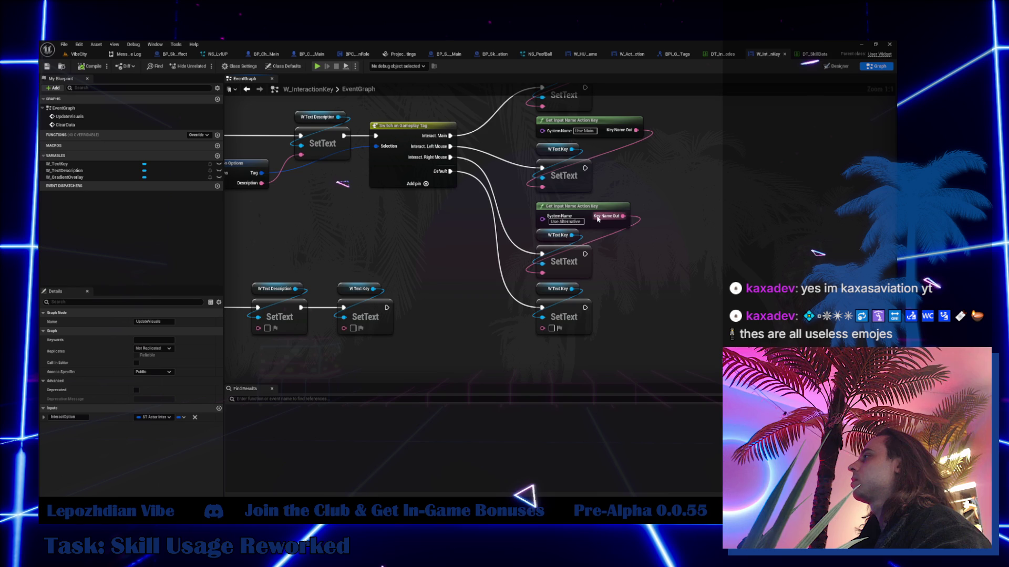
pyautogui.moveTo(469, 204)
pyautogui.mouseDown()
pyautogui.moveTo(490, 250)
pyautogui.moveTo(566, 280)
pyautogui.mouseUp()
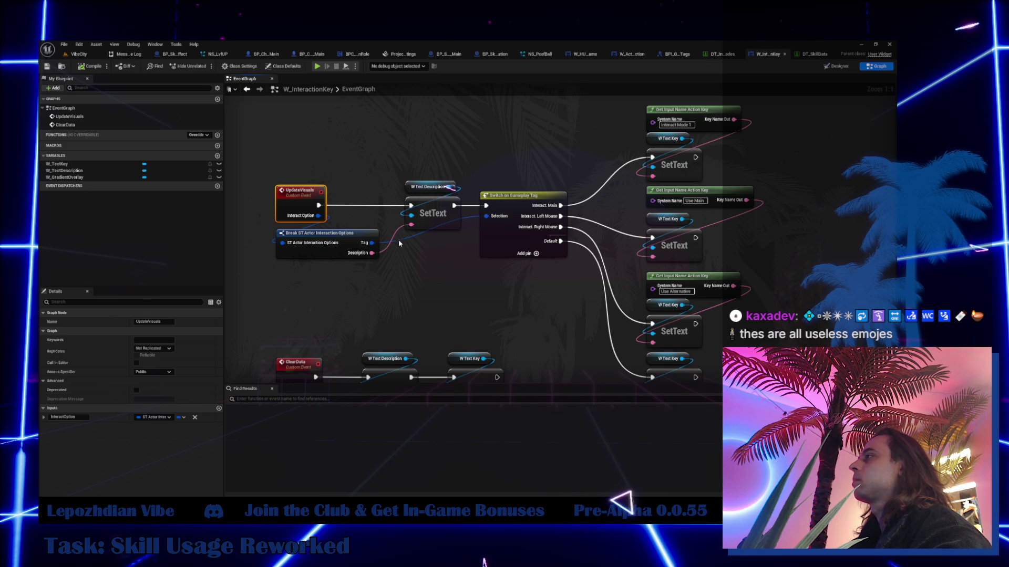
# - Add a Format Text node reading 'To {Action}' feeding SetText's text input
pyautogui.moveTo(414, 226); pyautogui.dragTo(437, 274)
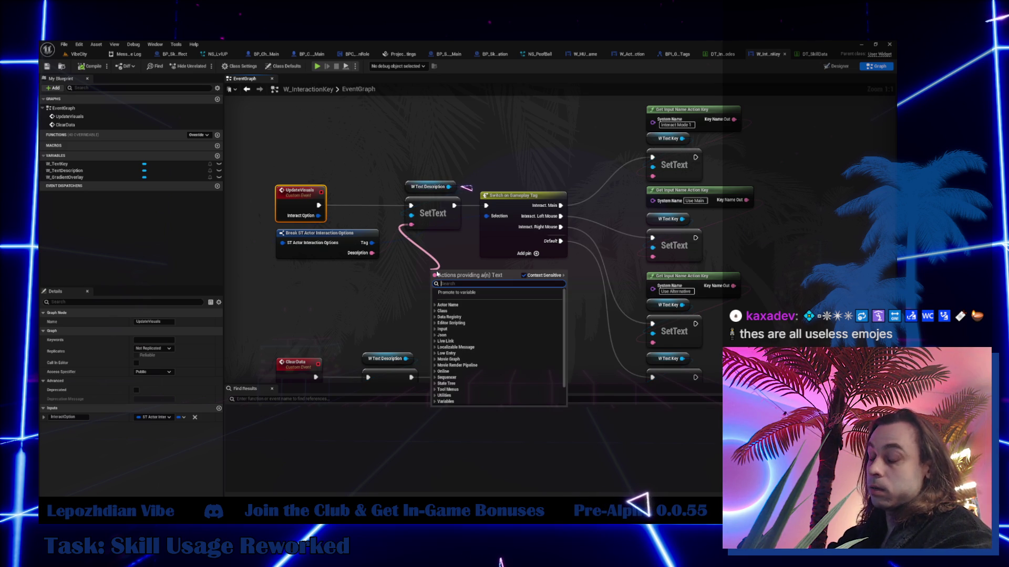
pyautogui.write('for')
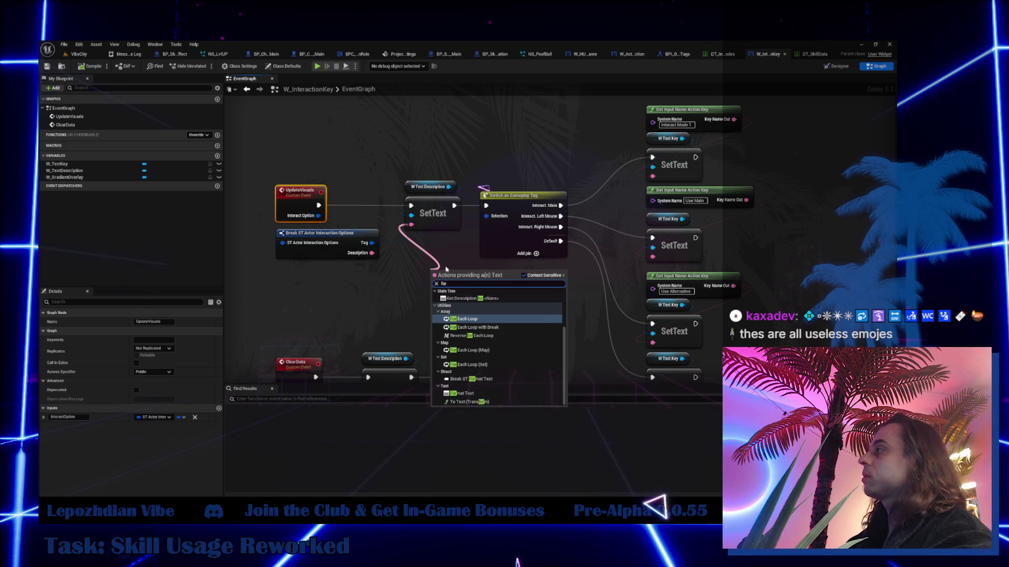
pyautogui.click(392, 282)
pyautogui.moveTo(413, 225)
pyautogui.mouseDown()
pyautogui.moveTo(420, 265)
pyautogui.moveTo(423, 257)
pyautogui.mouseUp()
pyautogui.write('forma')
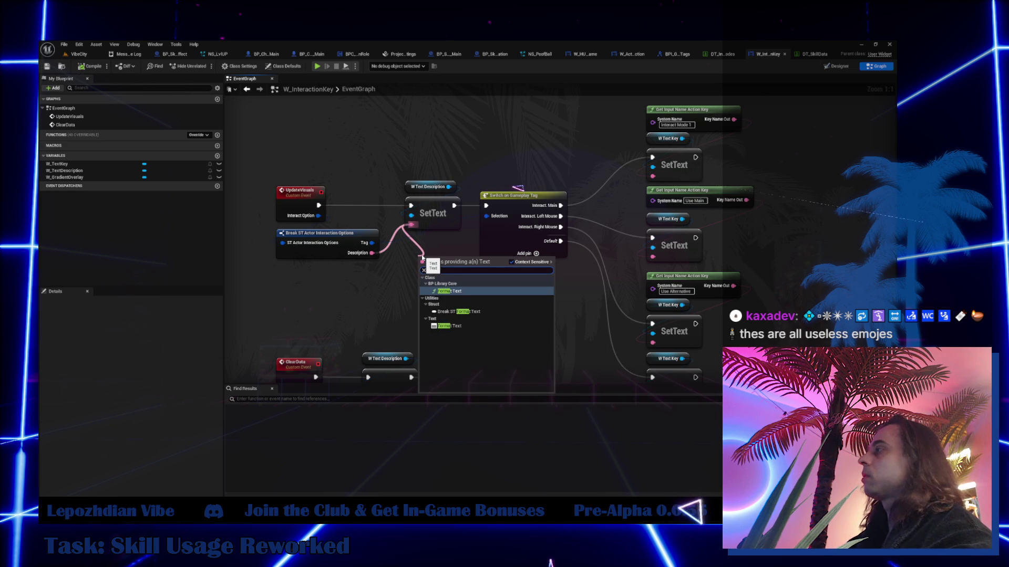
pyautogui.click(455, 290)
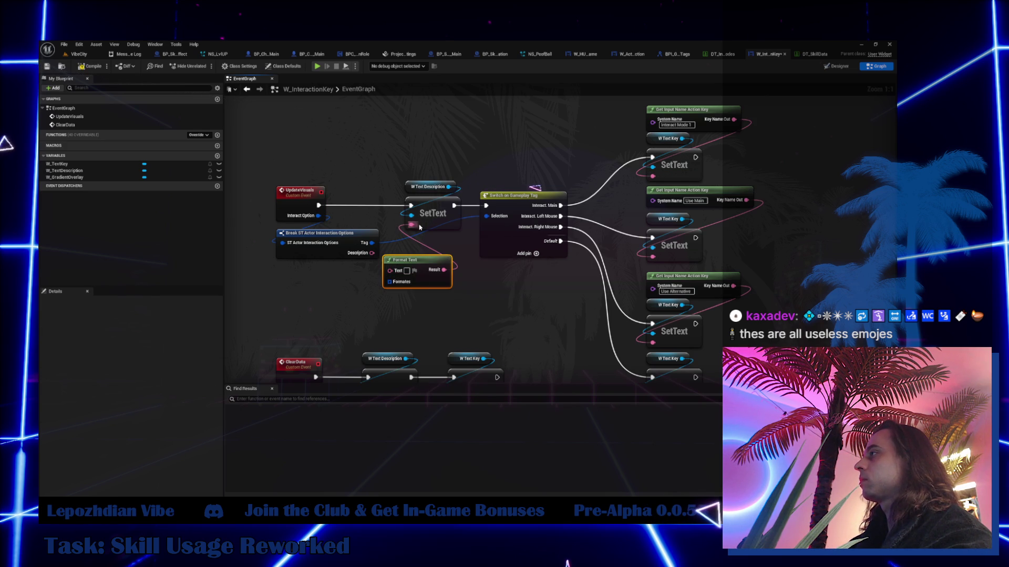
pyautogui.moveTo(389, 271); pyautogui.dragTo(467, 284)
pyautogui.write('format')
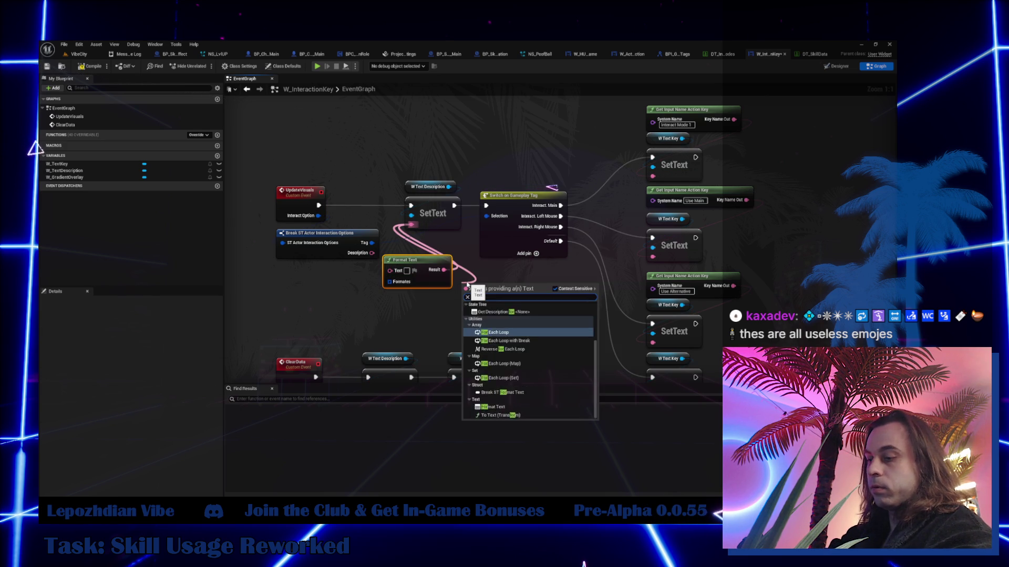
pyautogui.click(494, 353)
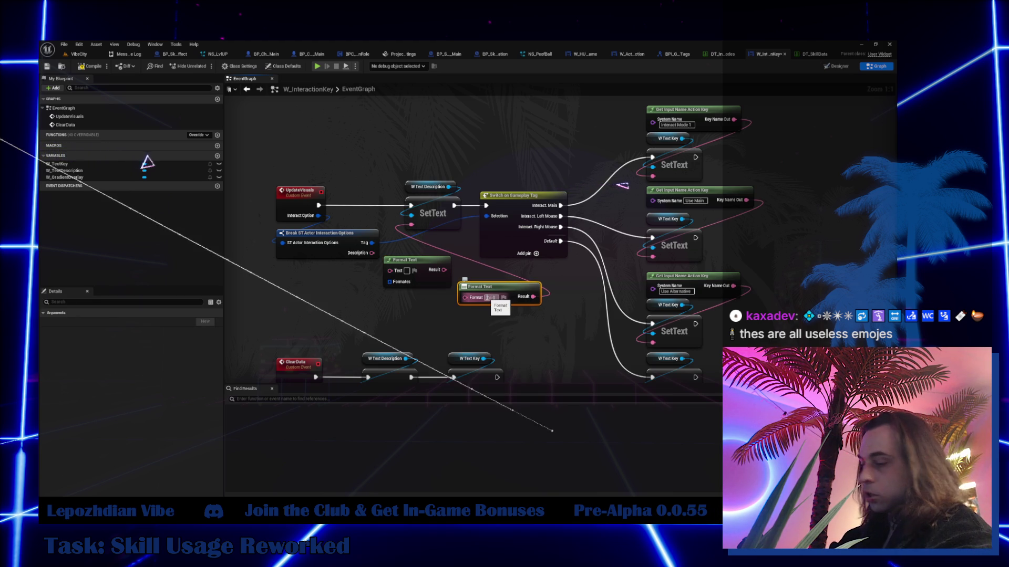
pyautogui.press('Return')
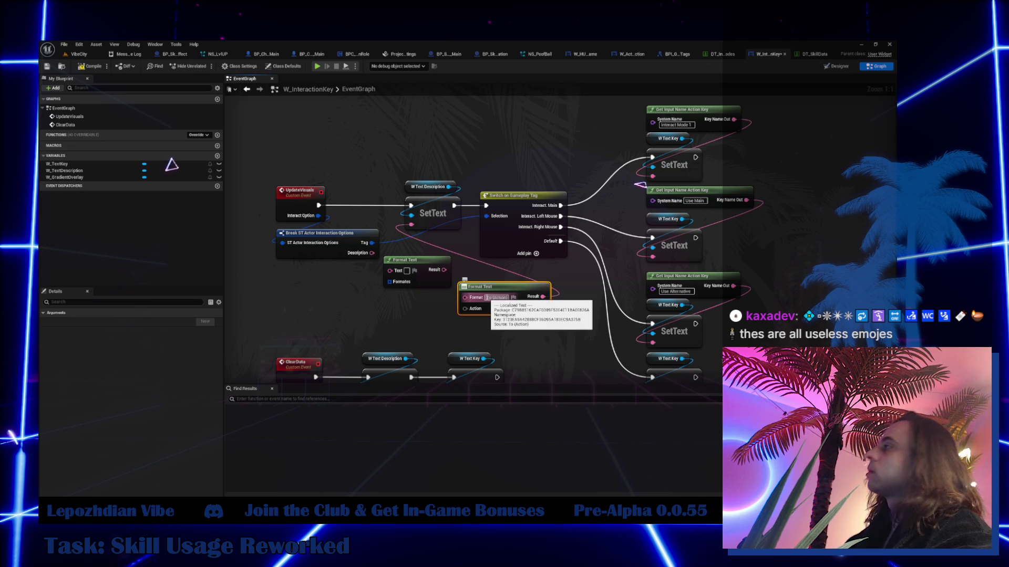
# - Wire Description into the Action input, delete the leftover Format Text, and place the node beside Break
pyautogui.moveTo(372, 253); pyautogui.dragTo(465, 308)
pyautogui.moveTo(405, 270); pyautogui.dragTo(337, 295)
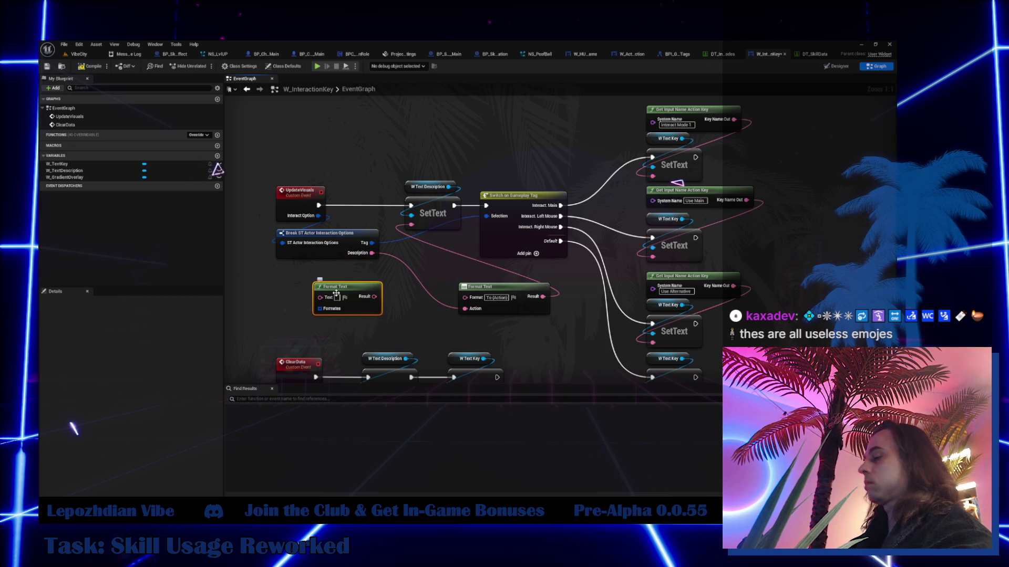
pyautogui.press('Delete')
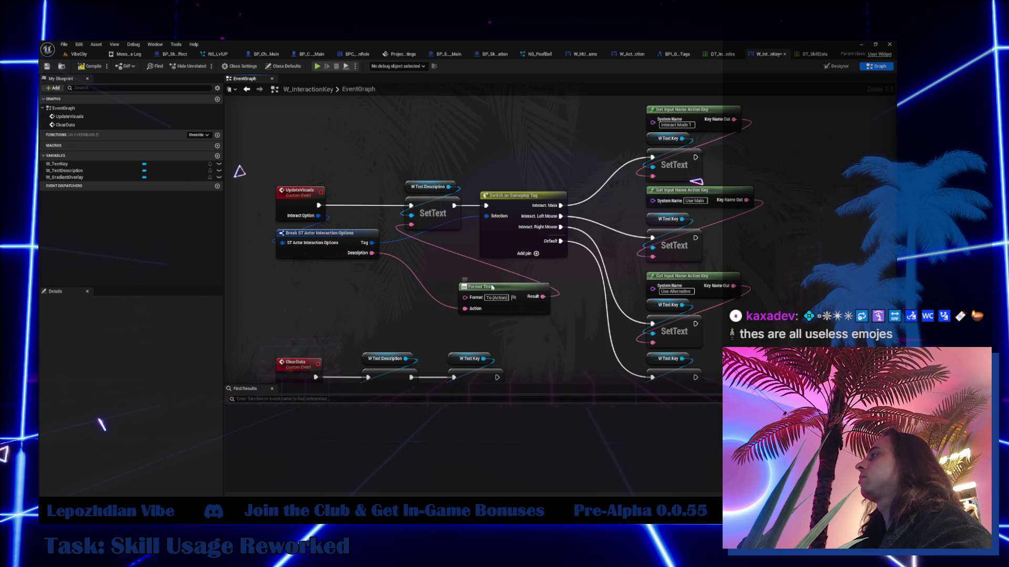
pyautogui.moveTo(492, 287); pyautogui.dragTo(322, 275)
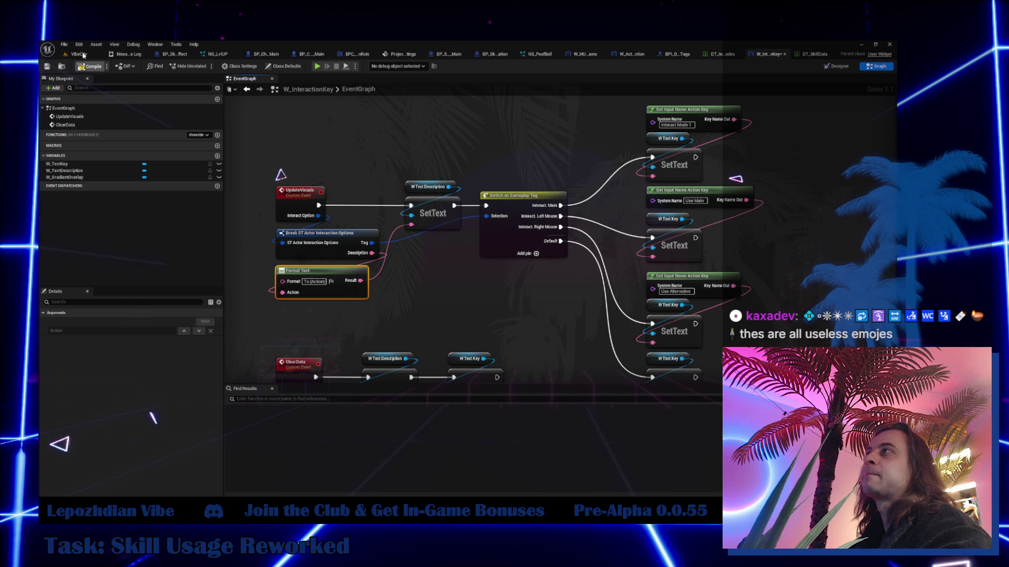
# - From the VibeCity level, launch Play-in-Editor and open Cheat Codes from the pause menu
pyautogui.click(79, 54)
pyautogui.click(65, 45)
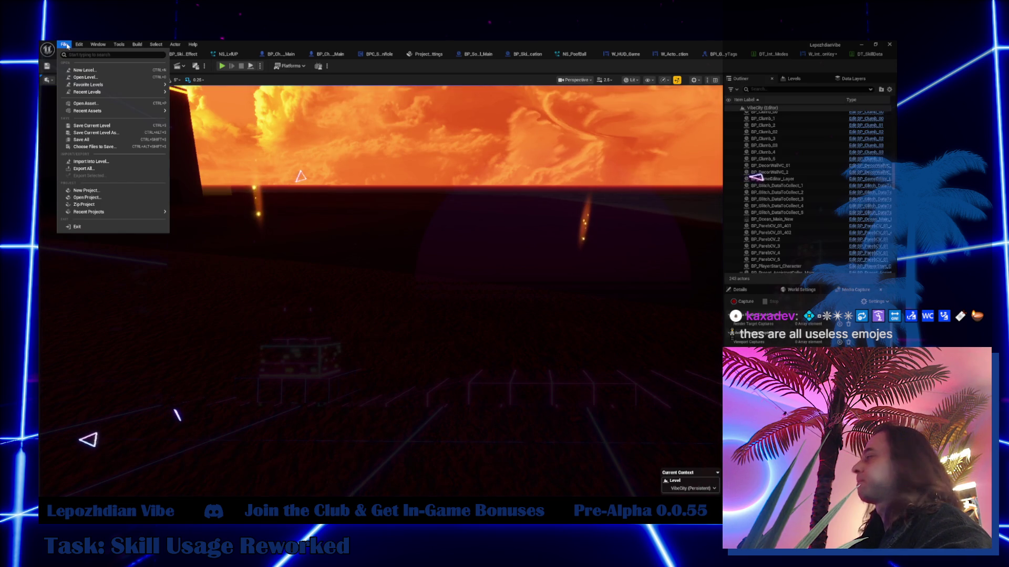
pyautogui.click(81, 140)
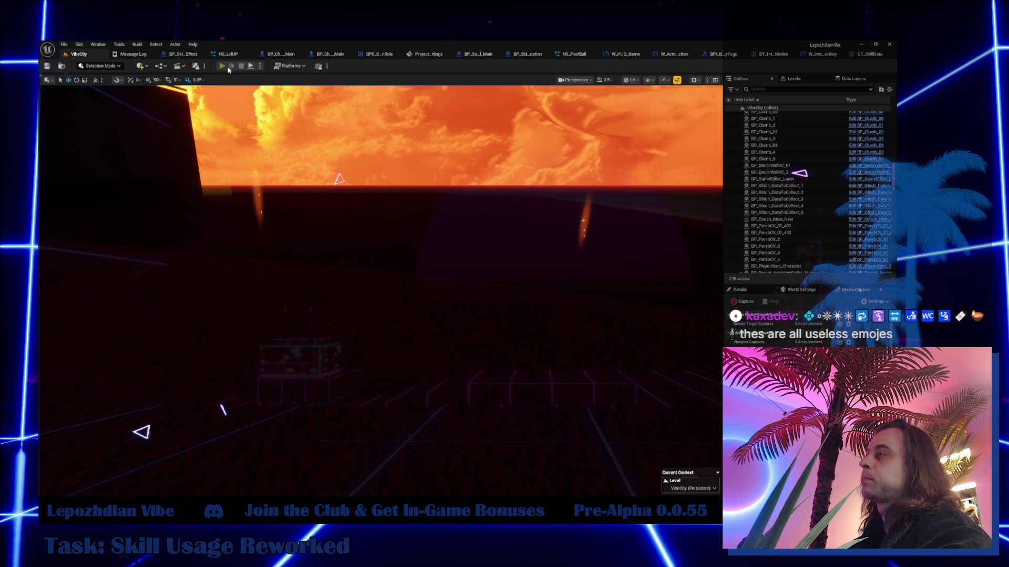
pyautogui.click(228, 68)
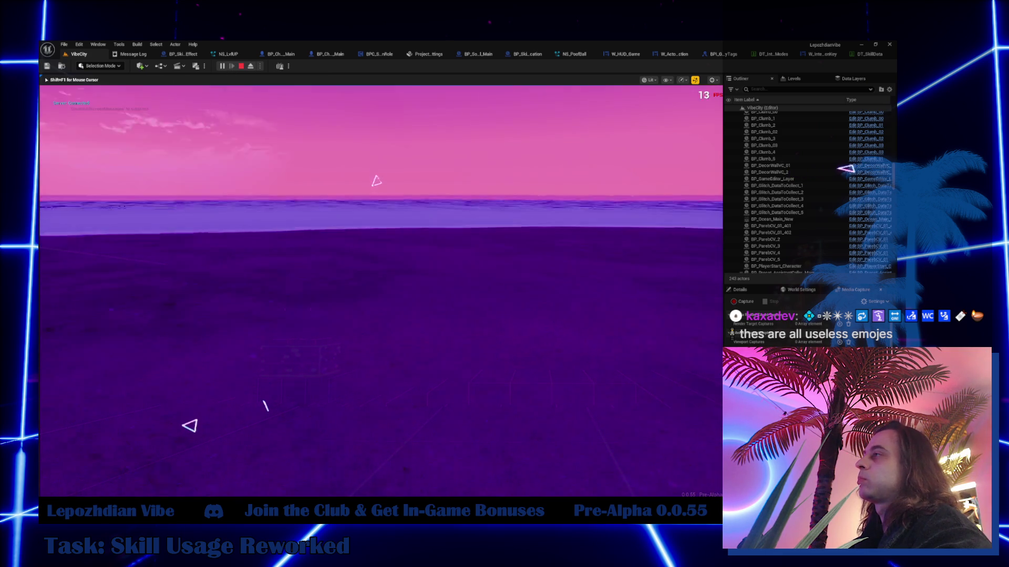
pyautogui.press('Tab')
pyautogui.click(323, 338)
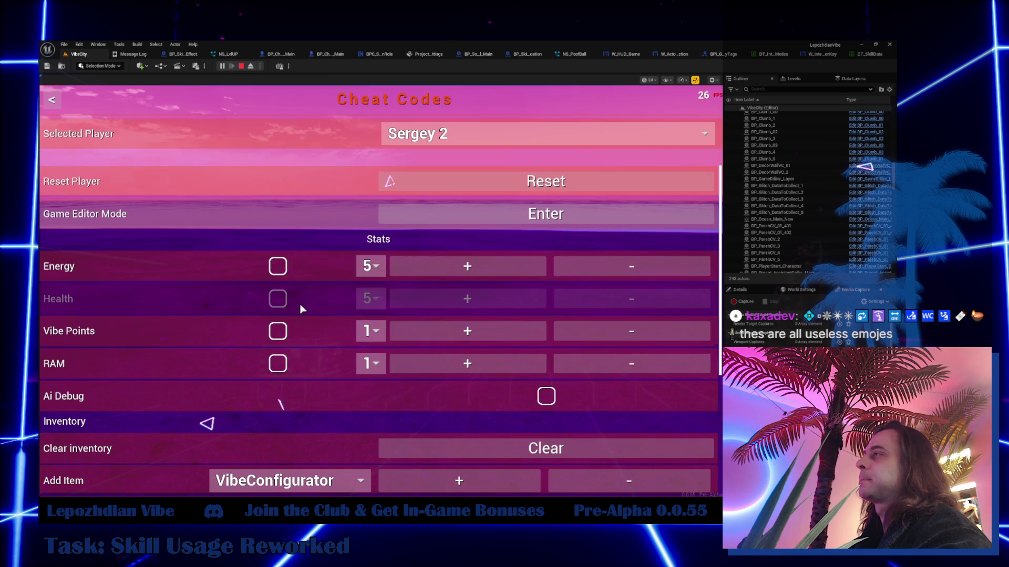
# - Turn on Infinite Energy, resume play, and glitch away the palm planter's trunks with F
pyautogui.click(278, 266)
pyautogui.press('Escape')
pyautogui.press('Escape')
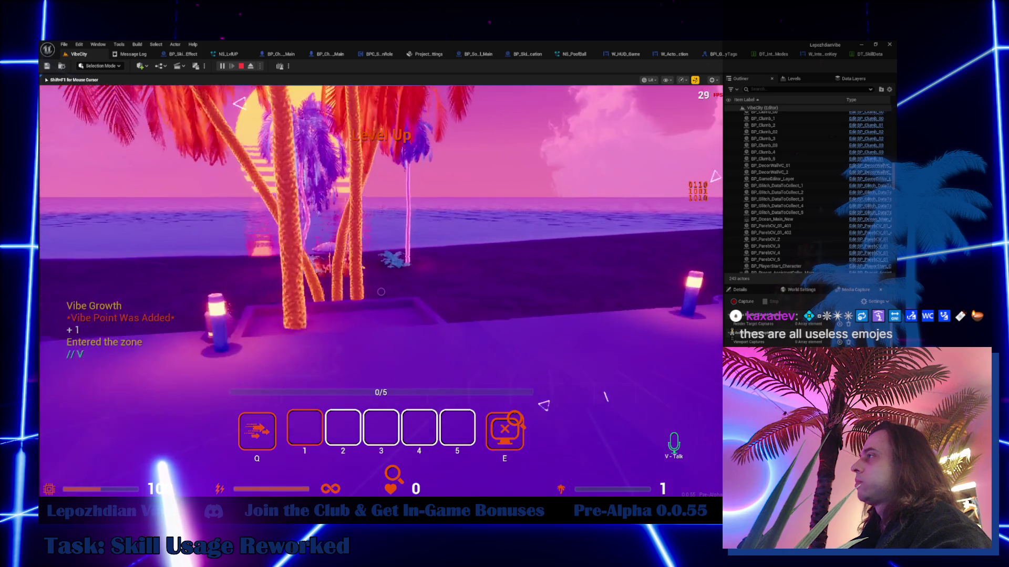
pyautogui.press('w')
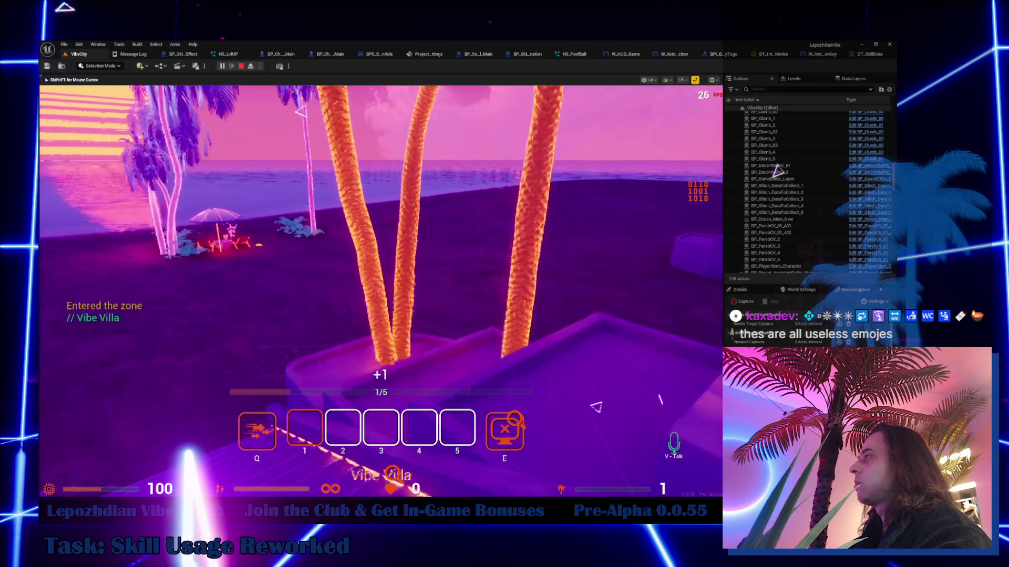
pyautogui.press('f')
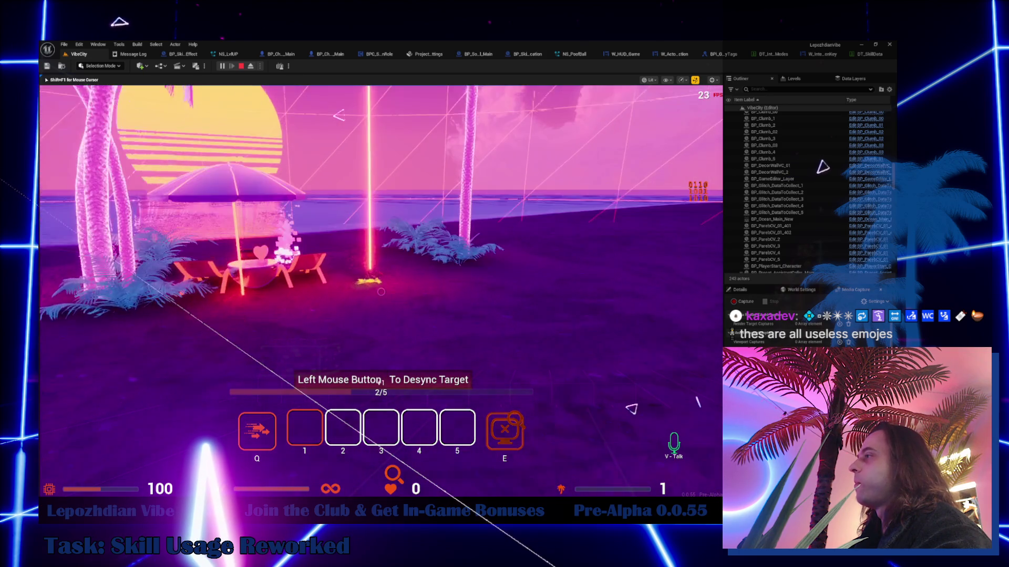
# - Walk through the glitch column to the red-lit desync quest platform and building
pyautogui.press('w')
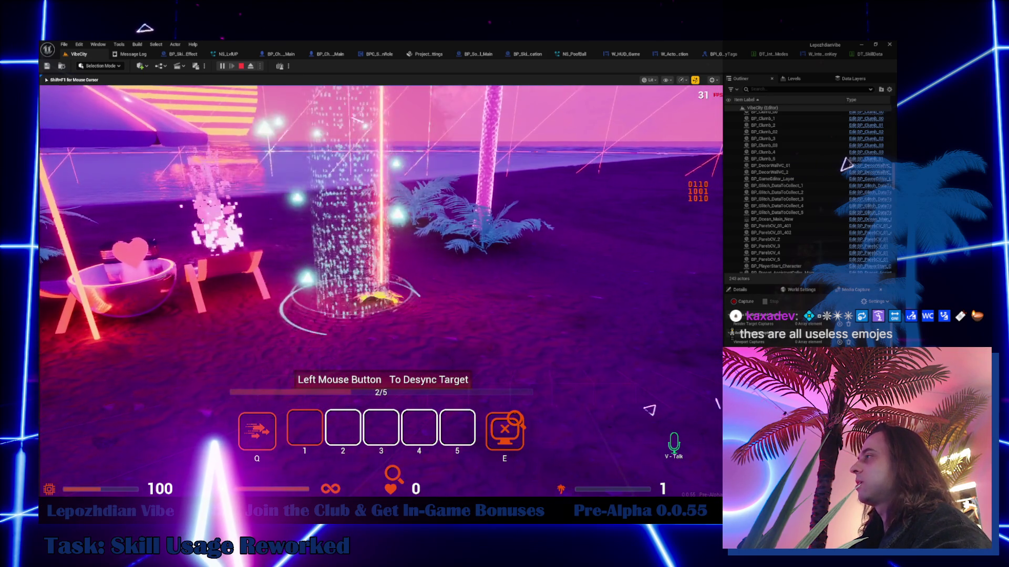
pyautogui.press('w')
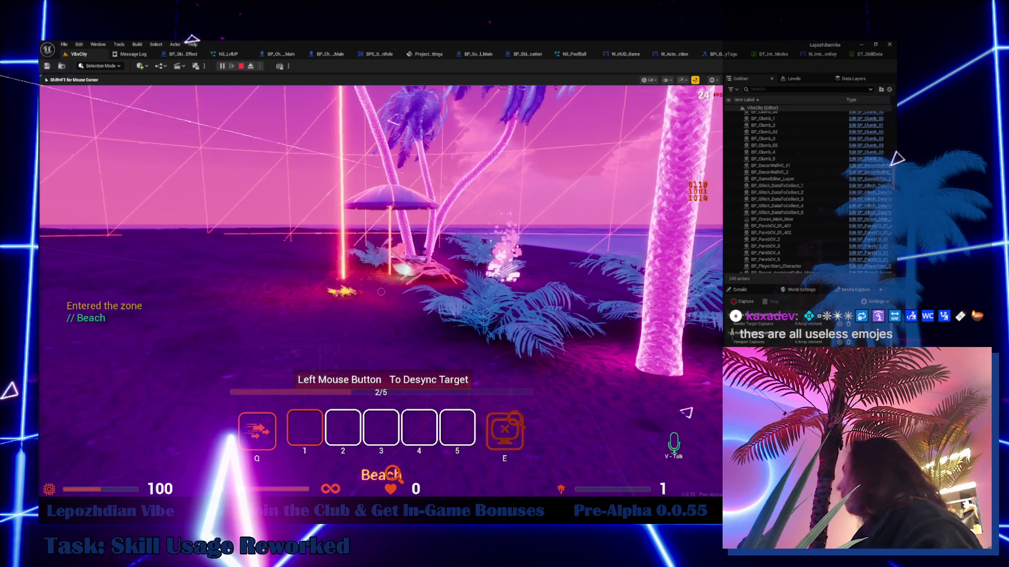
pyautogui.press('w')
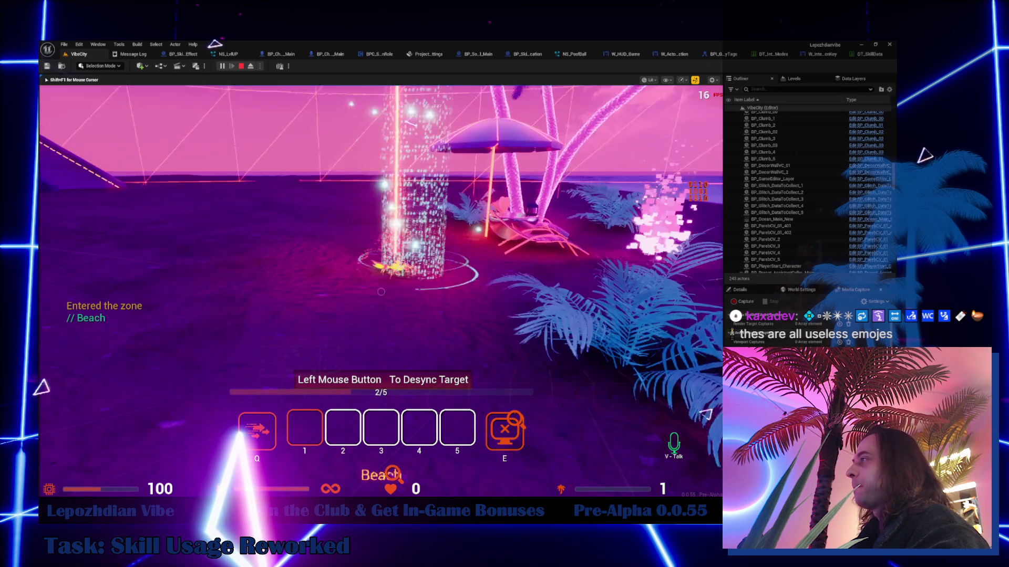
pyautogui.press('w')
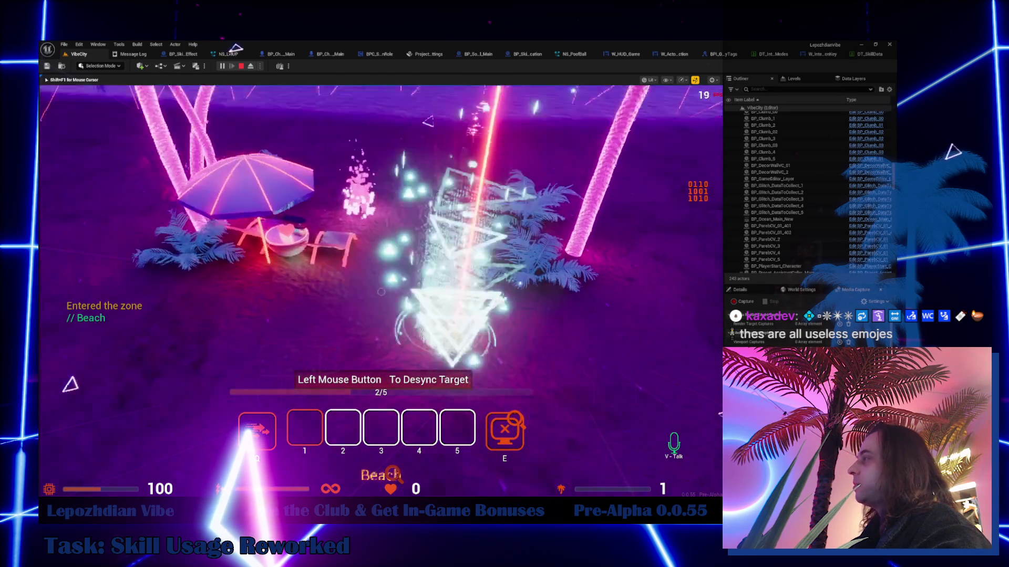
pyautogui.press('s')
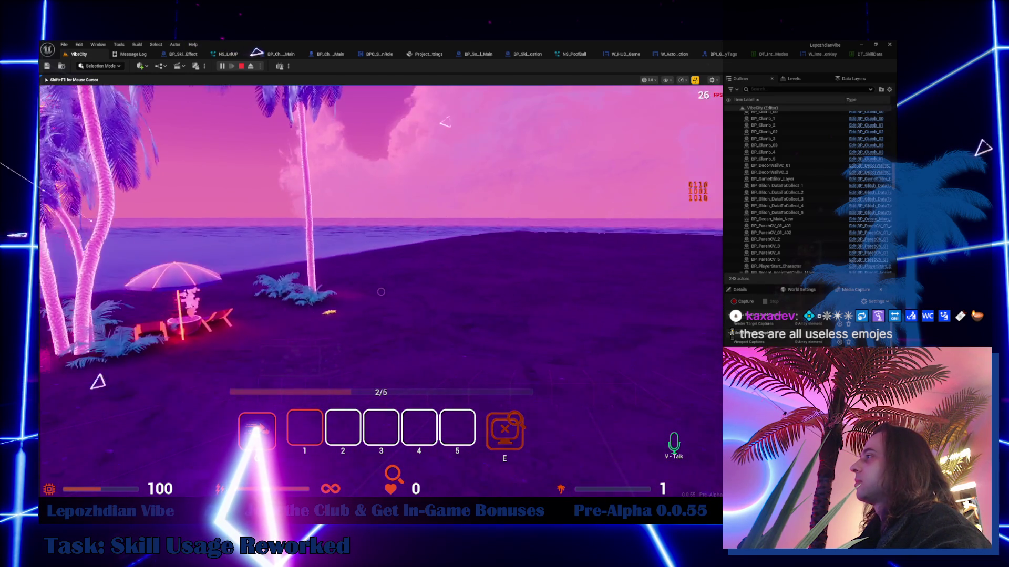
pyautogui.press('s')
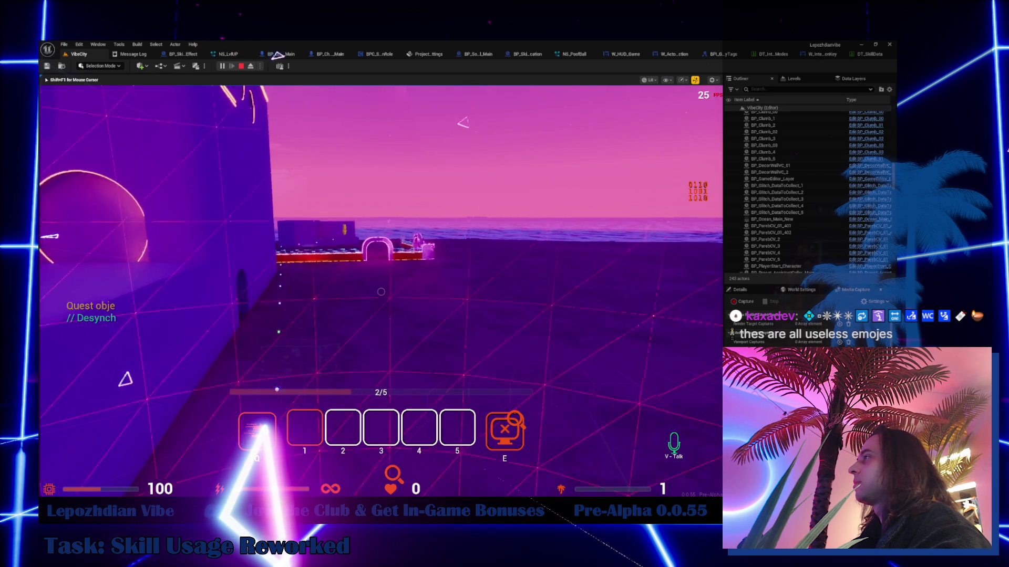
pyautogui.press('w')
pyautogui.press('w')
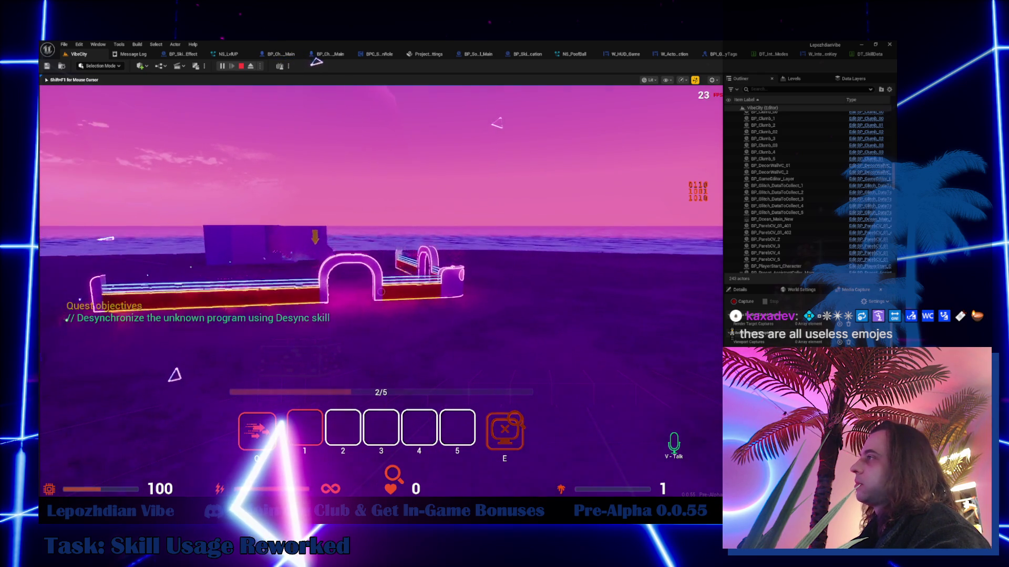
pyautogui.press('w')
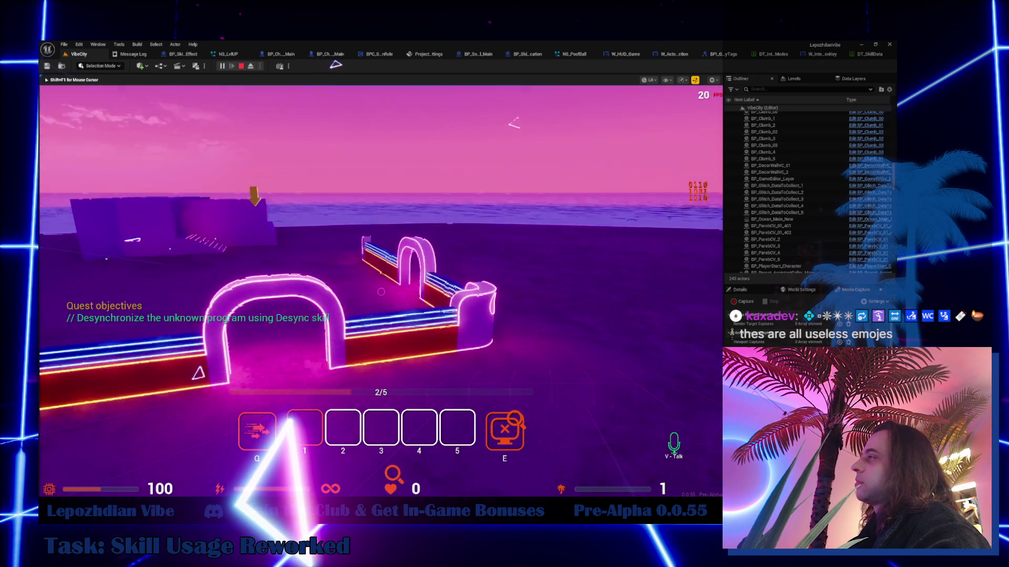
pyautogui.press('w')
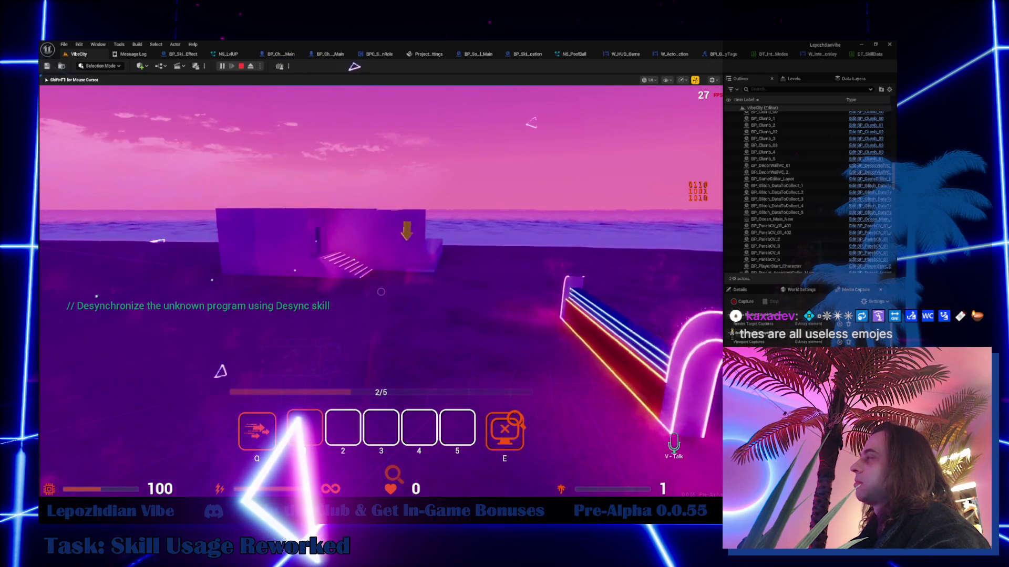
pyautogui.press('w')
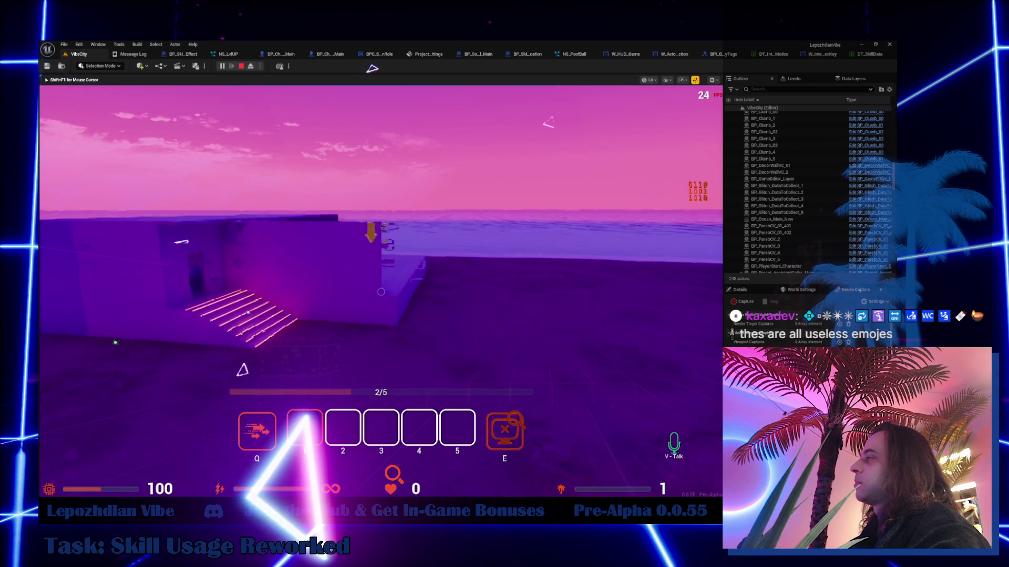
# - Fire the Desync skill at four targets around the dark building, then stop play
pyautogui.press('1')
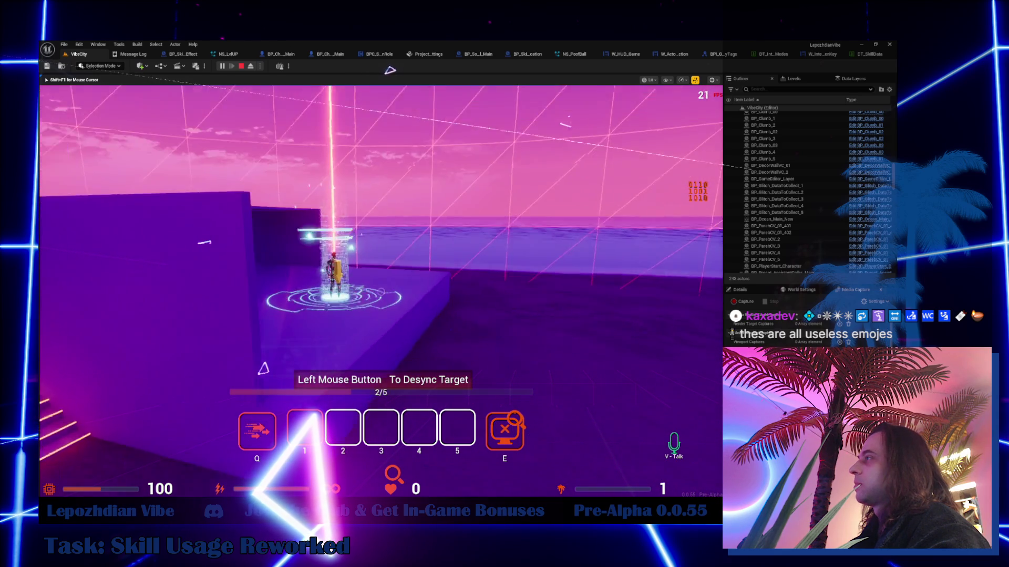
pyautogui.click(394, 70)
pyautogui.press('1')
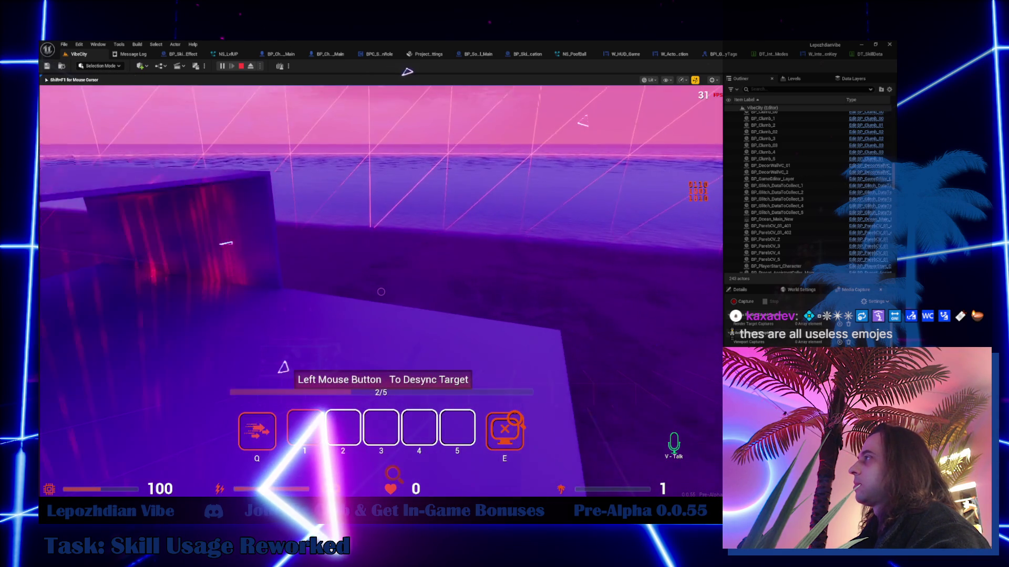
pyautogui.click(411, 71)
pyautogui.press('1')
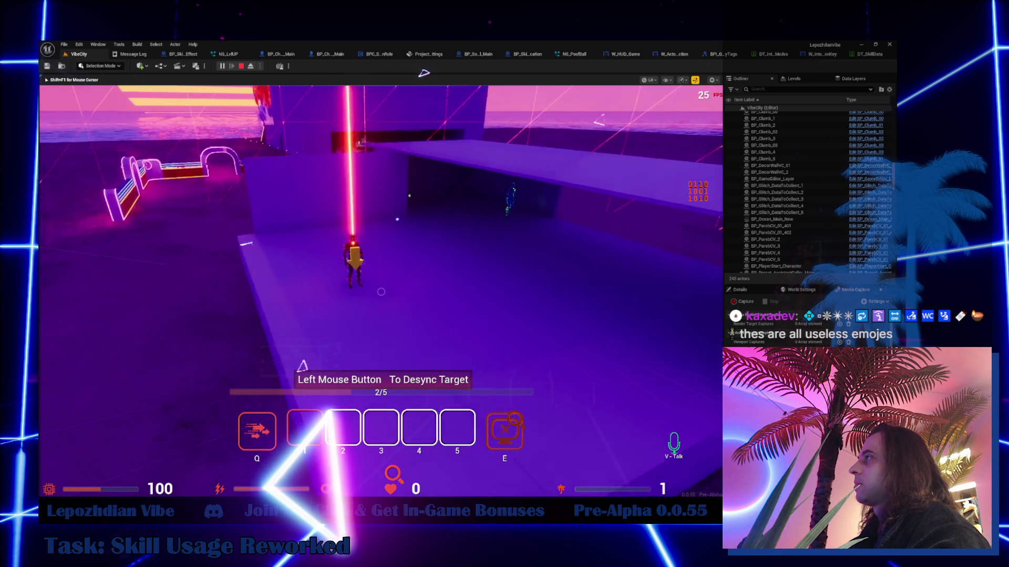
pyautogui.click(451, 74)
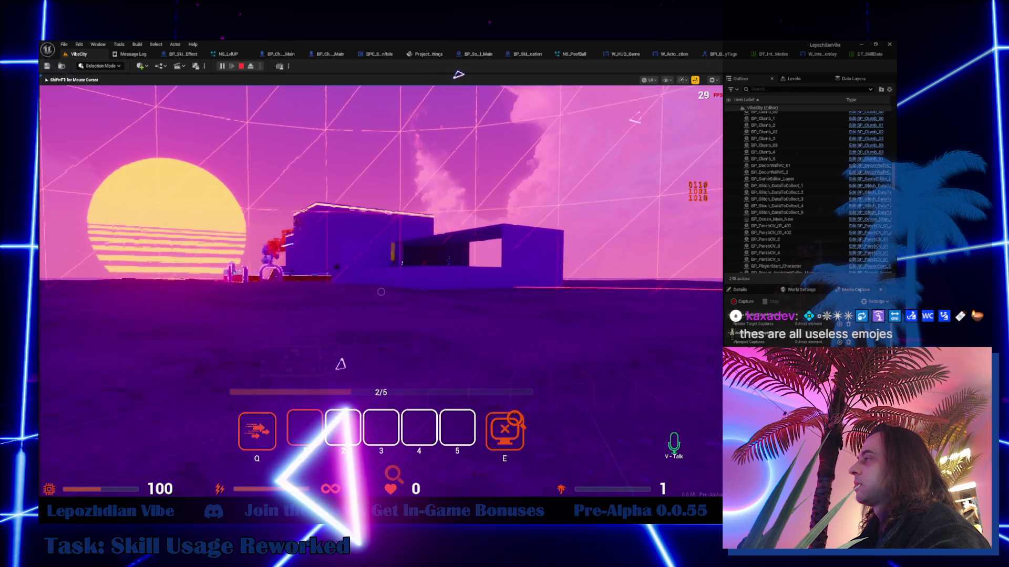
pyautogui.press('1')
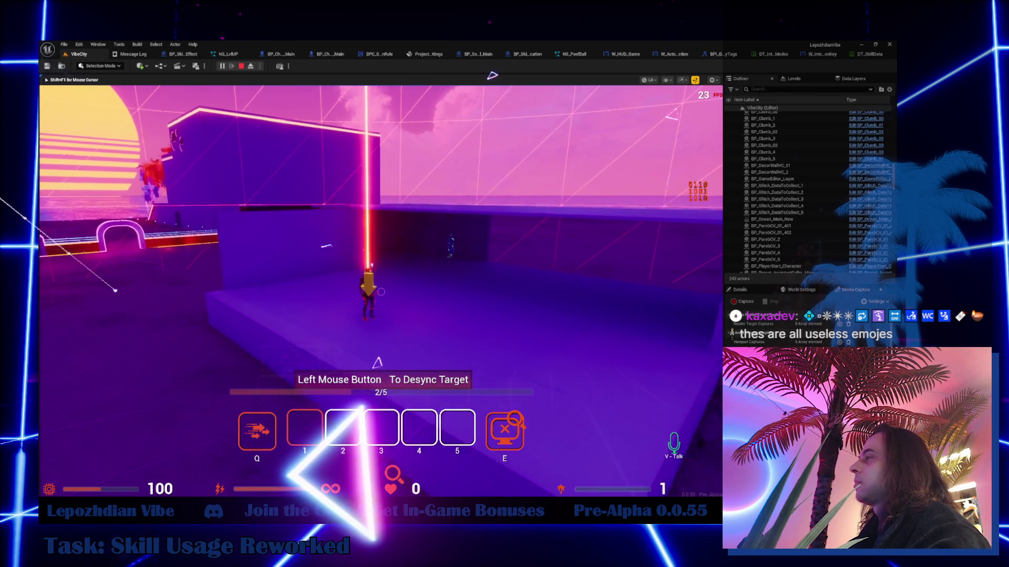
pyautogui.press('w')
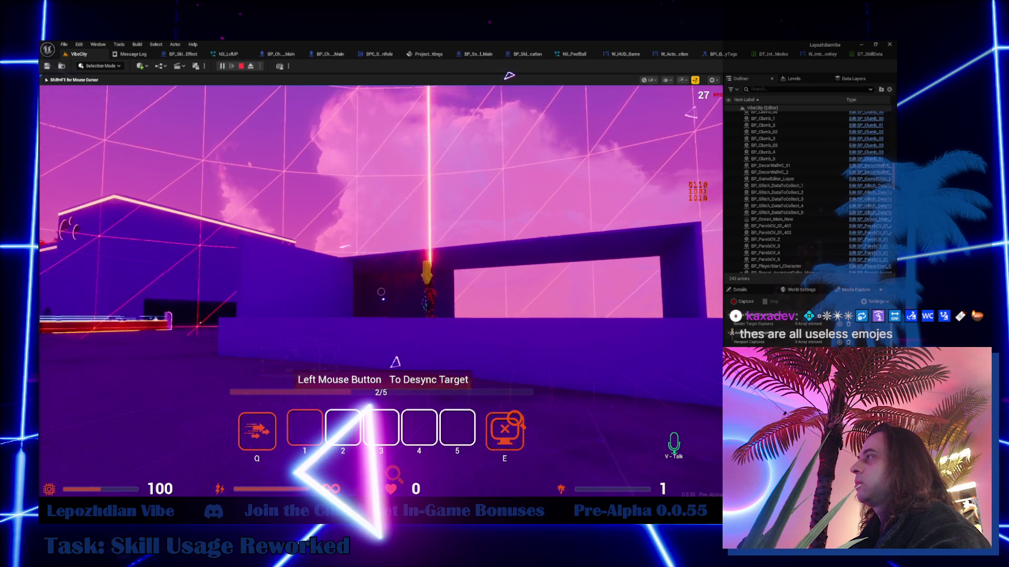
pyautogui.click(522, 75)
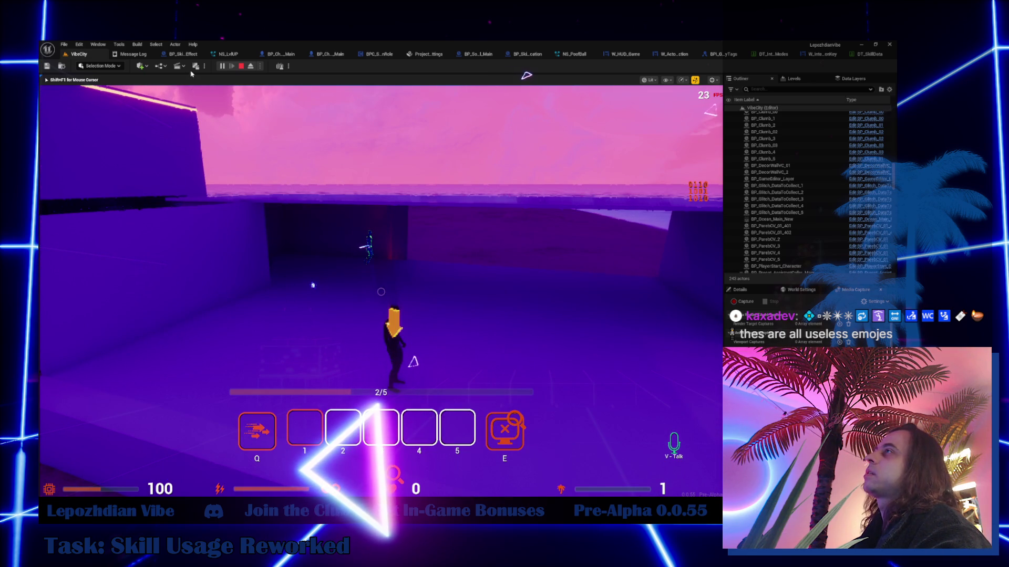
pyautogui.press('Escape')
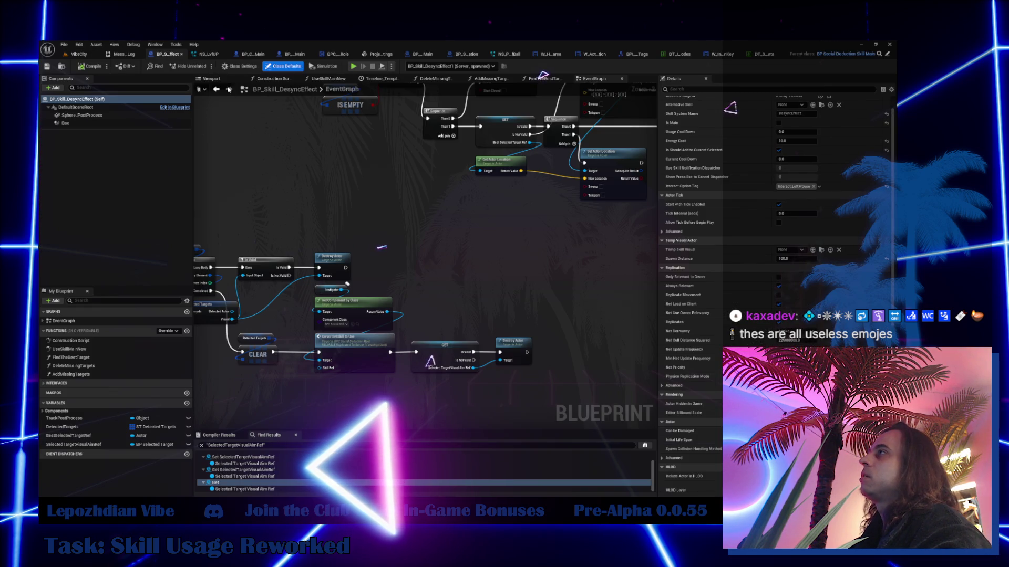
# - In the blueprint viewport, select the Box component and switch to the top orthographic view
pyautogui.click(221, 80)
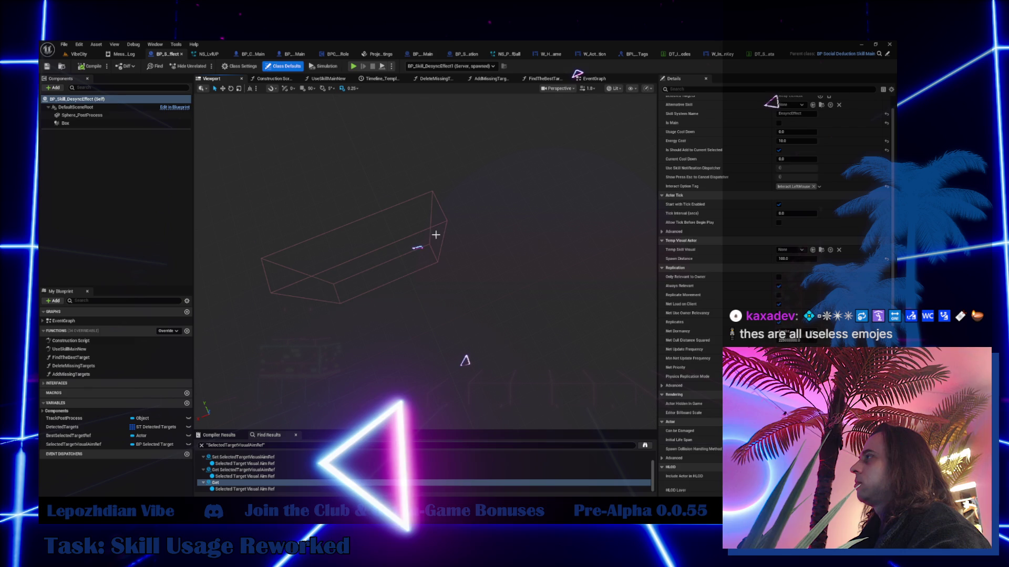
pyautogui.click(76, 107)
pyautogui.click(406, 237)
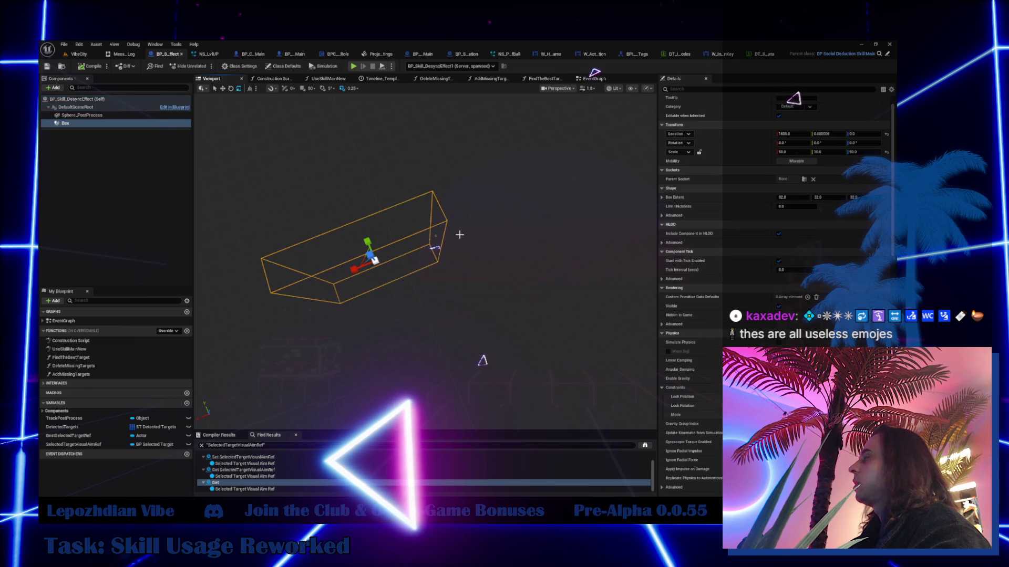
pyautogui.write('0')
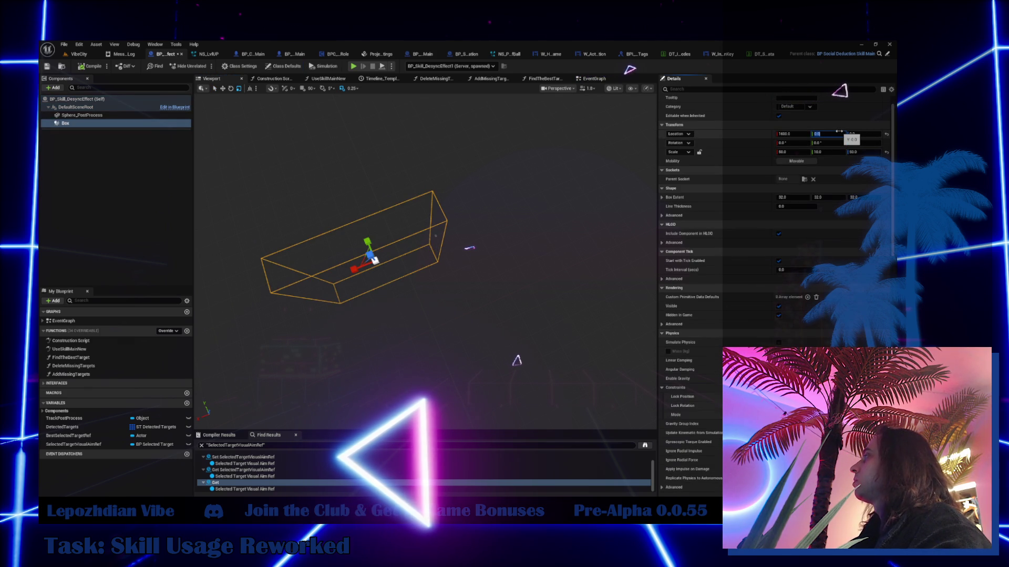
pyautogui.moveTo(340, 119)
pyautogui.mouseDown()
pyautogui.moveTo(330, 113)
pyautogui.moveTo(340, 118)
pyautogui.mouseUp()
pyautogui.click(559, 88)
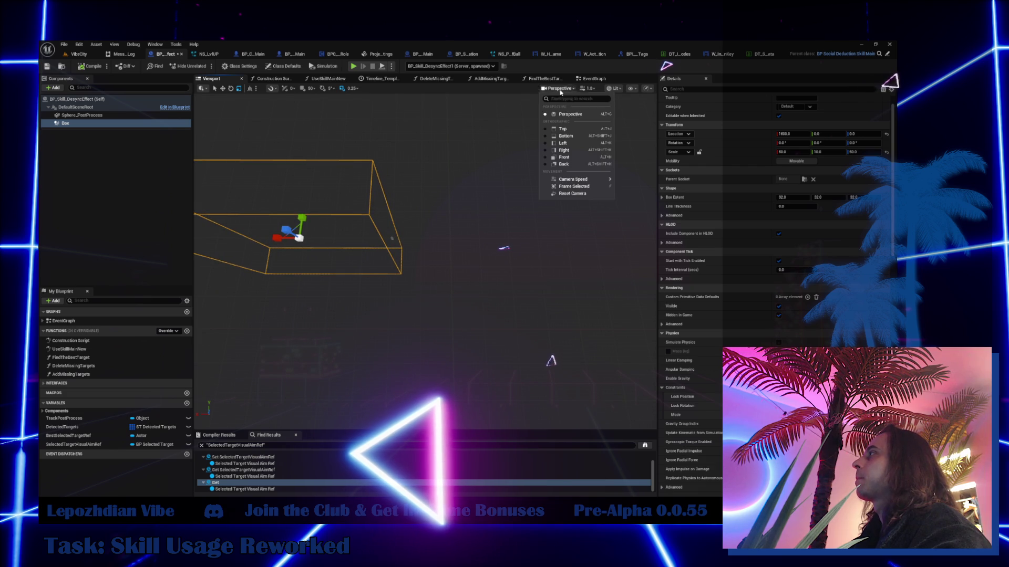
pyautogui.click(576, 132)
# - Frame the box in top view, switch the gizmo to Move, and select Sphere_PostProcess
pyautogui.scroll(-5, 434, 230)
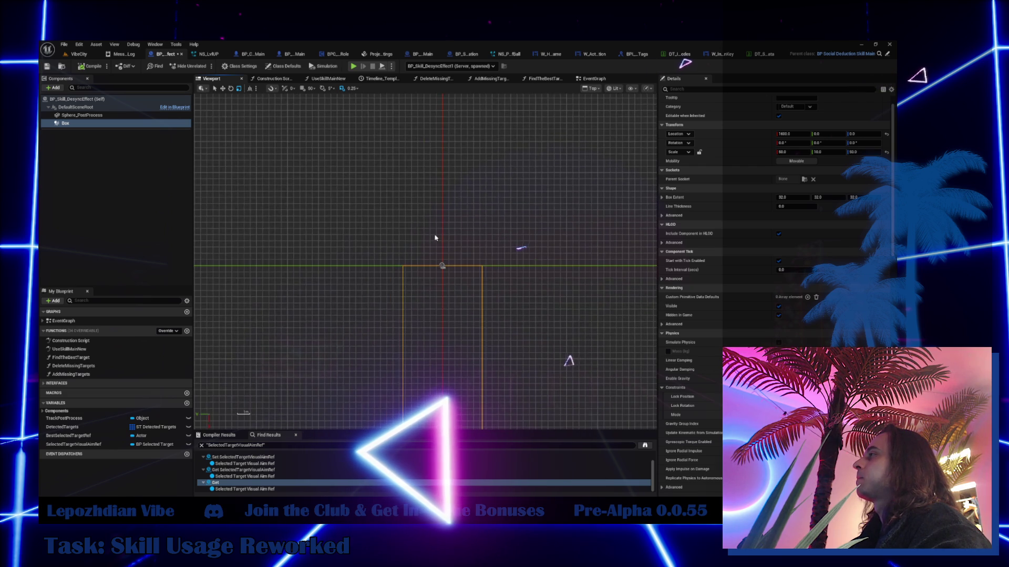
pyautogui.moveTo(473, 327); pyautogui.dragTo(471, 239)
pyautogui.scroll(2, 470, 239)
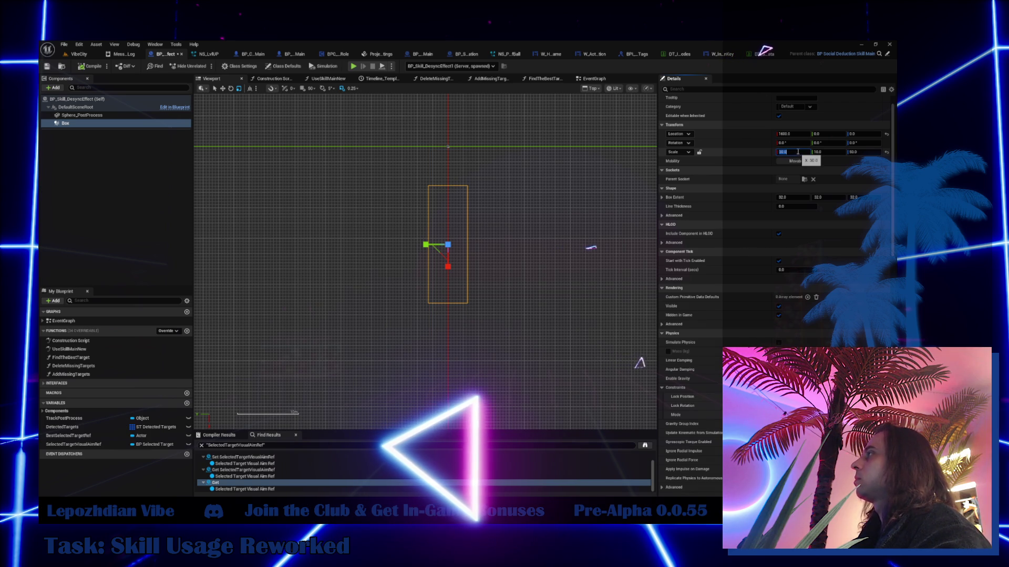
pyautogui.moveTo(550, 247); pyautogui.dragTo(496, 298)
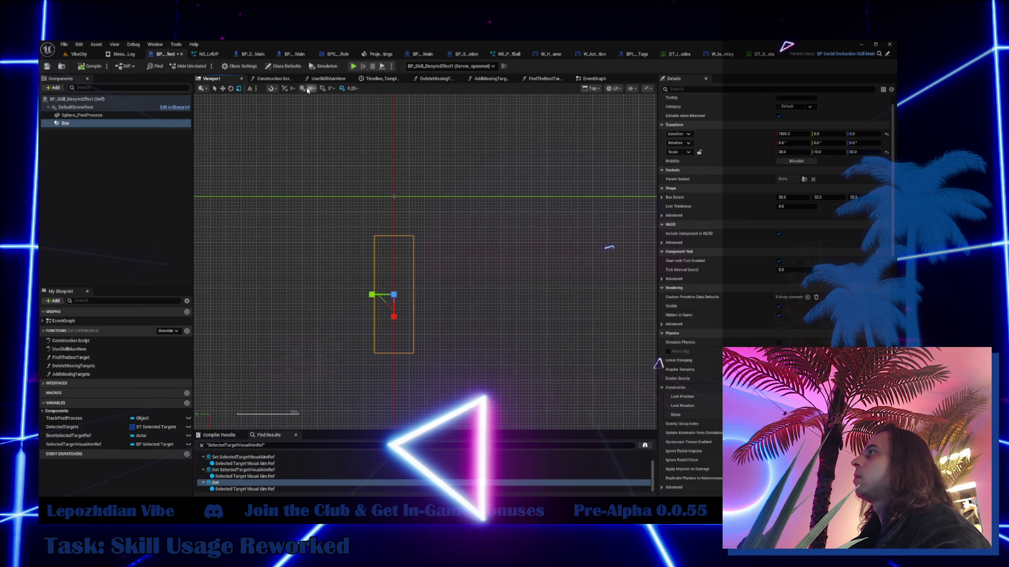
pyautogui.press('w')
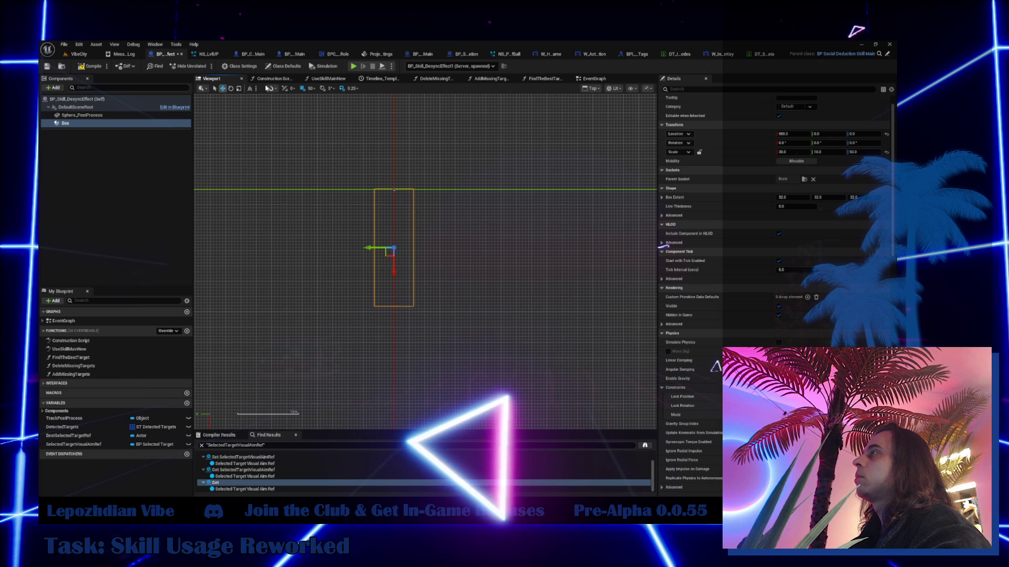
pyautogui.scroll(-4, 489, 207)
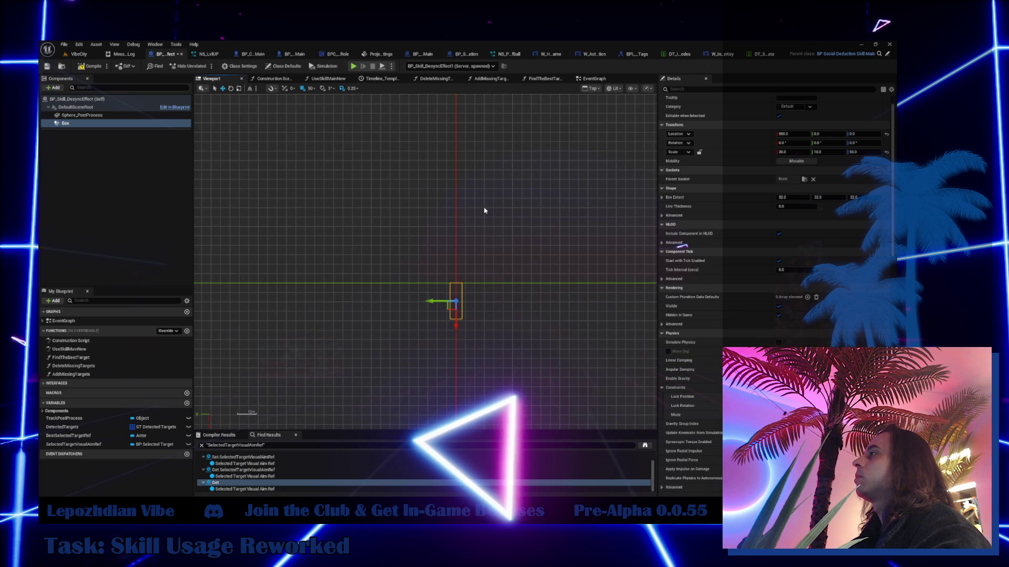
pyautogui.click(84, 115)
pyautogui.scroll(-3, 360, 252)
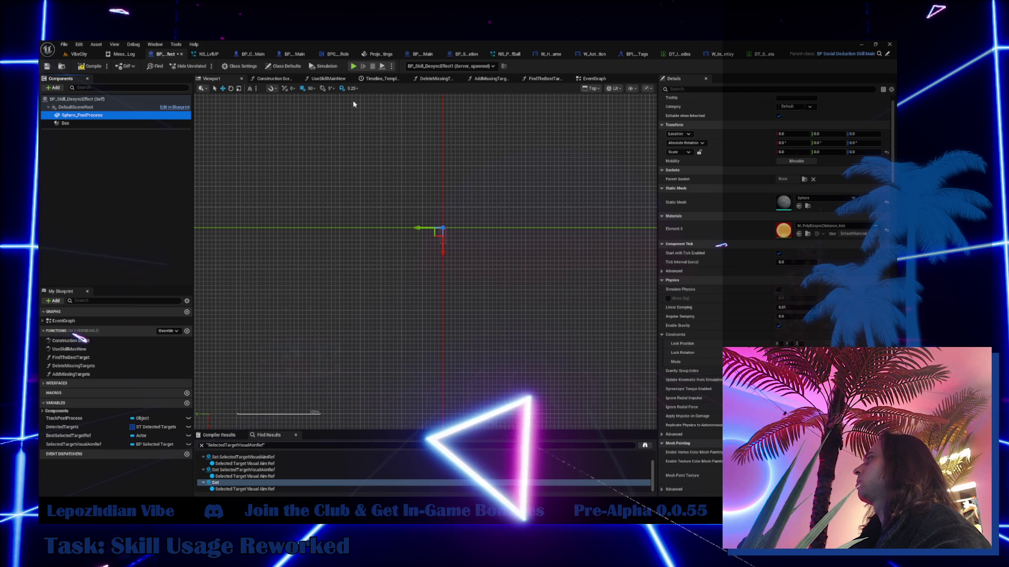
# - Set Sphere_PostProcess Transform Scale X, Y and Z to 40.0
pyautogui.click(805, 152)
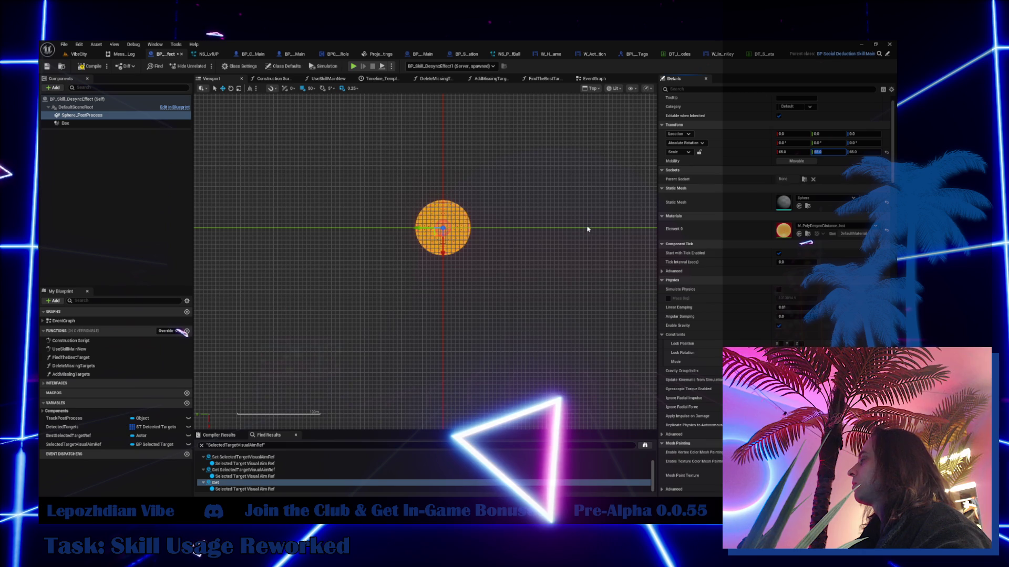
pyautogui.scroll(6, 455, 237)
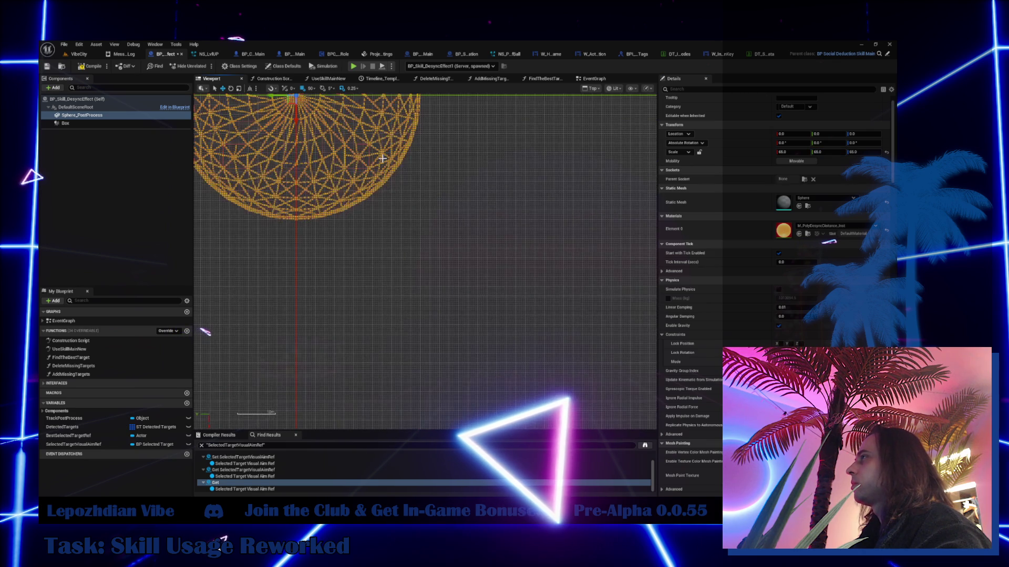
pyautogui.scroll(5, 469, 267)
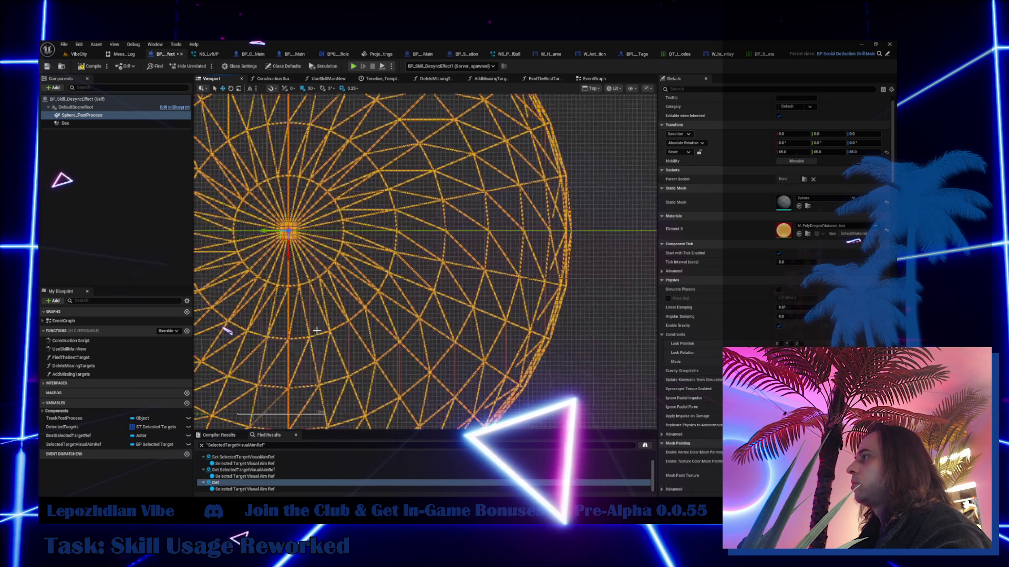
pyautogui.scroll(-5, 403, 248)
pyautogui.scroll(5, 563, 174)
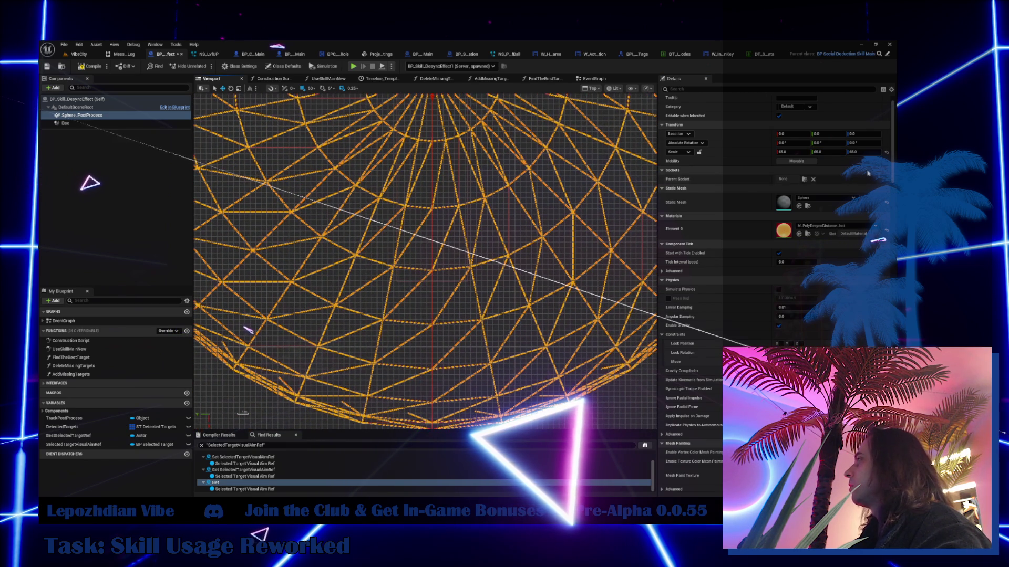
pyautogui.moveTo(828, 152); pyautogui.dragTo(776, 152)
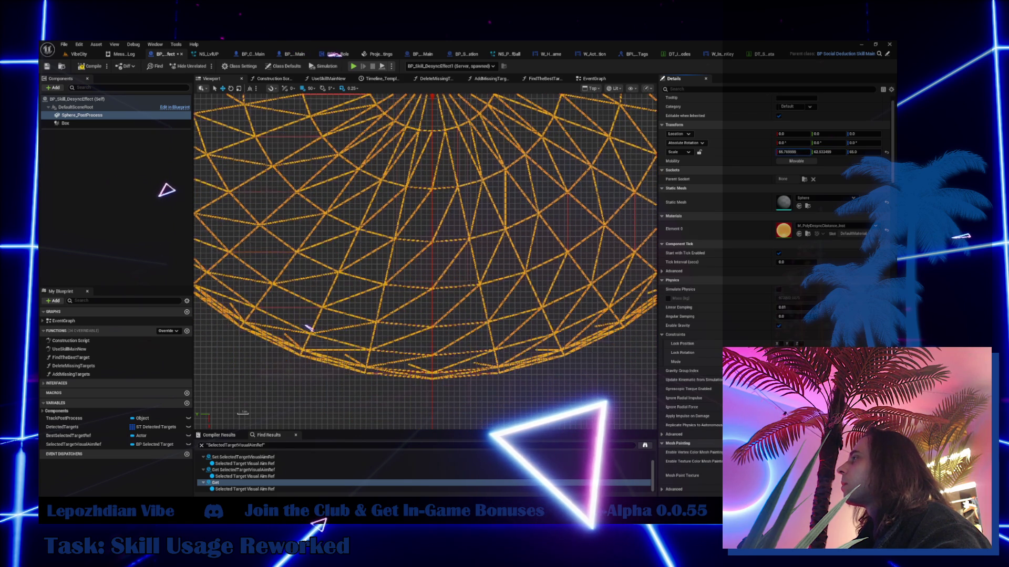
pyautogui.moveTo(310, 328); pyautogui.dragTo(352, 327)
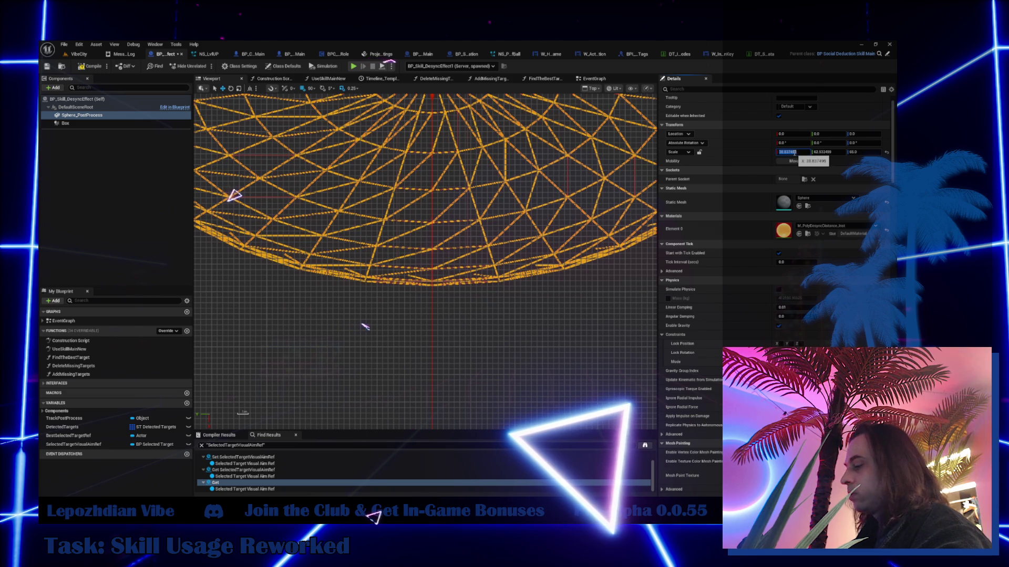
pyautogui.press('Return')
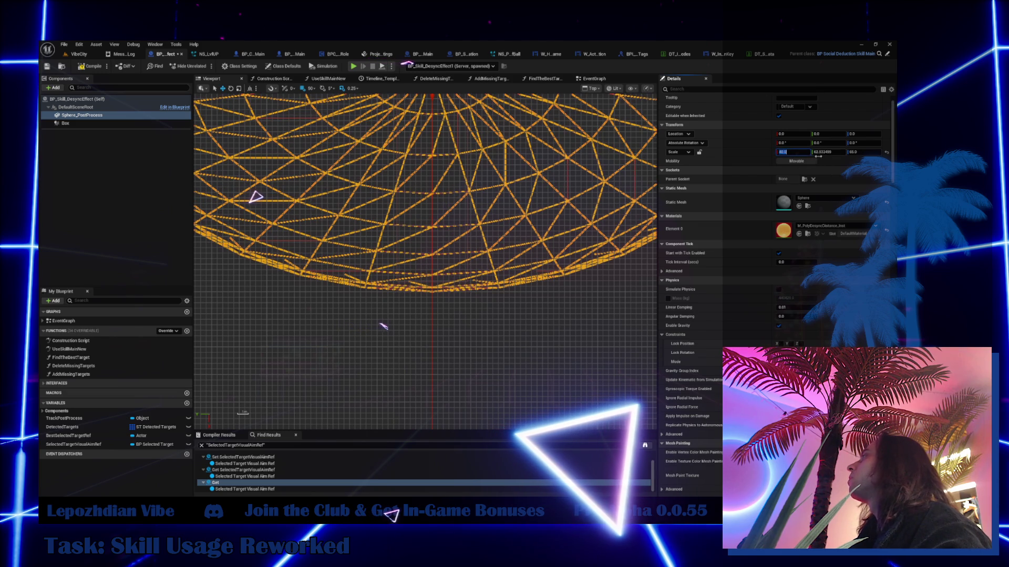
pyautogui.write('40')
pyautogui.click(871, 151)
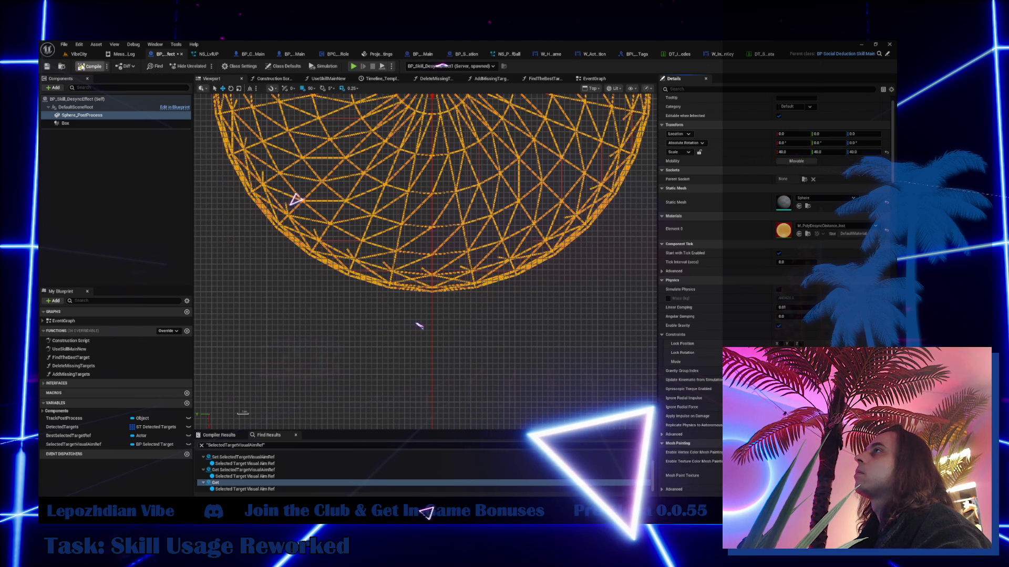
# - Play VibeCity in the editor with the Energy cheat enabled, then stop the session
pyautogui.click(79, 54)
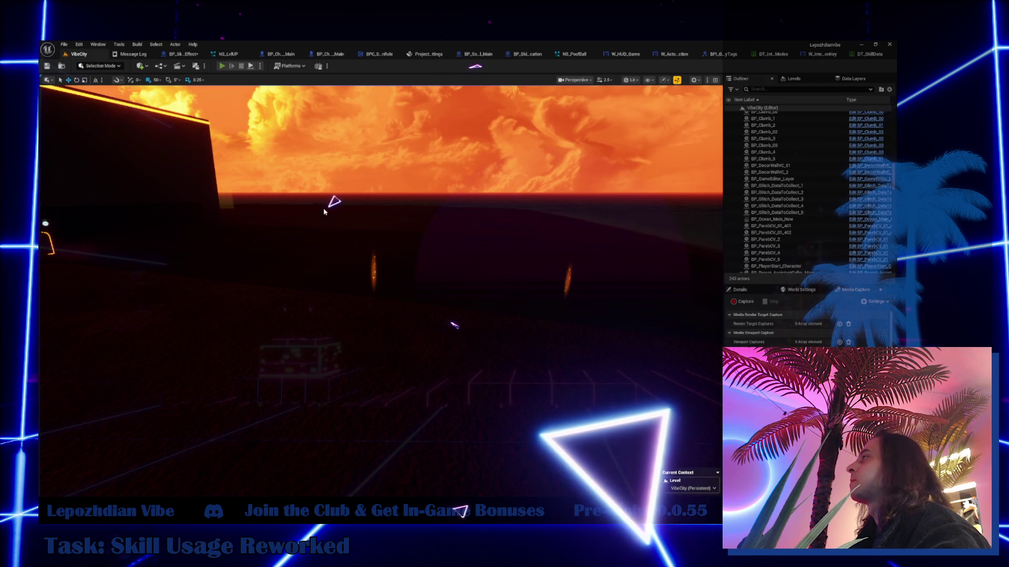
pyautogui.hotkey('alt', 'p')
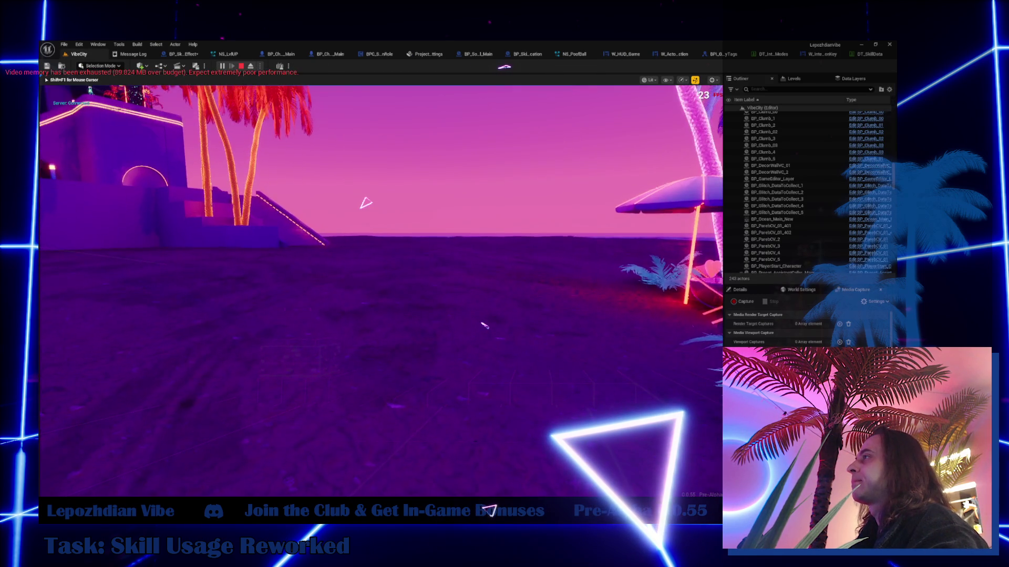
pyautogui.press('Escape')
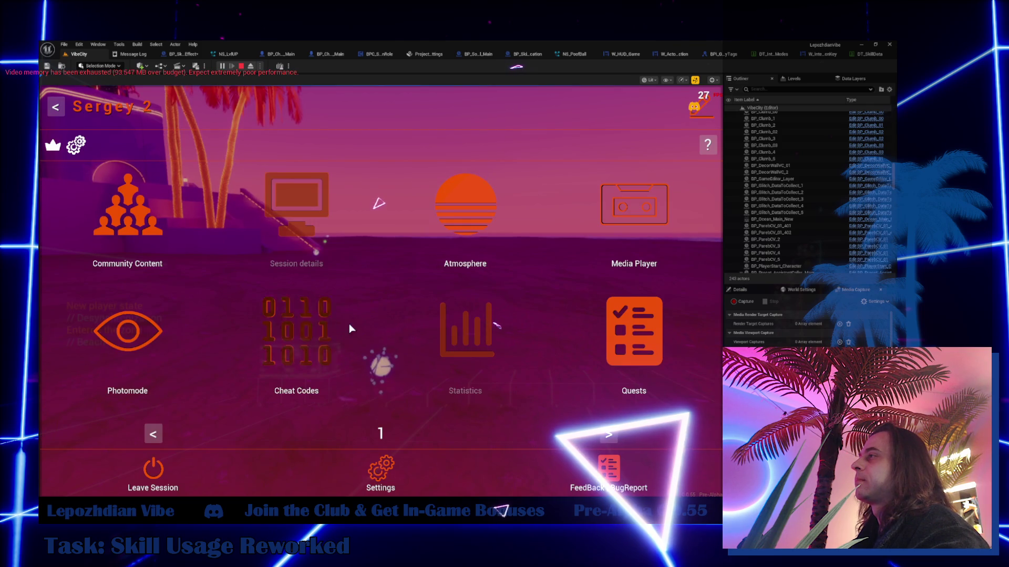
pyautogui.click(309, 325)
pyautogui.click(277, 264)
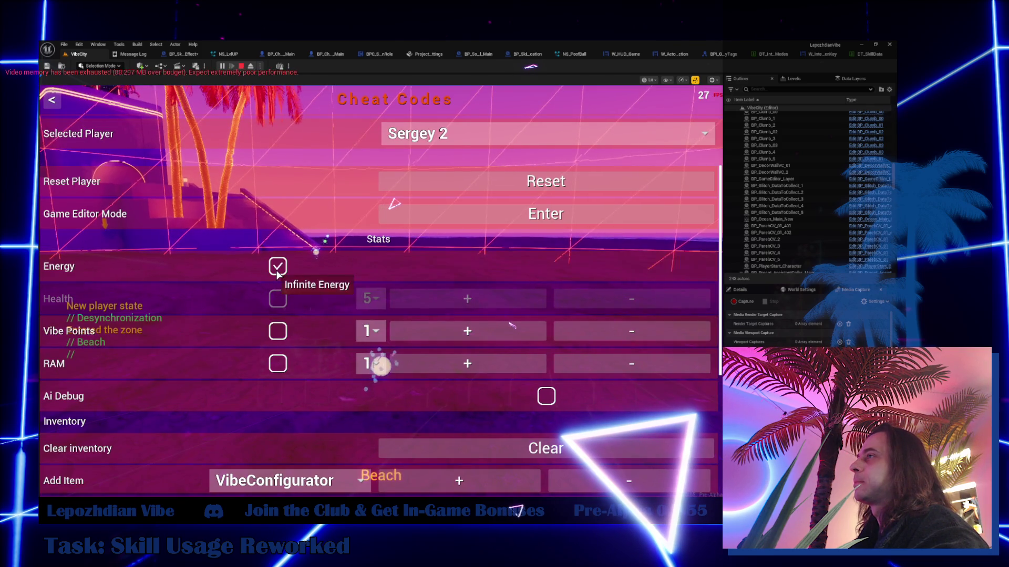
pyautogui.press('Escape')
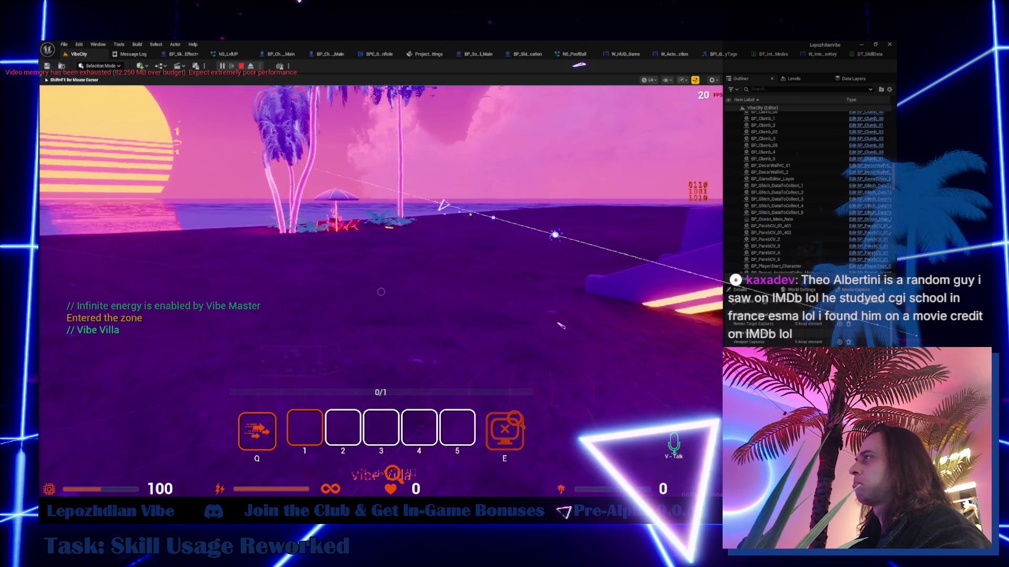
pyautogui.press('Escape')
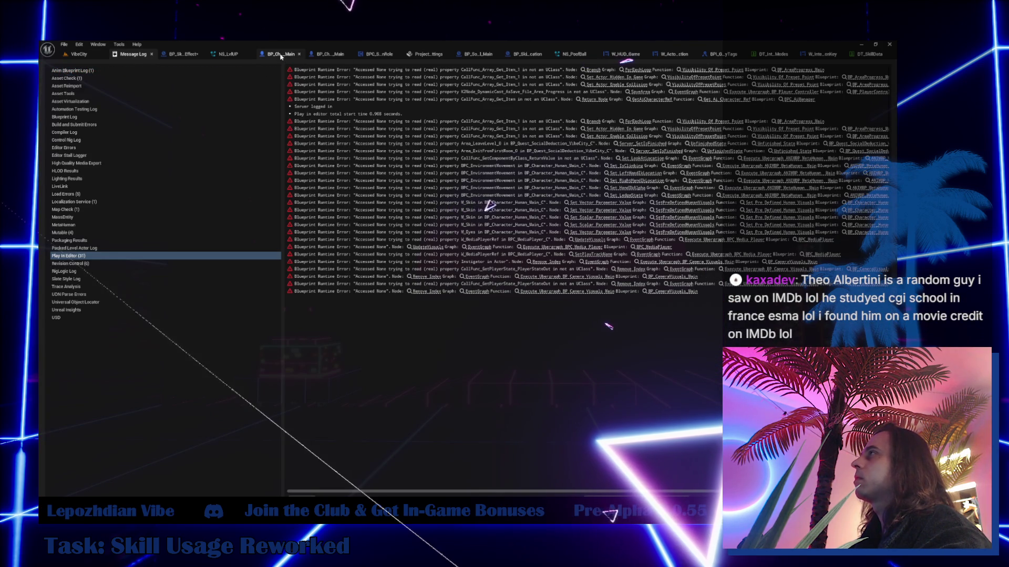
# - Show BP_Skill_DesyncEffect's EventGraph framed on the Timeline and Lerp Vector nodes
pyautogui.click(281, 54)
pyautogui.click(162, 55)
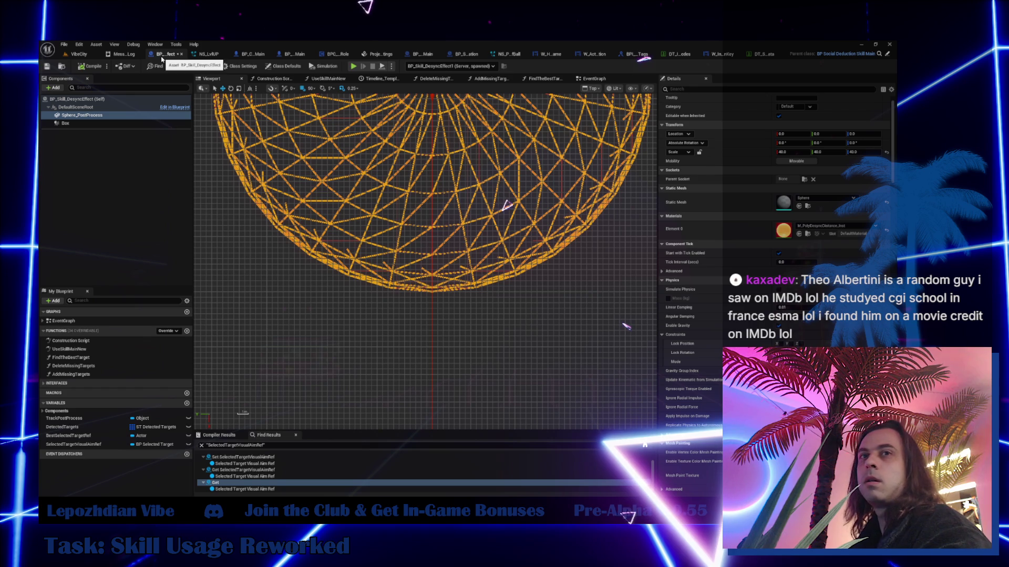
pyautogui.click(589, 79)
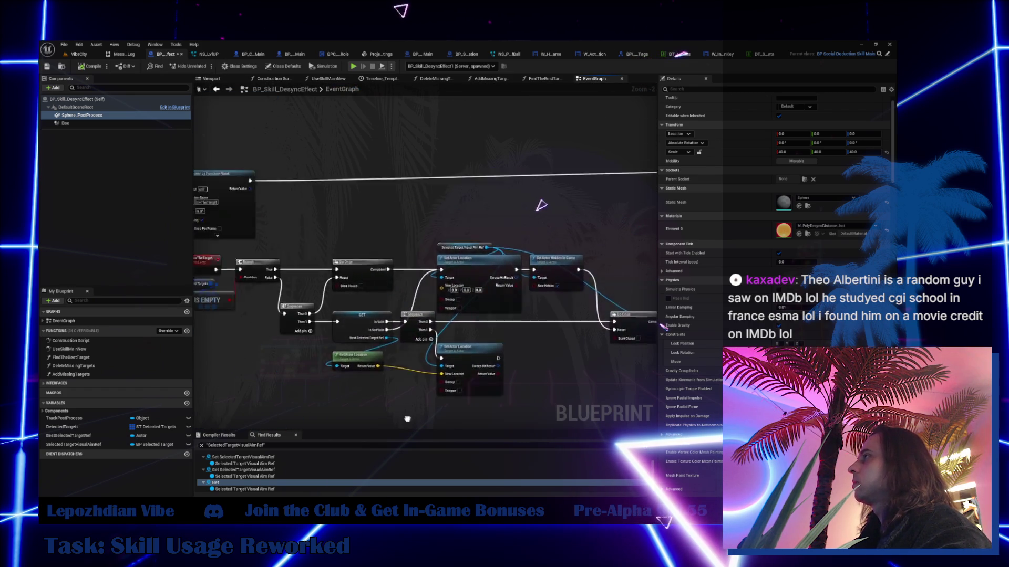
pyautogui.moveTo(394, 280); pyautogui.dragTo(380, 331)
pyautogui.scroll(2, 387, 244)
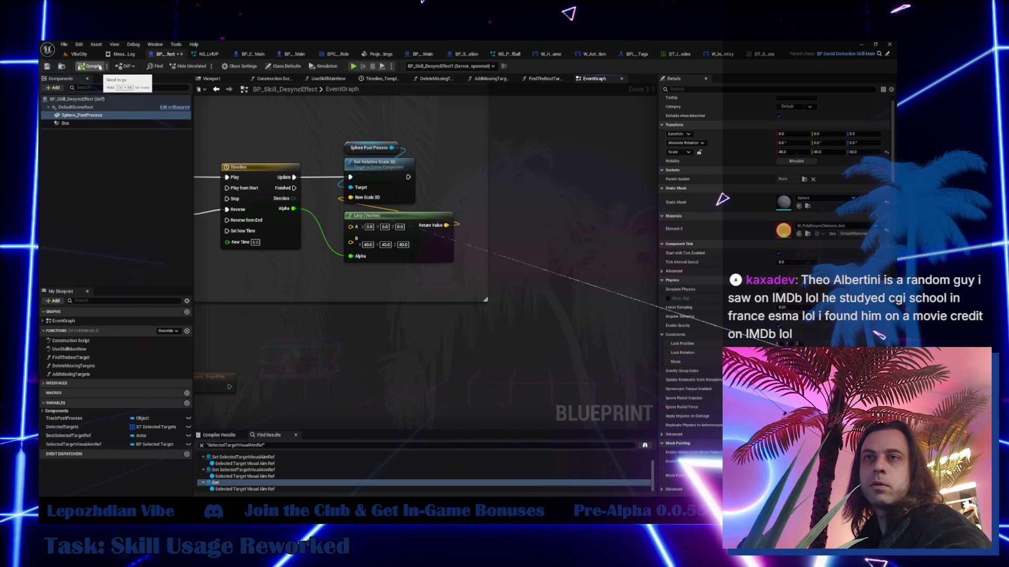
# - Back in the VibeCity level, save all modified assets with File > Save All
pyautogui.click(75, 54)
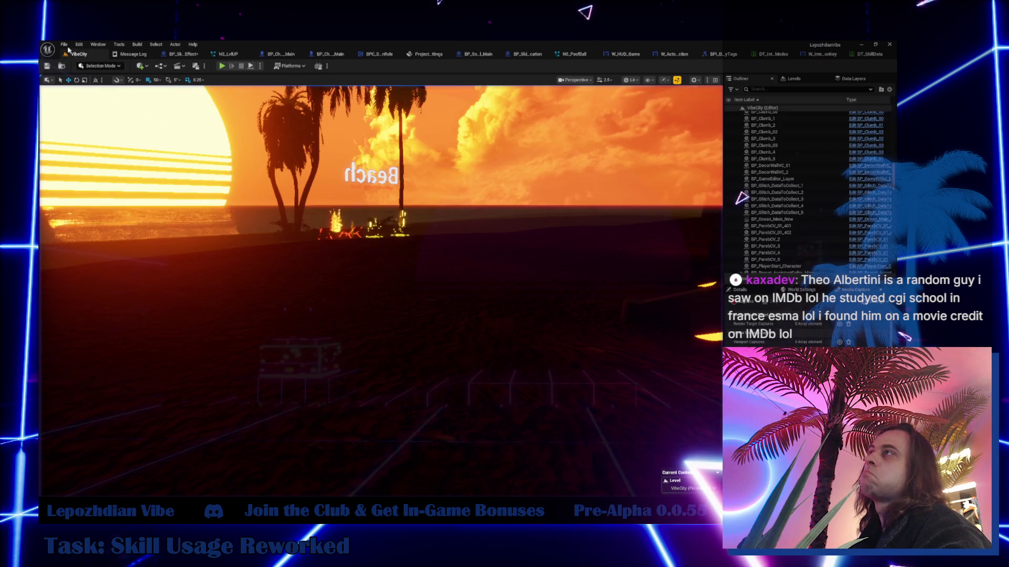
pyautogui.click(64, 45)
pyautogui.click(125, 140)
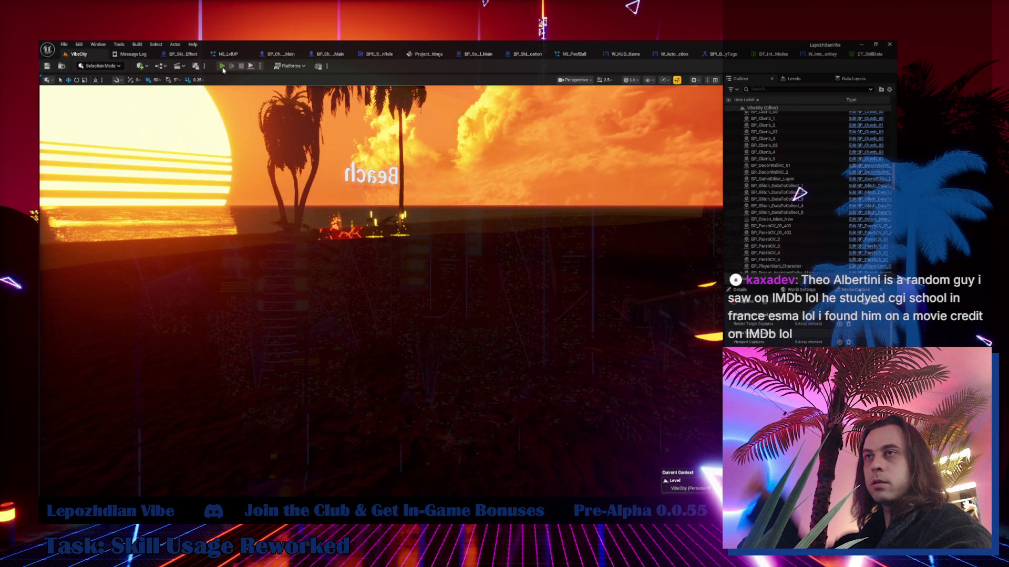
# - Start a new play-in-editor session and enable the infinite Energy cheat
pyautogui.click(222, 67)
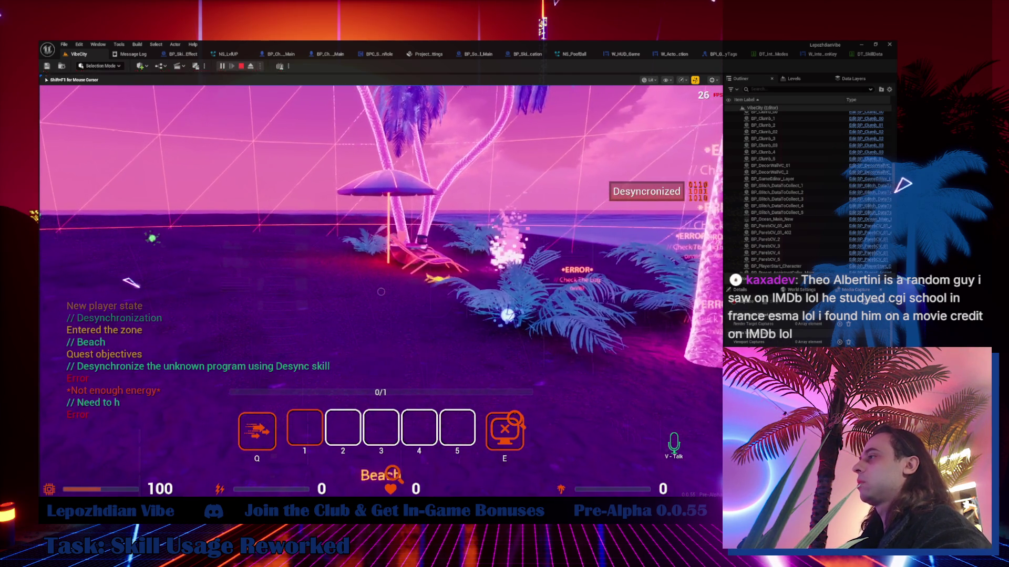
pyautogui.press('Escape')
pyautogui.click(330, 297)
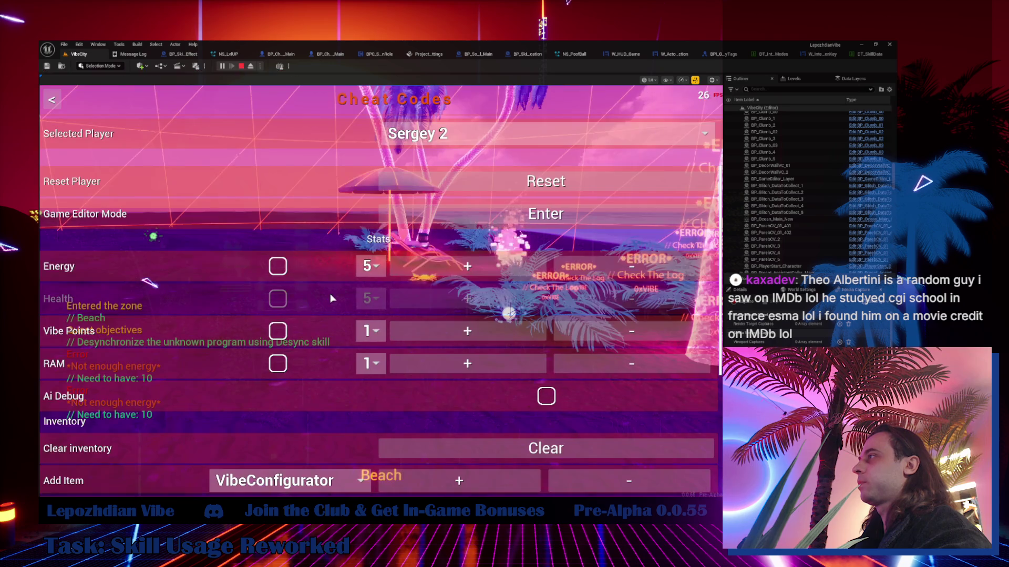
pyautogui.click(277, 268)
pyautogui.press('Escape')
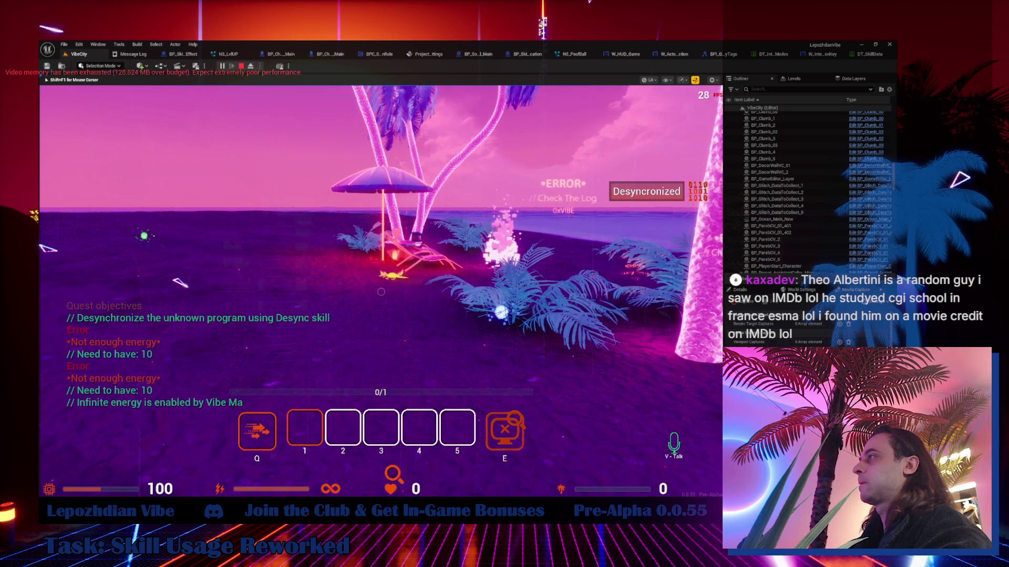
# - Arm Desync targeting and walk to the beach umbrella's glitch target, reaching 1/5
pyautogui.press('e')
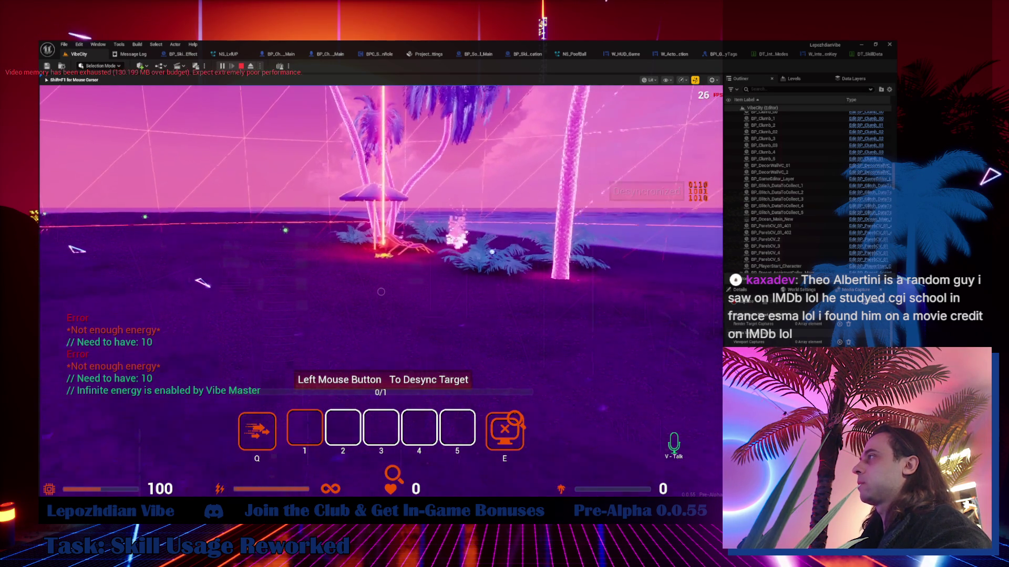
pyautogui.press('e')
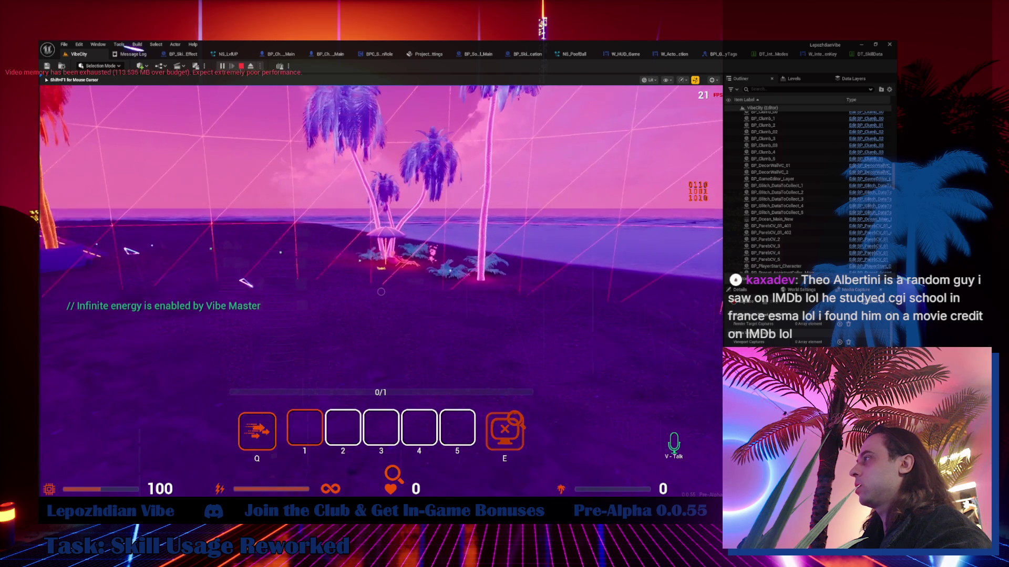
pyautogui.press('w')
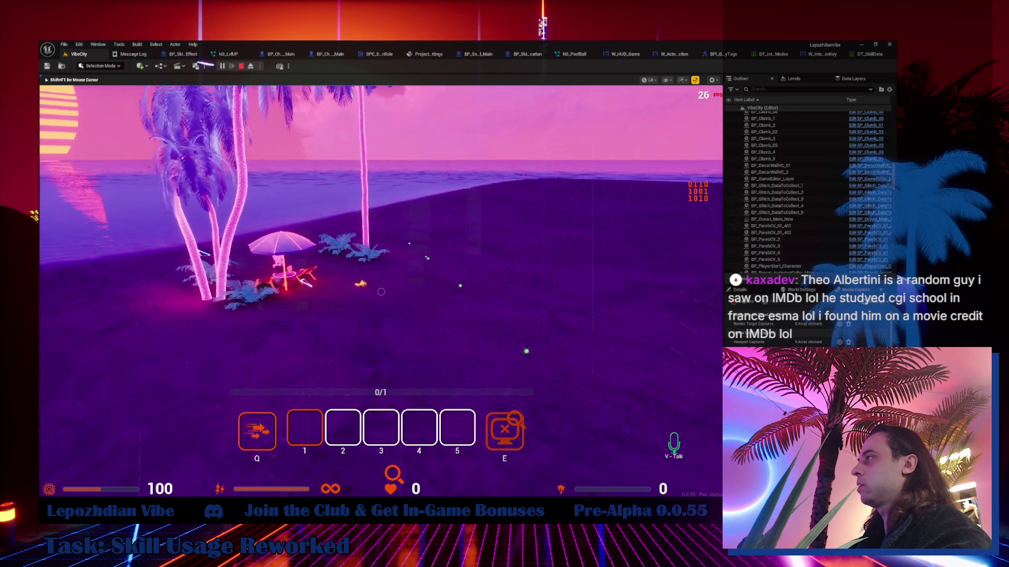
pyautogui.press('w')
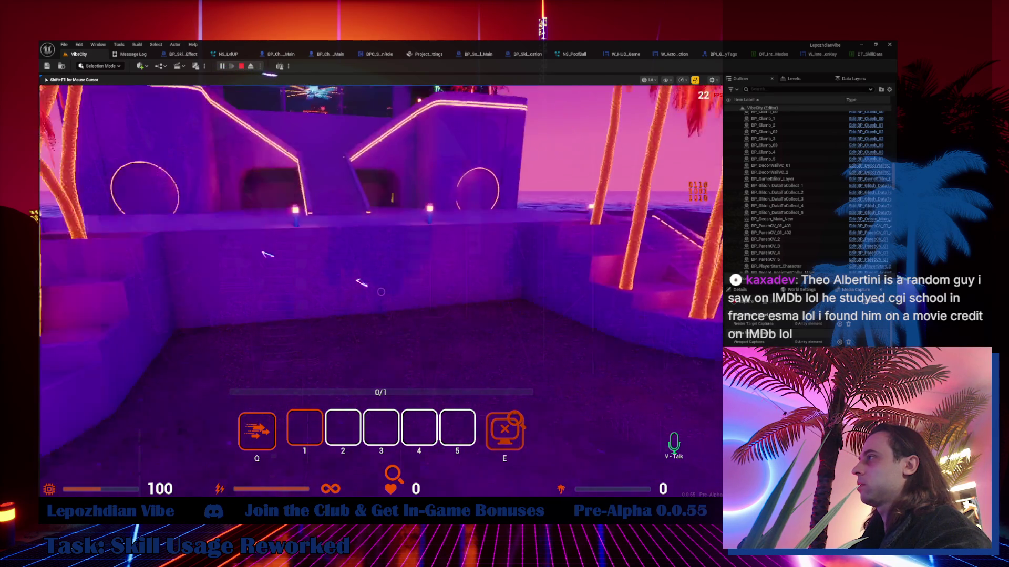
pyautogui.press('w')
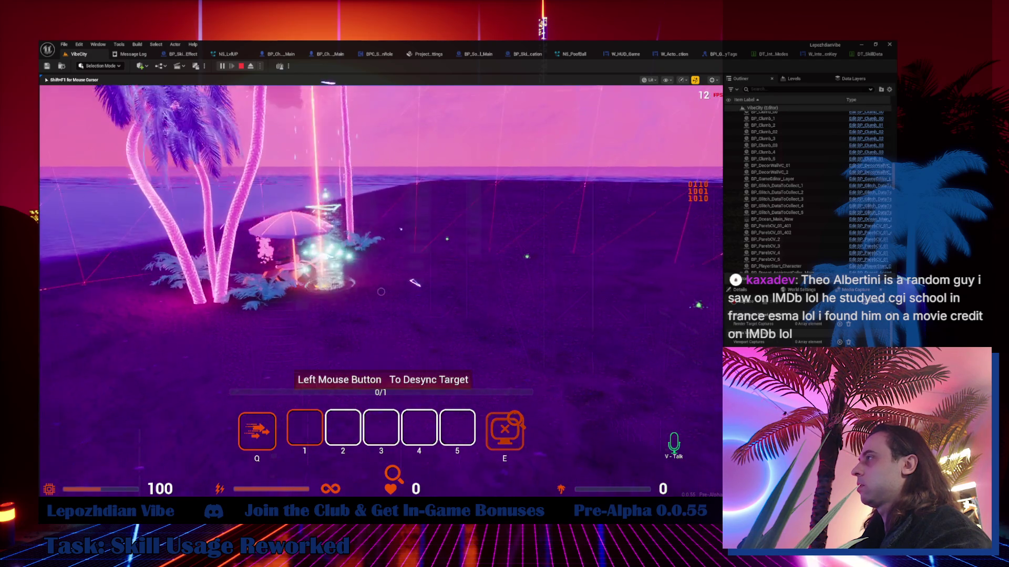
pyautogui.press('w')
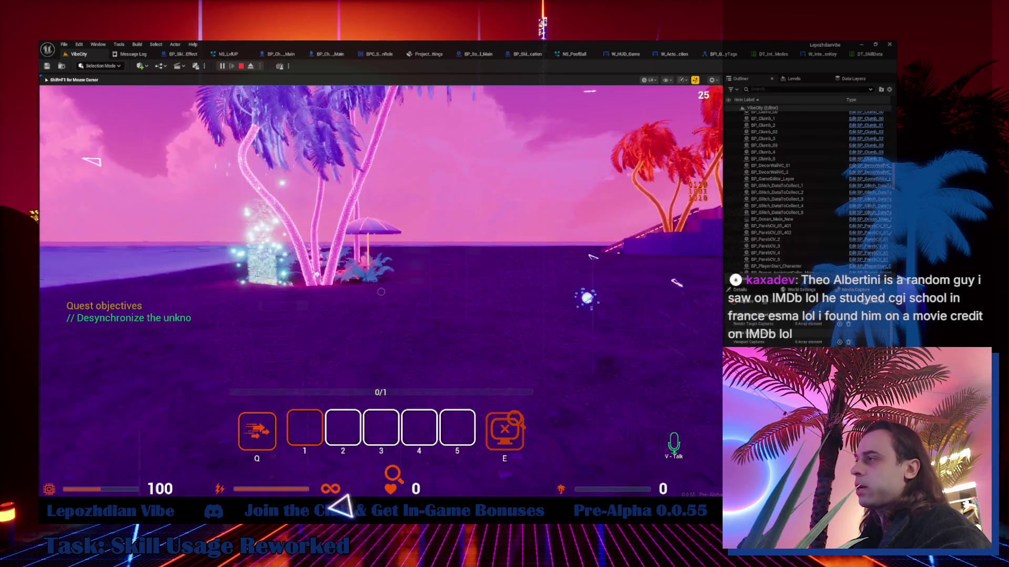
pyautogui.press('w')
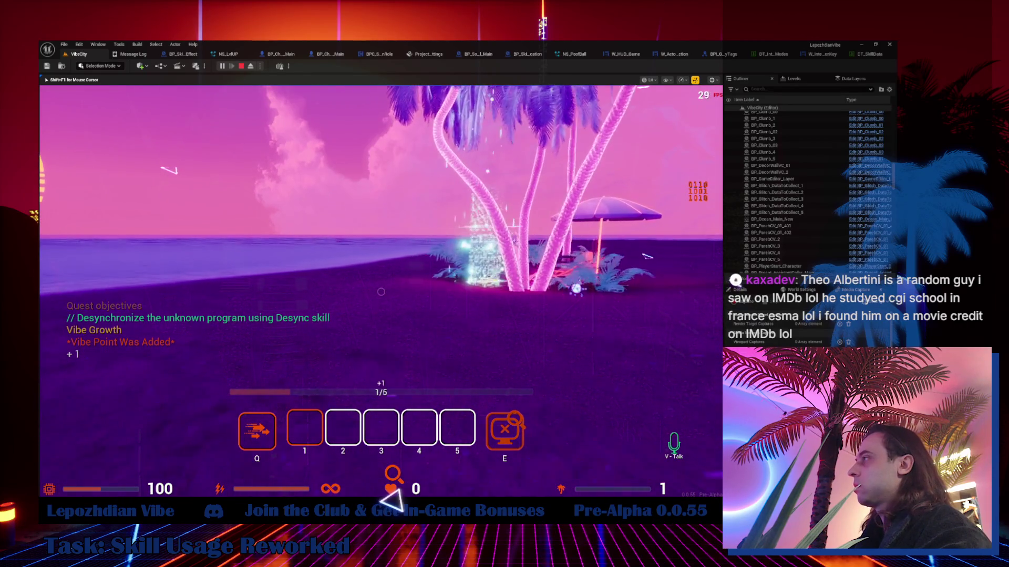
# - Desync the remaining targets around the umbrella to complete 5/5 and level up
pyautogui.press('w')
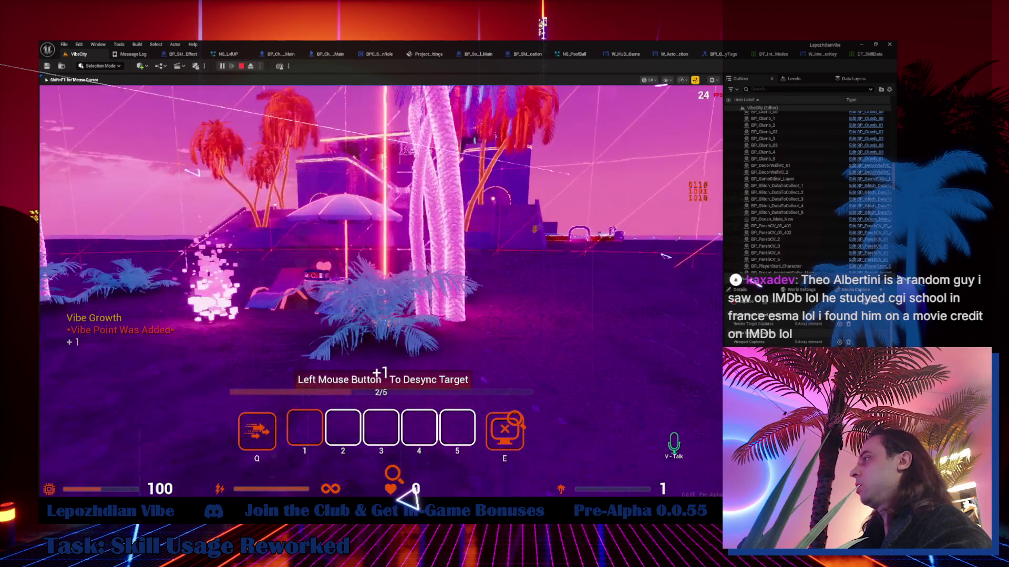
pyautogui.press('w')
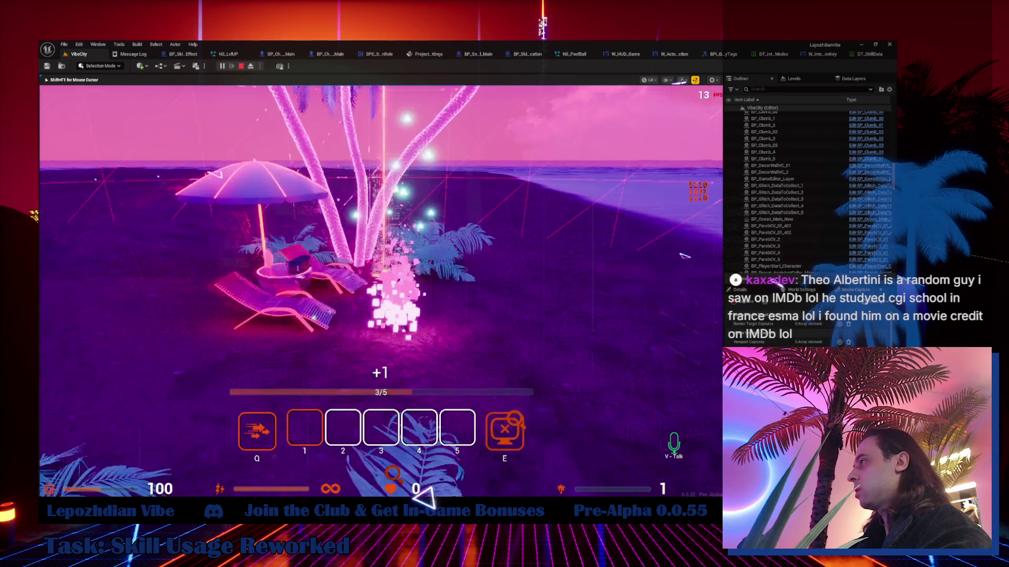
pyautogui.press('s')
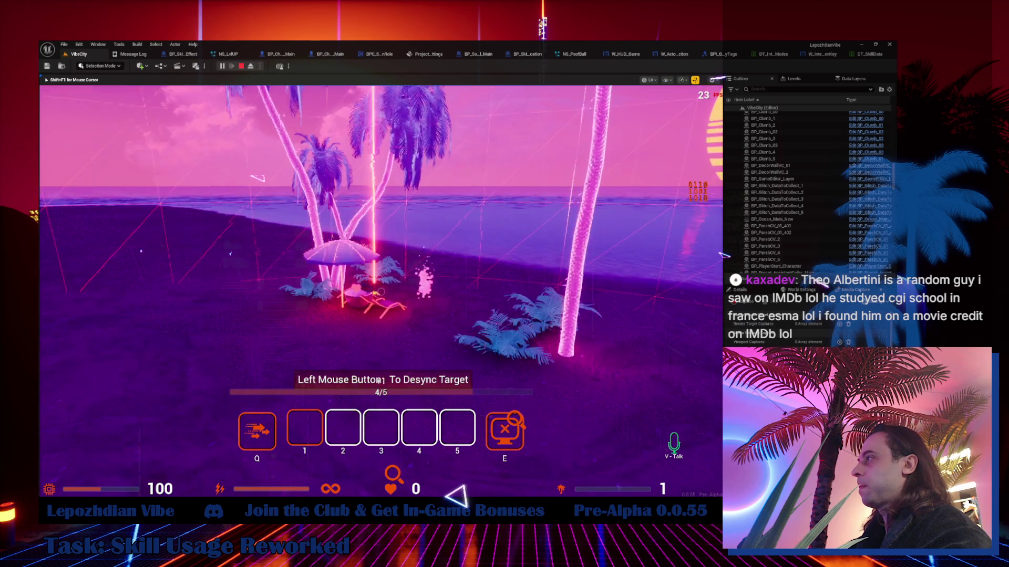
pyautogui.press('w')
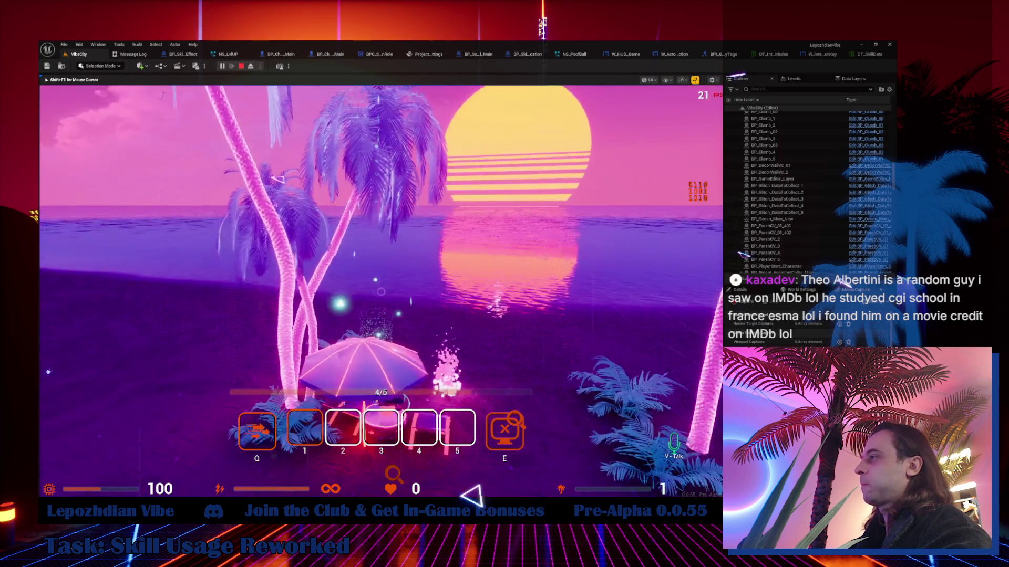
pyautogui.press('s')
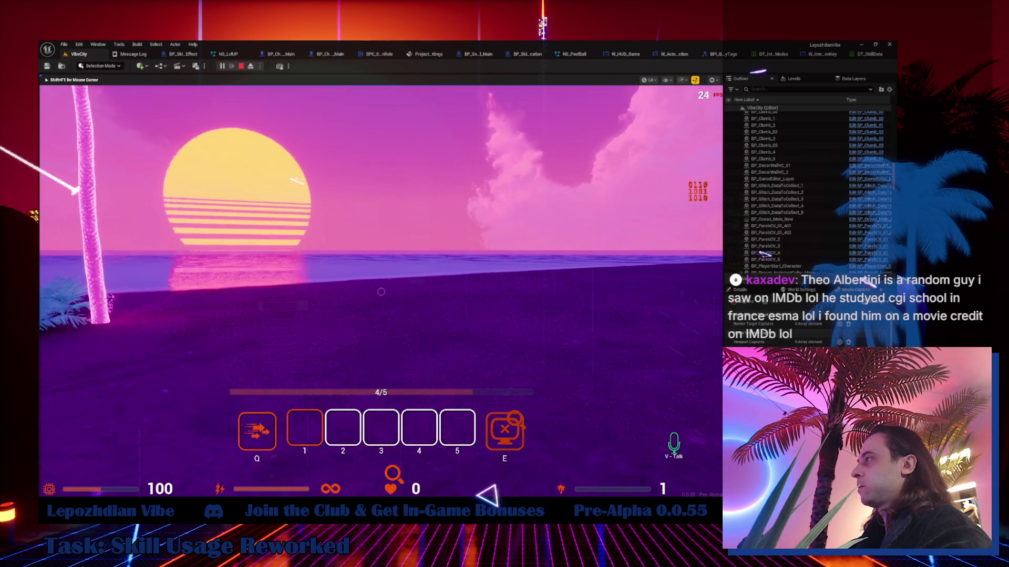
pyautogui.press('w')
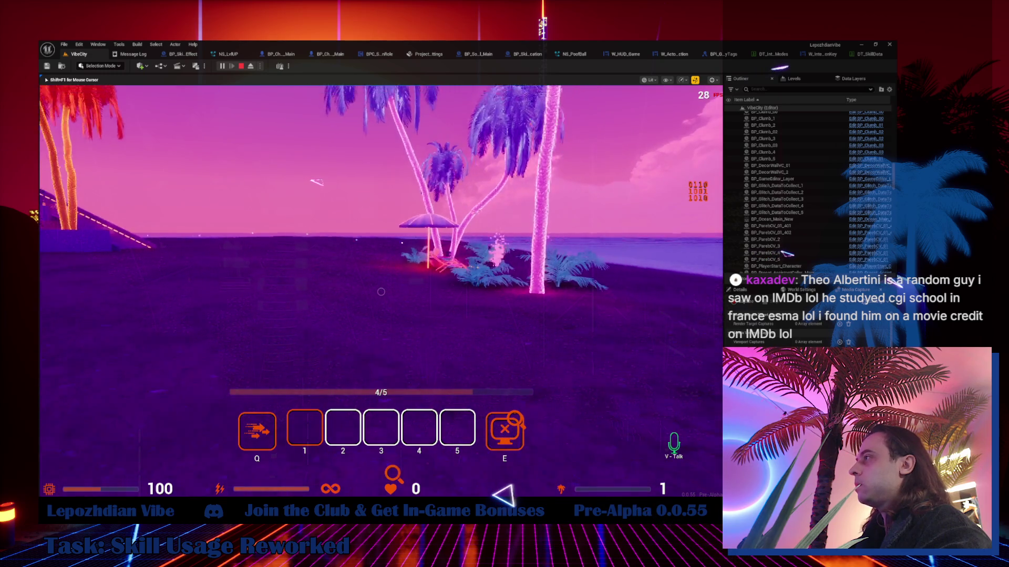
pyautogui.press('w')
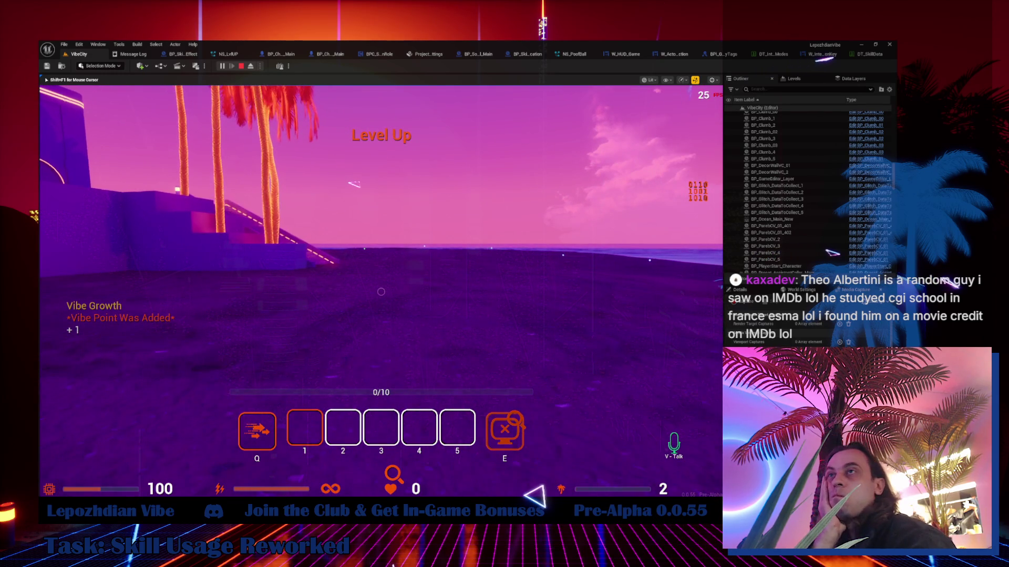
pyautogui.press('w')
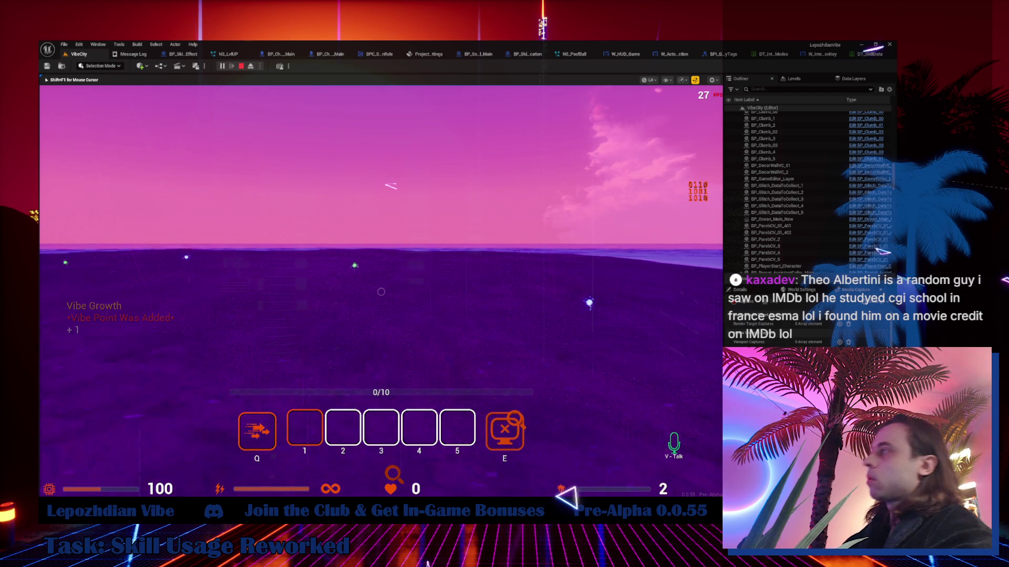
# - Walk through the neon arch desyncing targets until progress reaches 4/10
pyautogui.moveTo(381, 291)
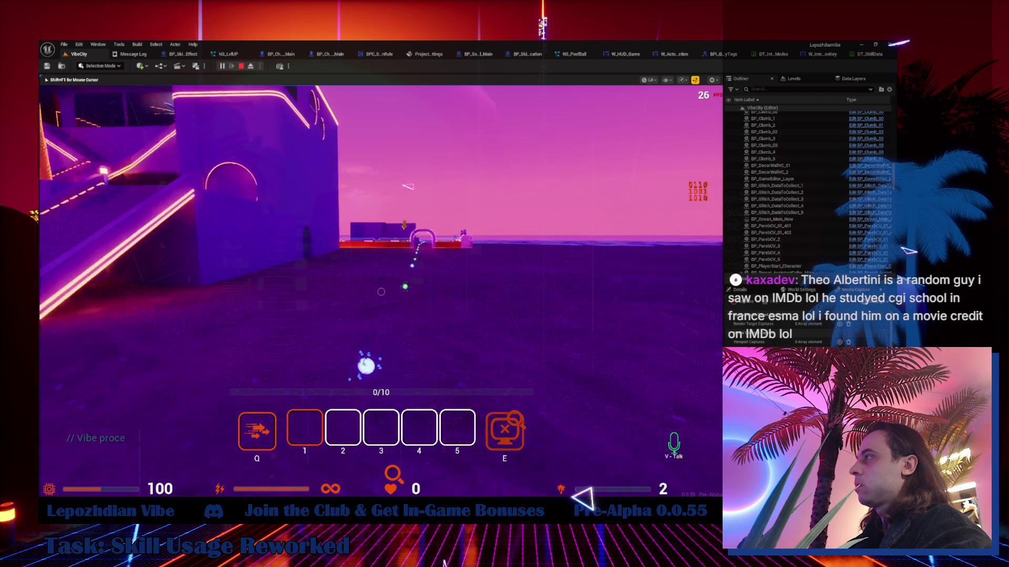
pyautogui.press('w')
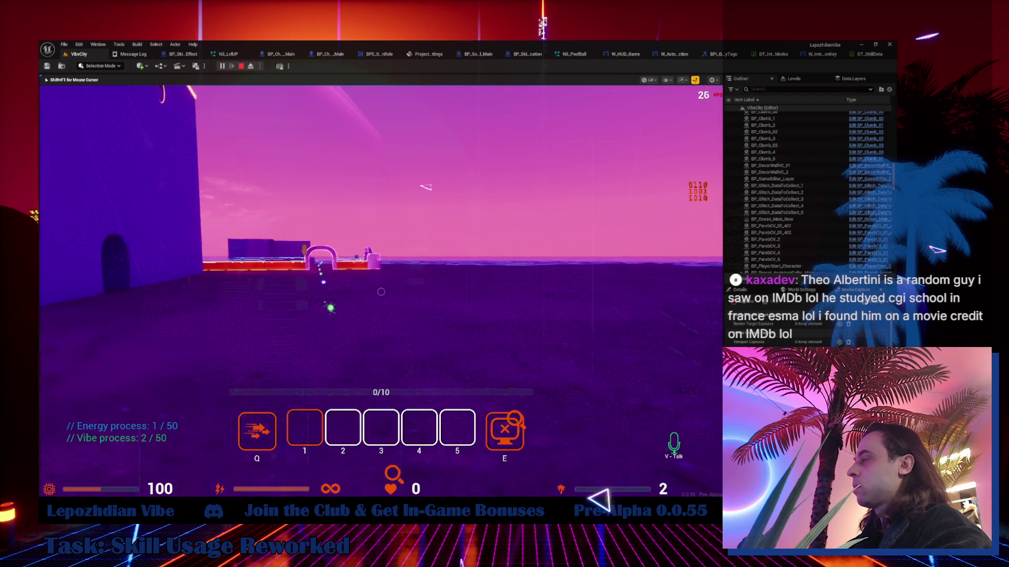
pyautogui.press('w')
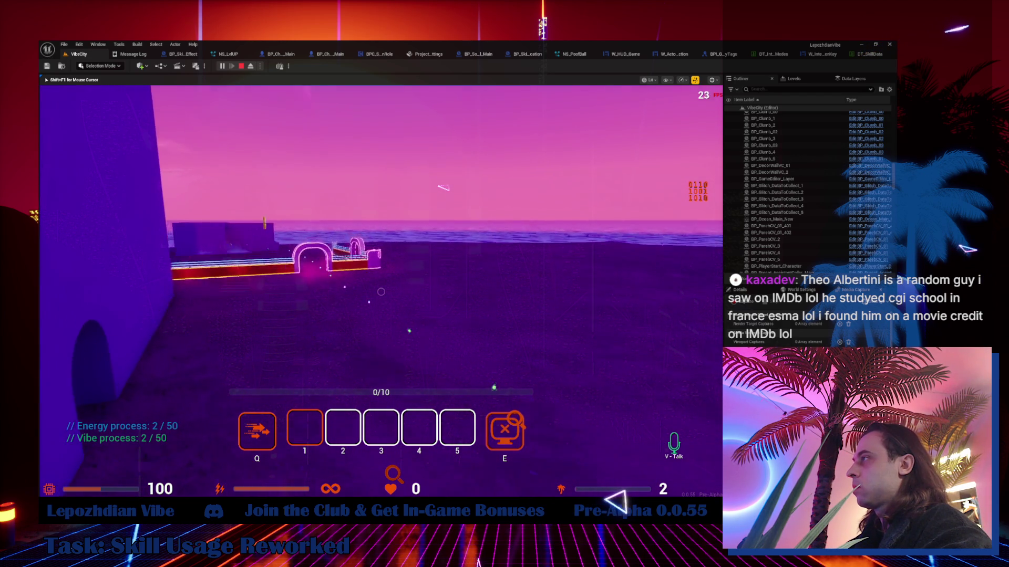
pyautogui.press('w')
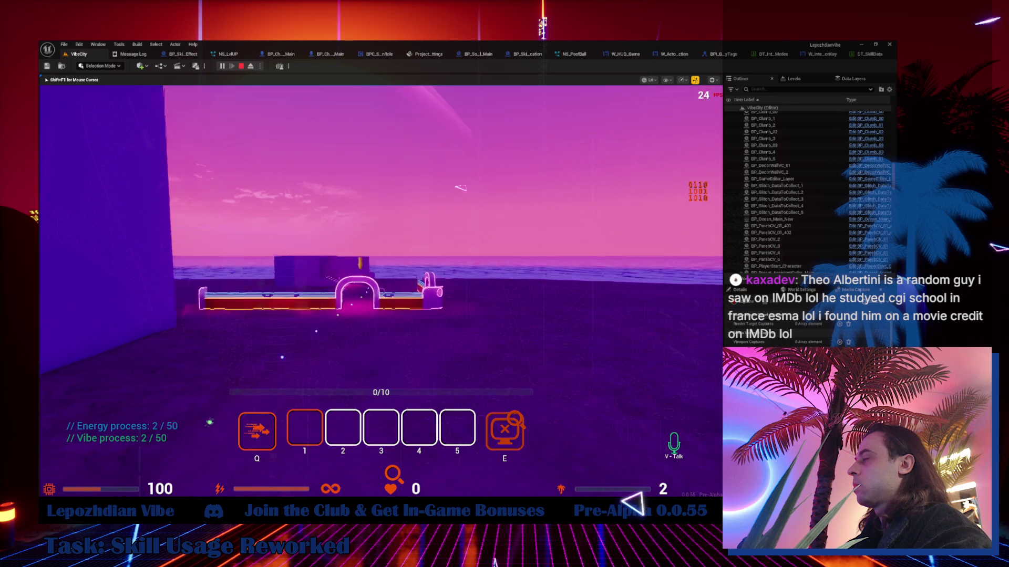
pyautogui.press('w')
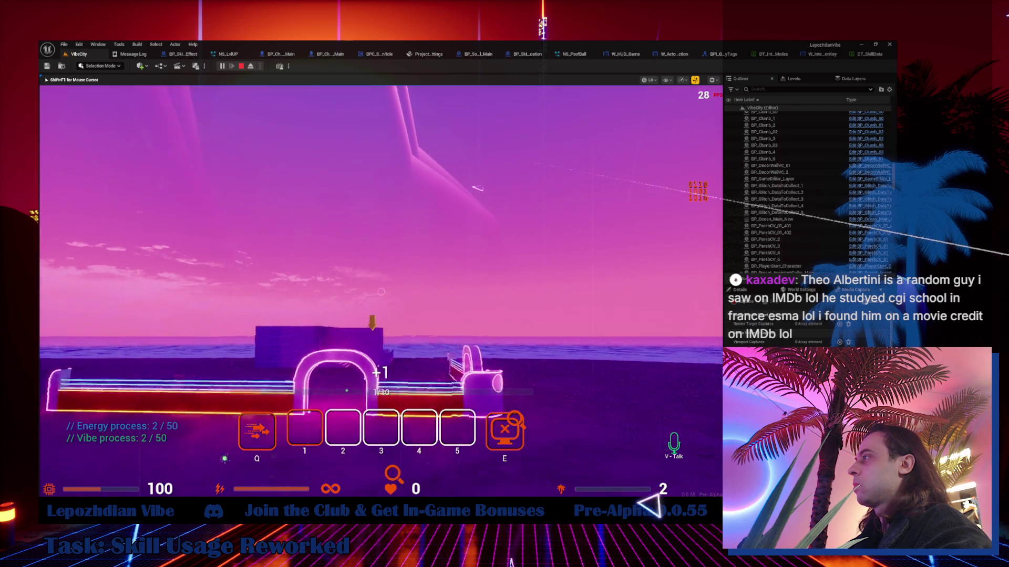
pyautogui.press('w')
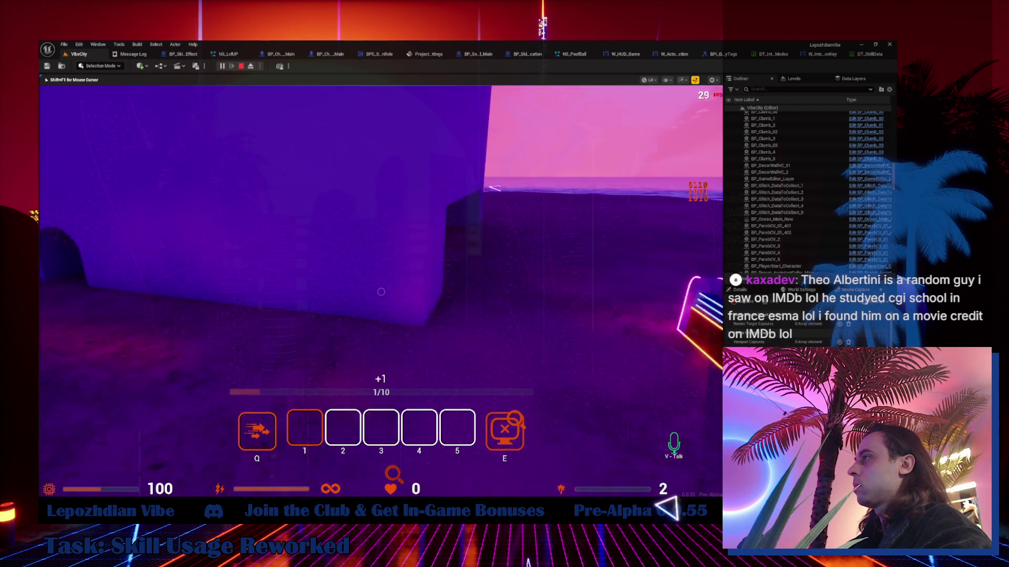
pyautogui.press('w')
pyautogui.press('q')
pyautogui.press('q')
pyautogui.press('q')
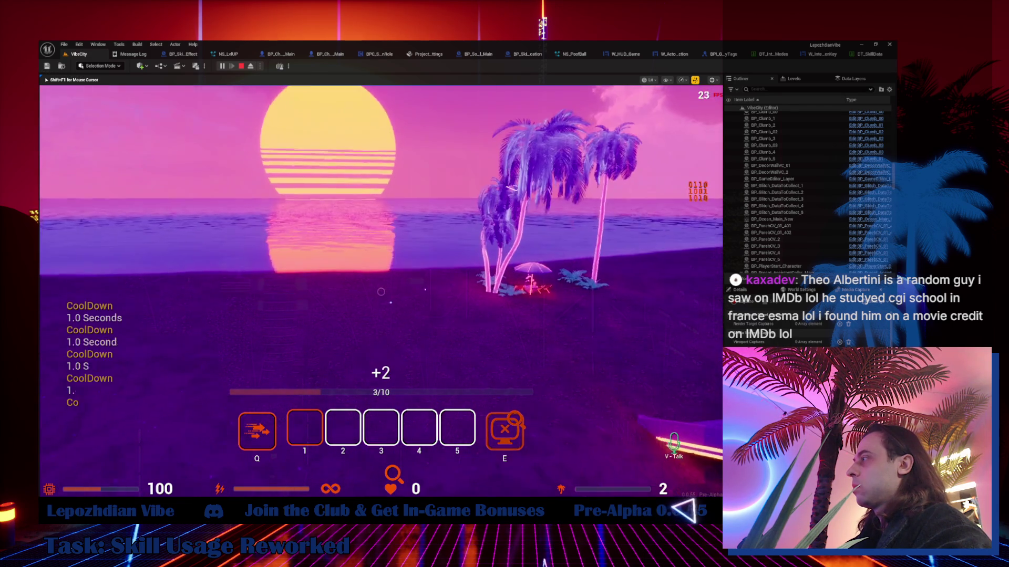
pyautogui.press('w')
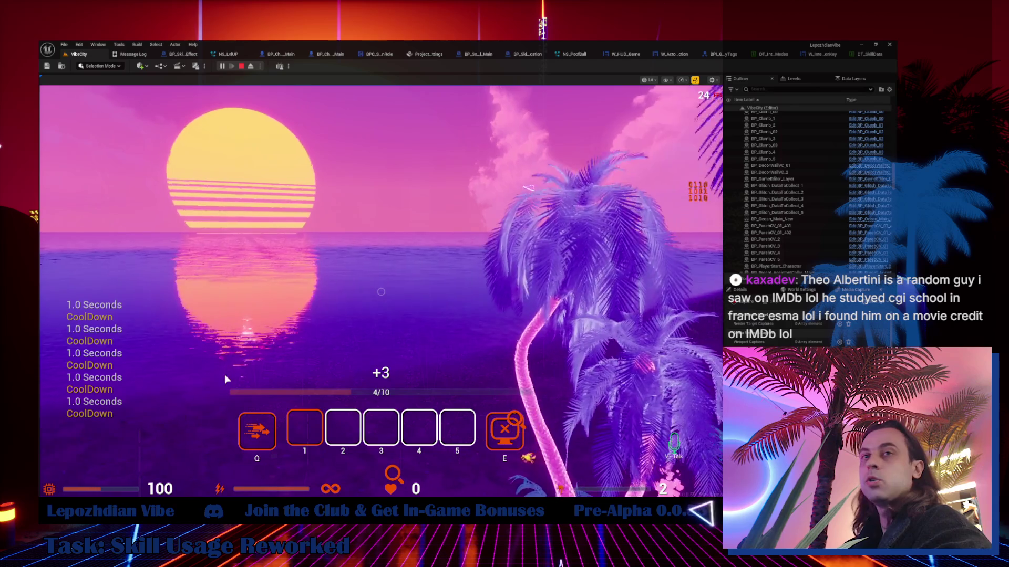
pyautogui.press('w')
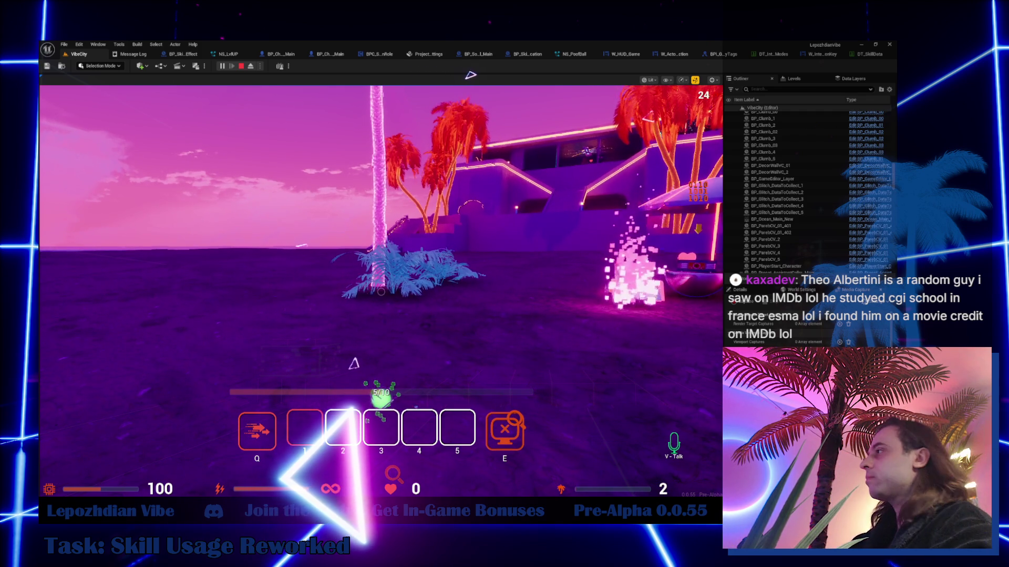
# - Return to the game, walk past the umbrella, and end the play session
pyautogui.click(353, 363)
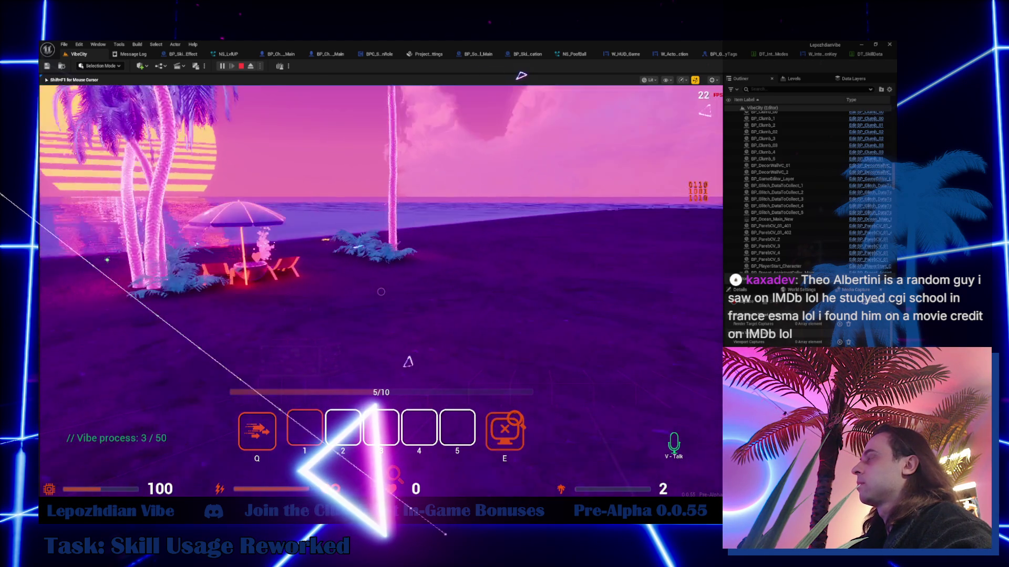
pyautogui.press('w')
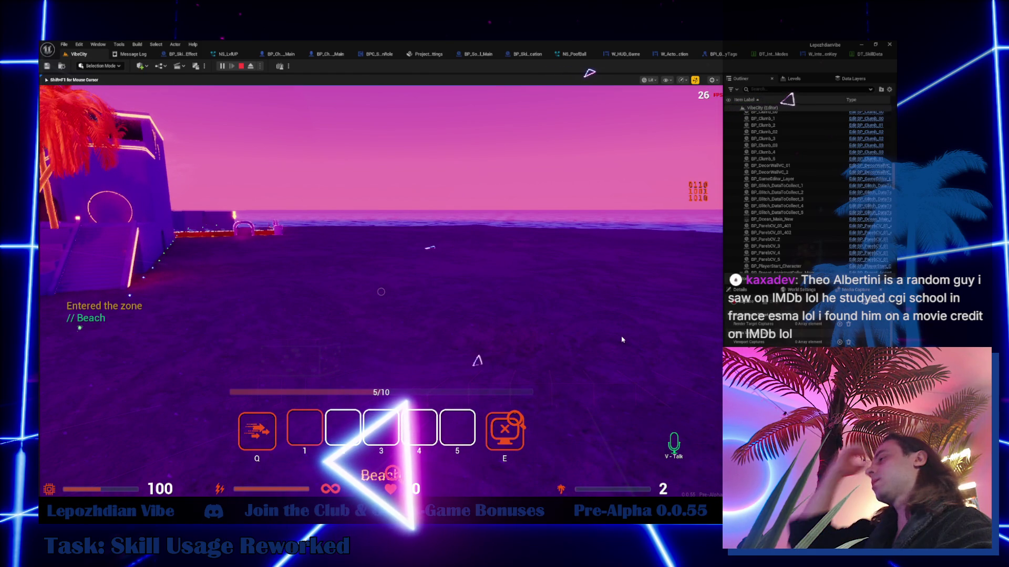
pyautogui.press('Escape')
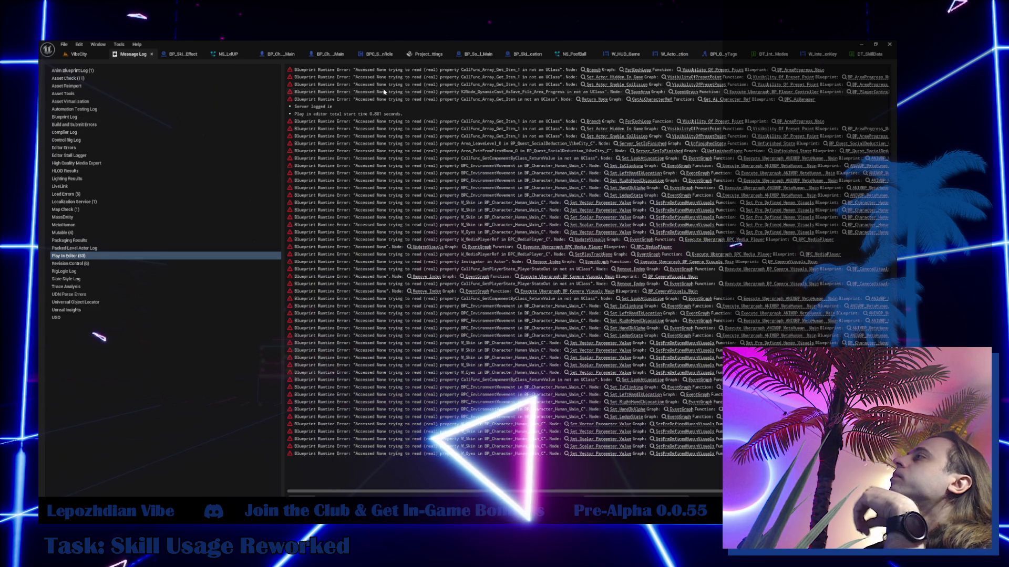
# - In BPC_SocialDeductionRole, find the Use Skill Main nodes and open Check Before Use Skill
pyautogui.click(372, 55)
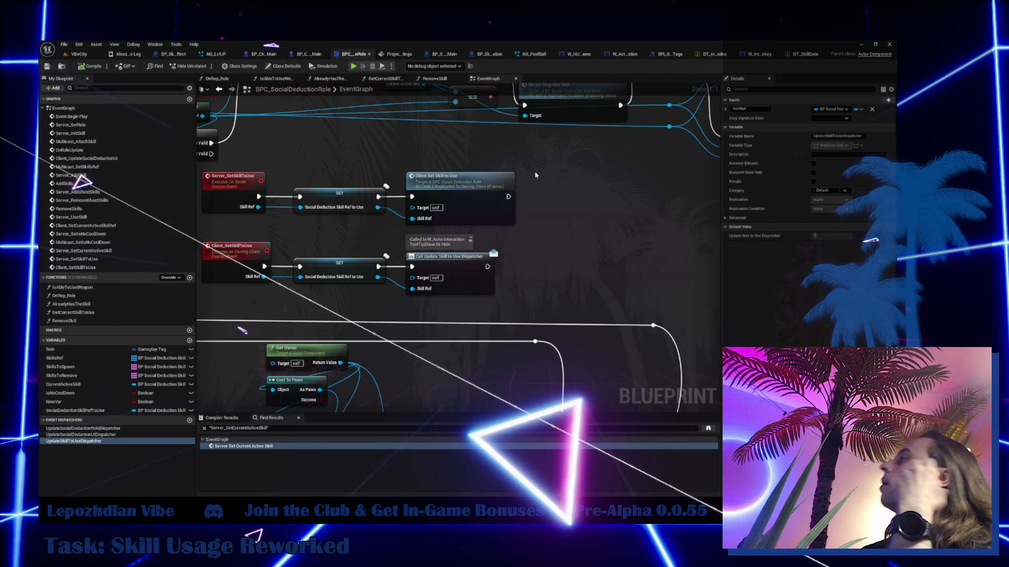
pyautogui.scroll(-3, 556, 161)
pyautogui.moveTo(579, 190)
pyautogui.mouseDown()
pyautogui.moveTo(568, 310)
pyautogui.moveTo(606, 317)
pyautogui.mouseUp()
pyautogui.moveTo(397, 245); pyautogui.dragTo(407, 217)
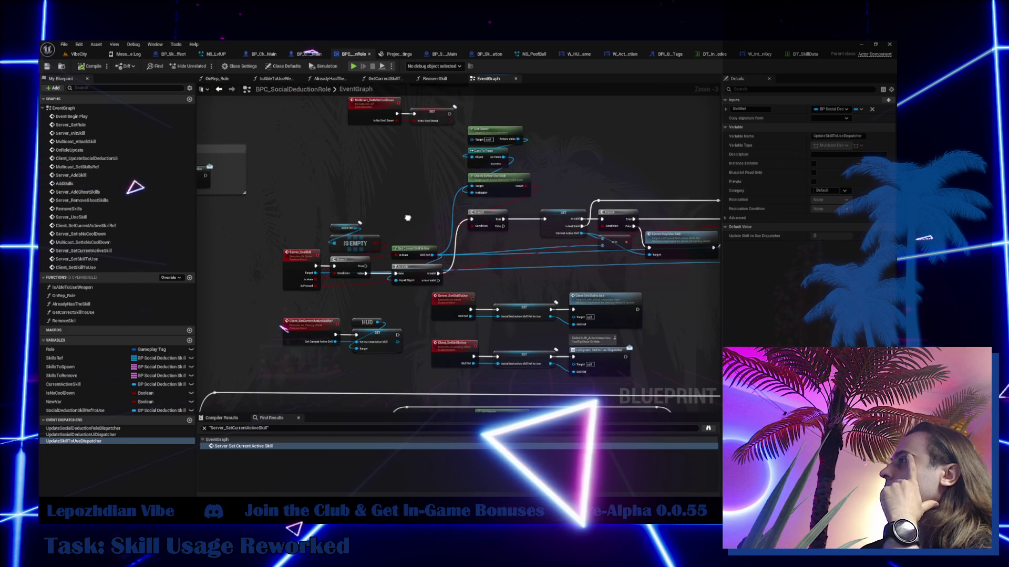
pyautogui.scroll(2, 407, 220)
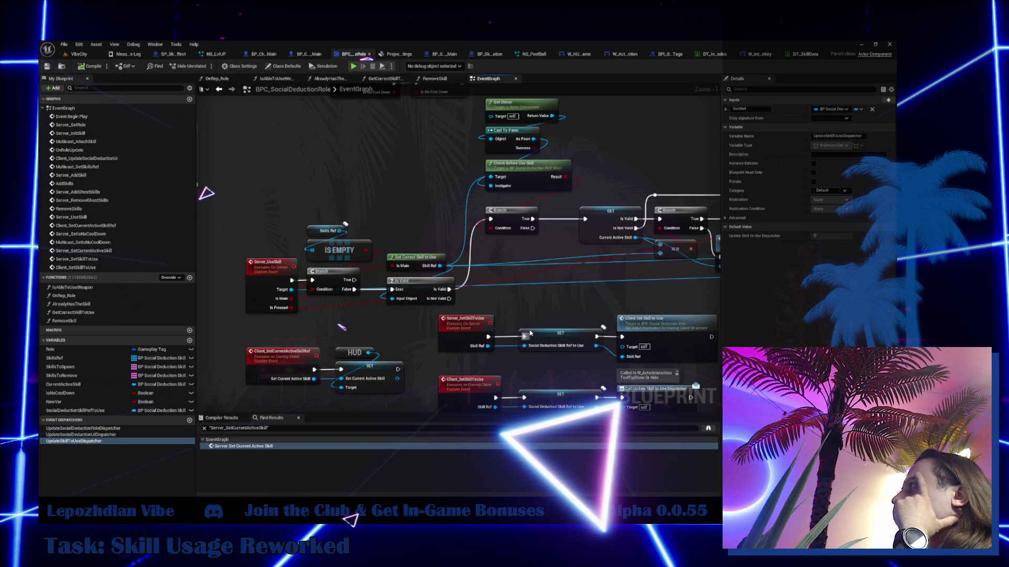
pyautogui.moveTo(534, 277); pyautogui.dragTo(298, 299)
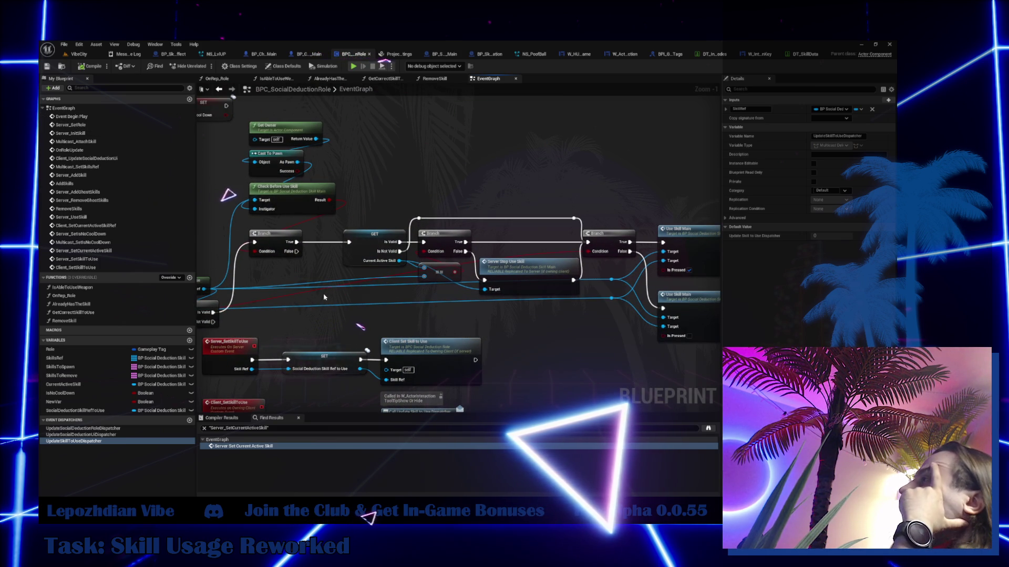
pyautogui.doubleClick(281, 206)
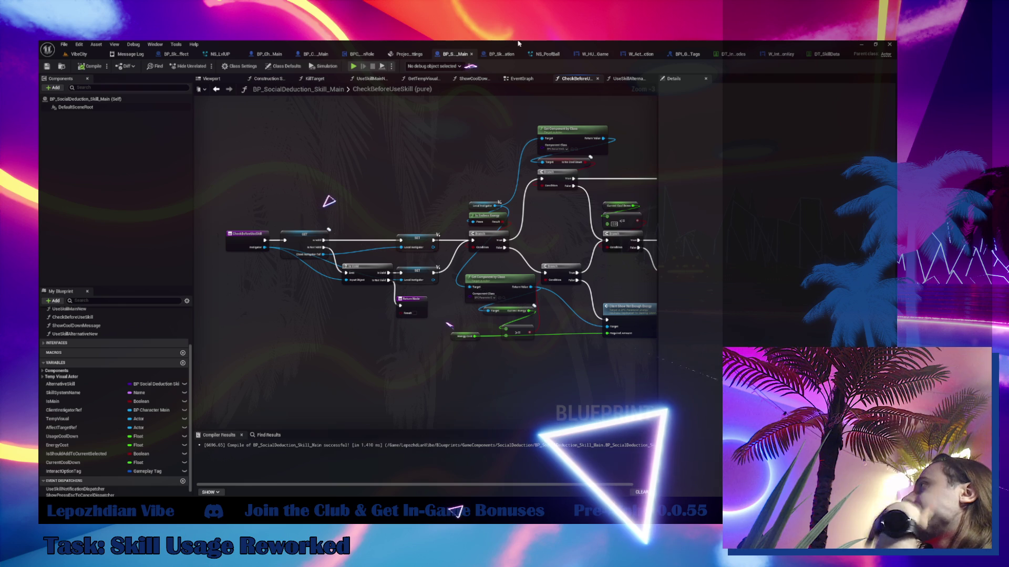
# - Route Is Valid's output to the GET node, then open UseSkillMain and list EventGraph's events
pyautogui.click(361, 54)
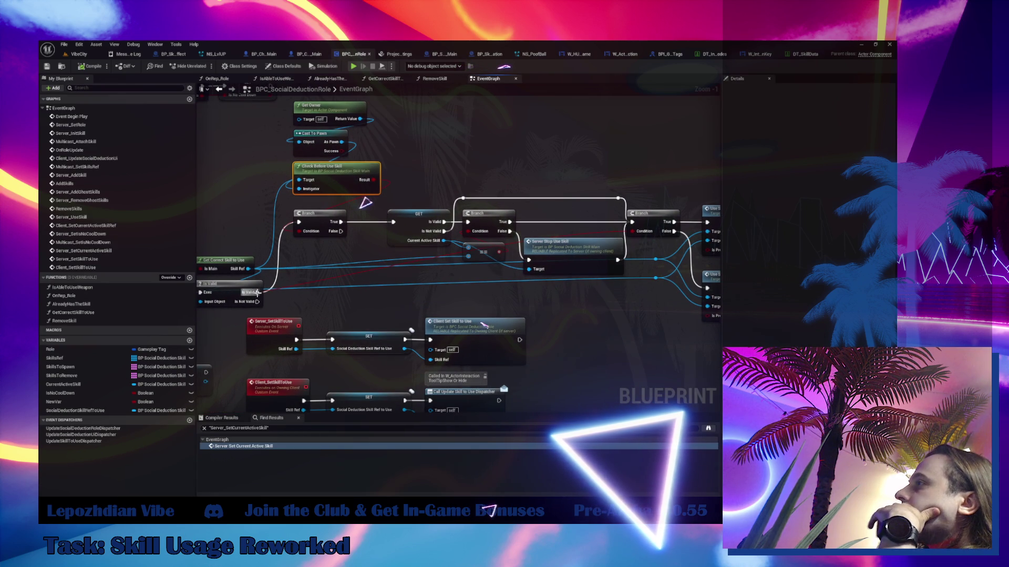
pyautogui.moveTo(258, 292)
pyautogui.mouseDown()
pyautogui.moveTo(384, 213)
pyautogui.moveTo(393, 222)
pyautogui.mouseUp()
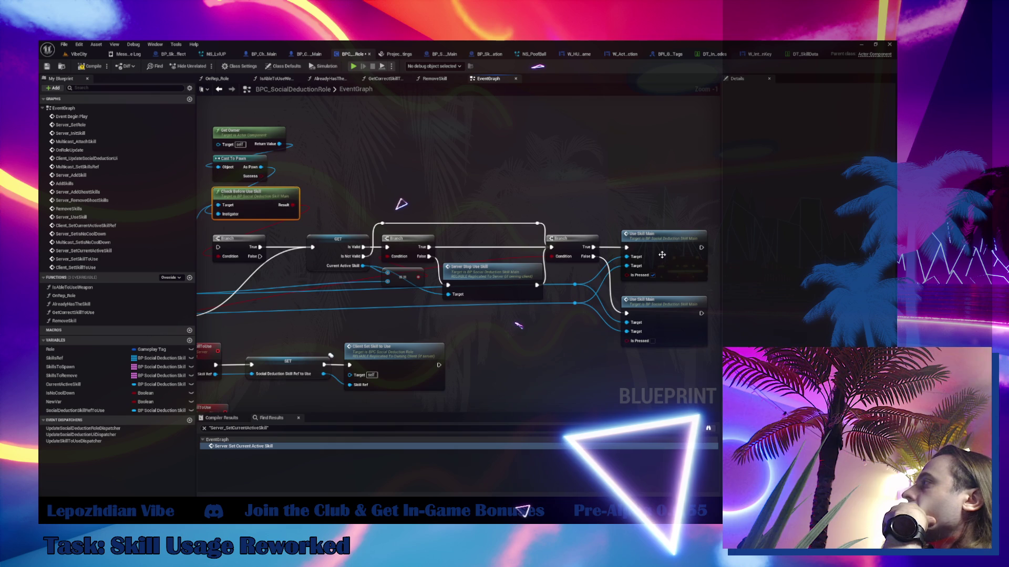
pyautogui.doubleClick(662, 255)
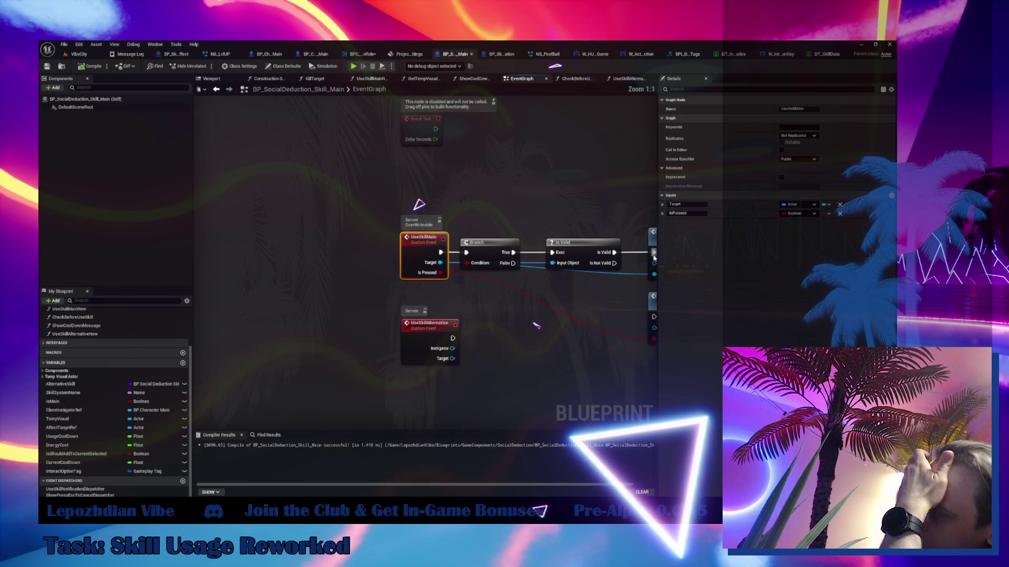
pyautogui.scroll(3, 43, 320)
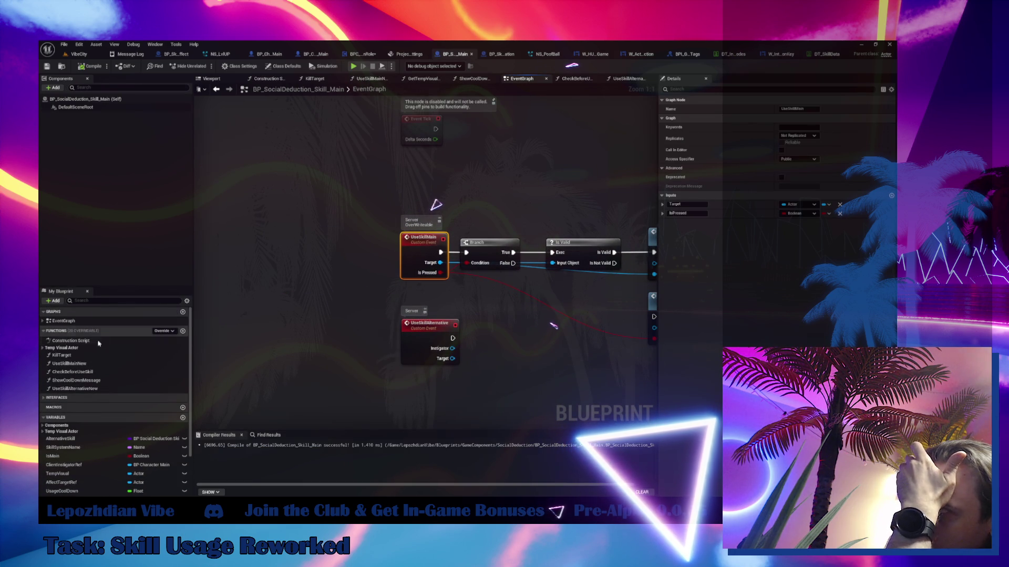
pyautogui.click(43, 321)
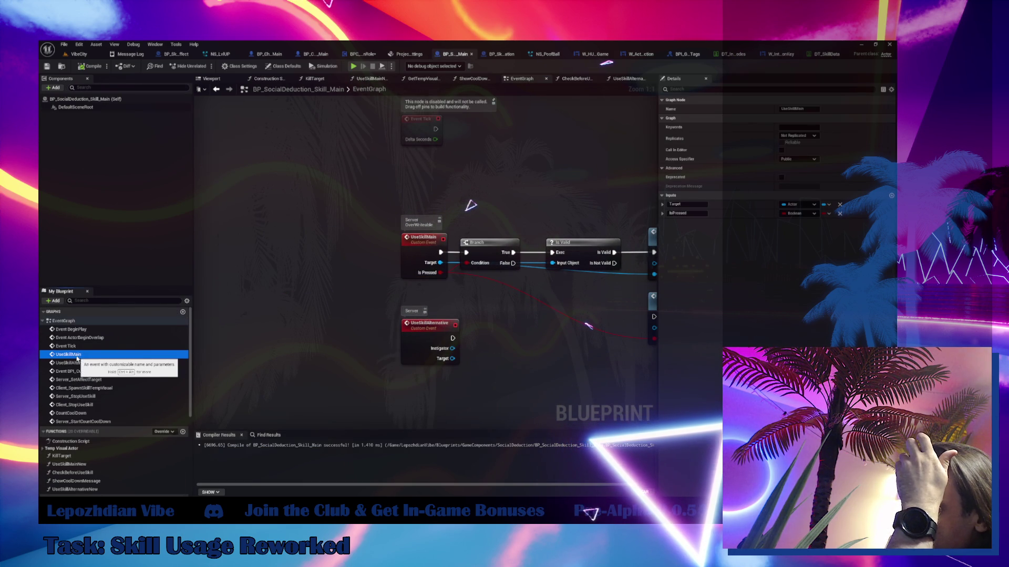
# - Delete the UseSkillAlternative event node and select the UseSkillMain event
pyautogui.doubleClick(117, 362)
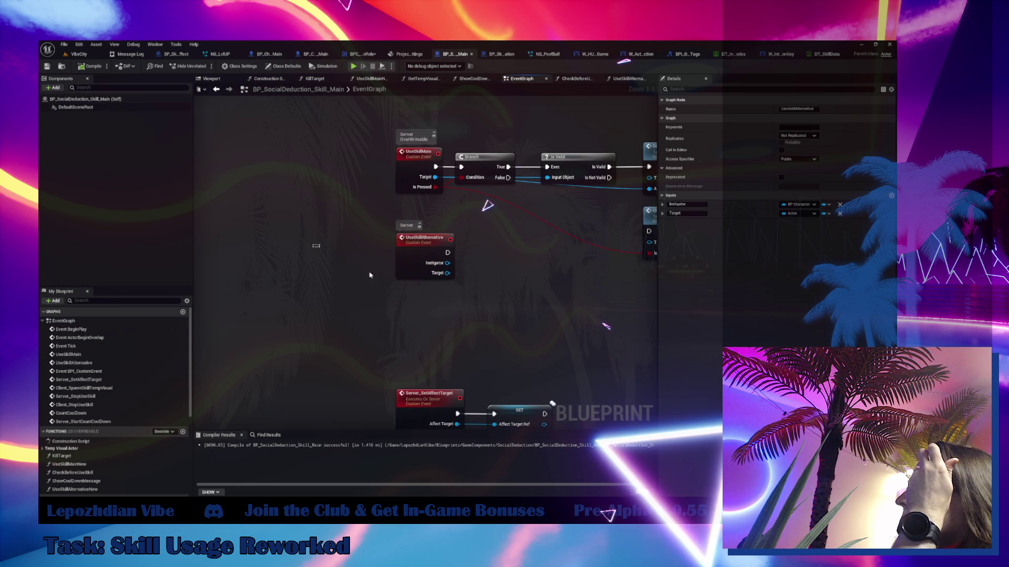
pyautogui.press('Delete')
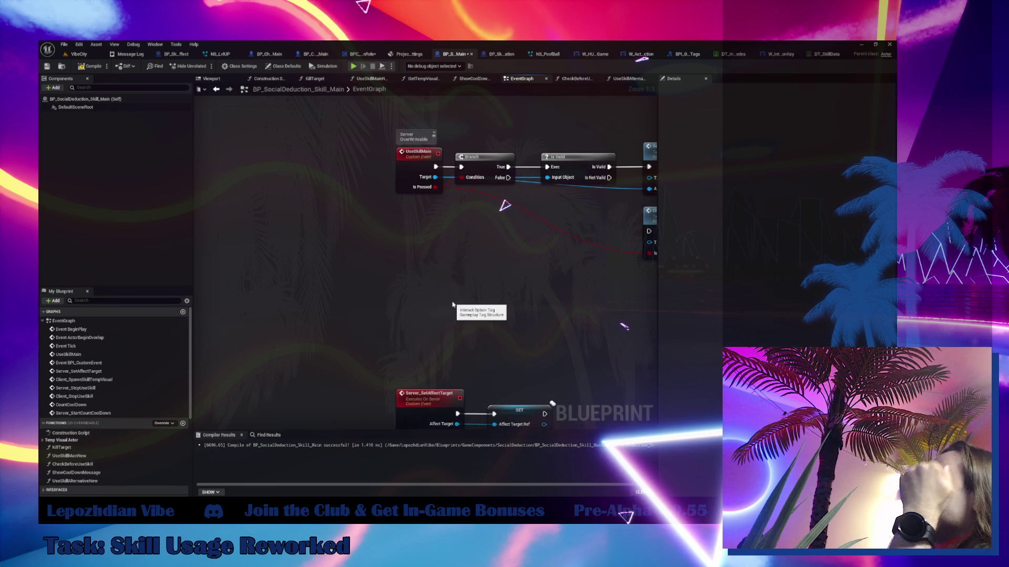
pyautogui.click(419, 152)
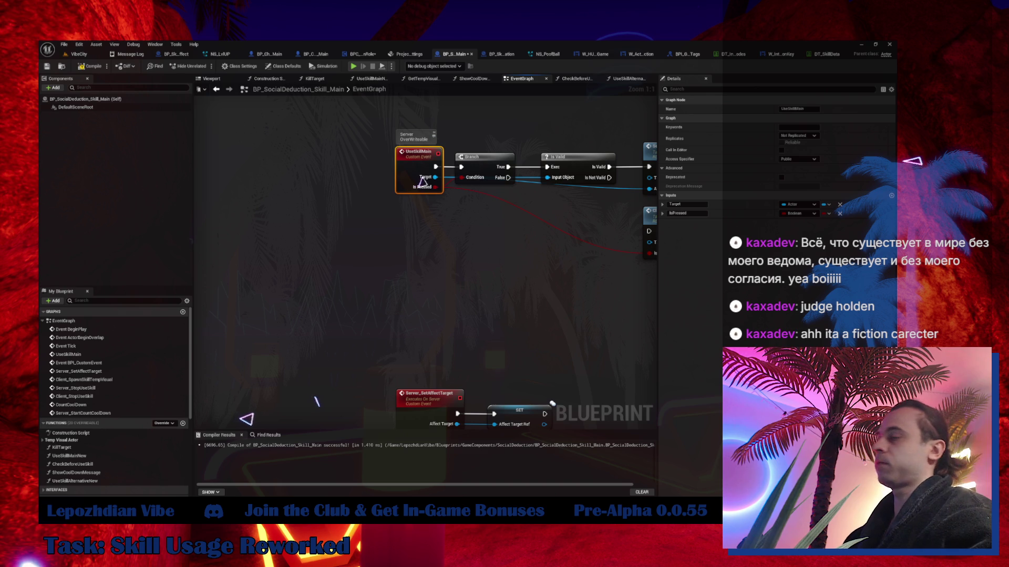
# - Rename the UseSkillMain custom event to UseSkill in the My Blueprint list
pyautogui.click(118, 354)
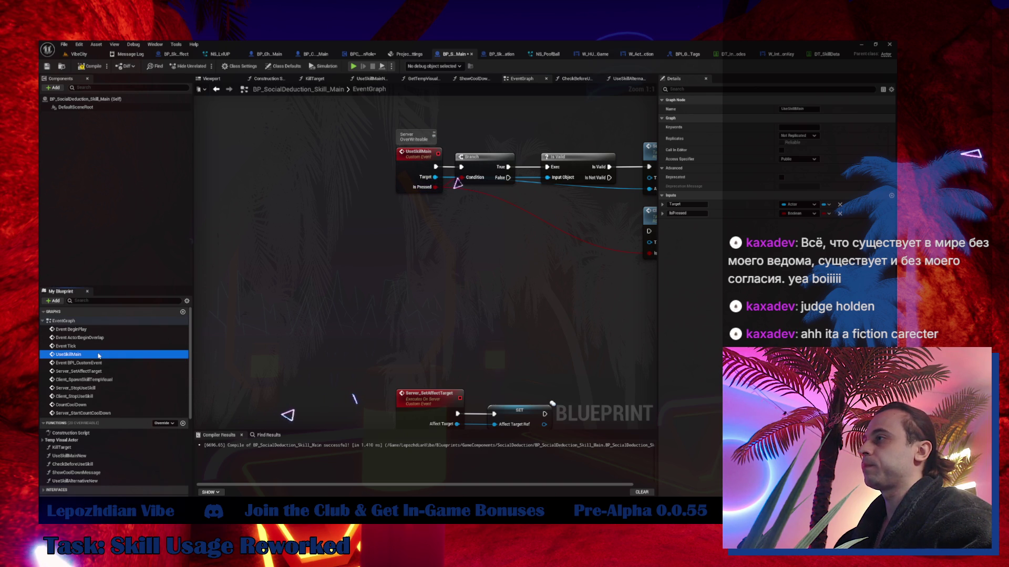
pyautogui.click(98, 354)
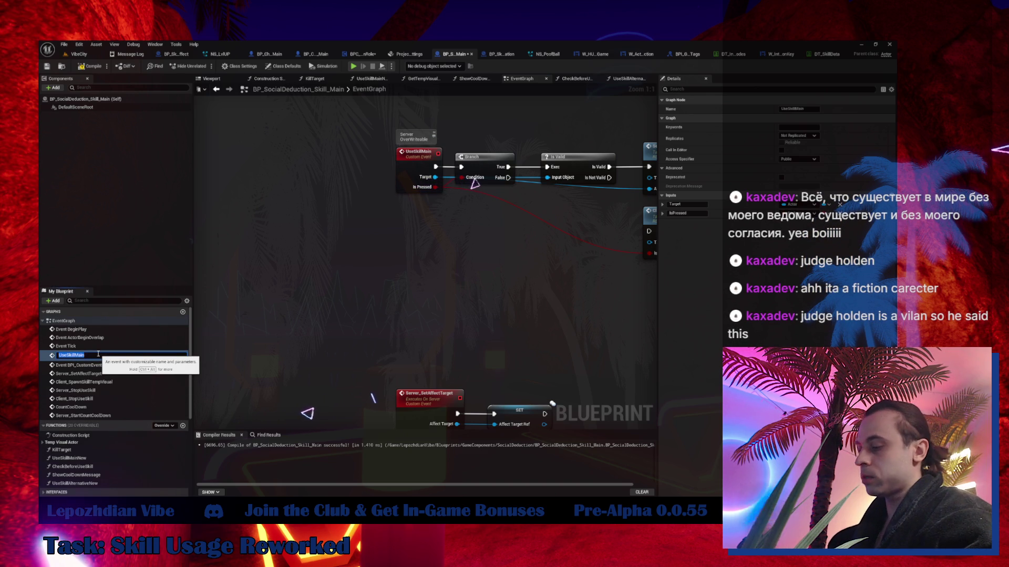
pyautogui.write('UseSkillM')
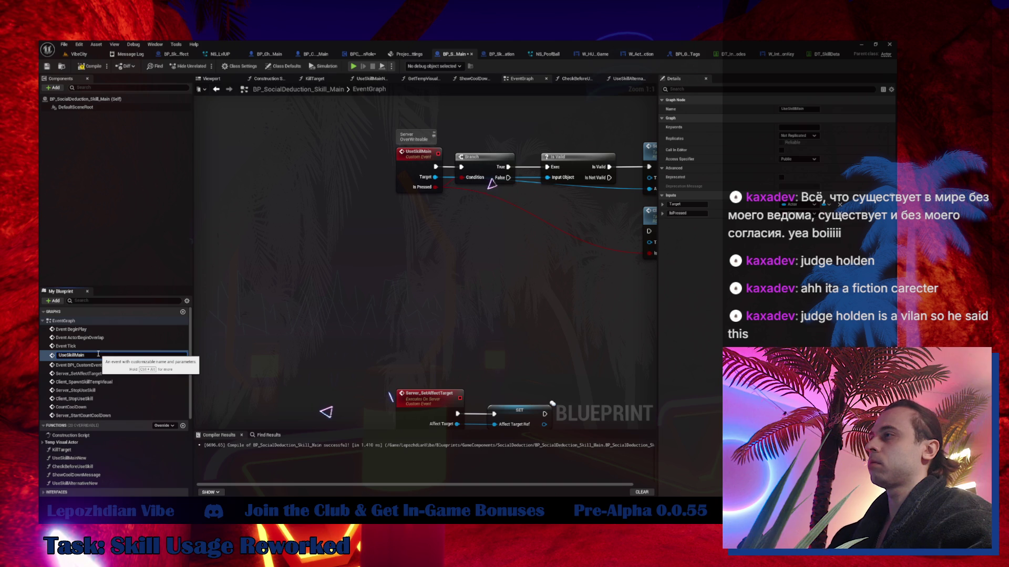
pyautogui.press('BackSpace')
pyautogui.press('BackSpace')
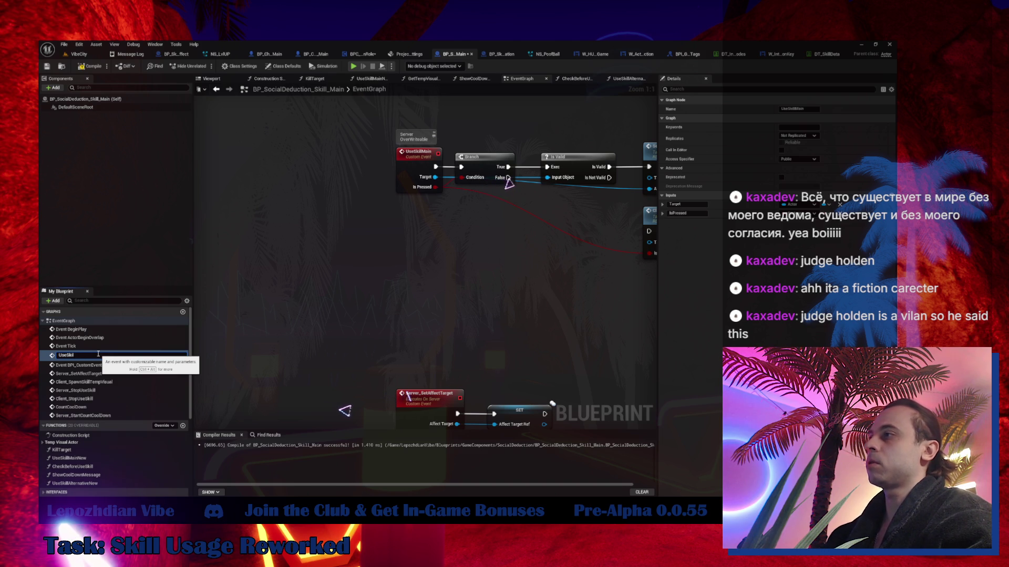
pyautogui.write('l')
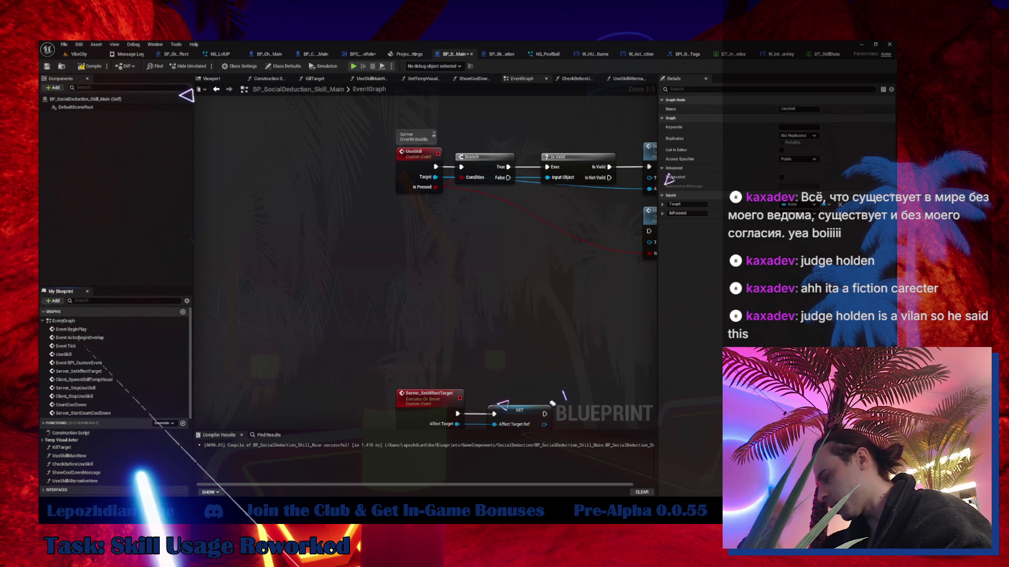
# - Rearrange the Is Valid, Server Set Affect Target and Client Spawn Skill Temp Visual nodes after UseSkill
pyautogui.moveTo(329, 224)
pyautogui.mouseDown()
pyautogui.moveTo(321, 263)
pyautogui.moveTo(254, 285)
pyautogui.mouseUp()
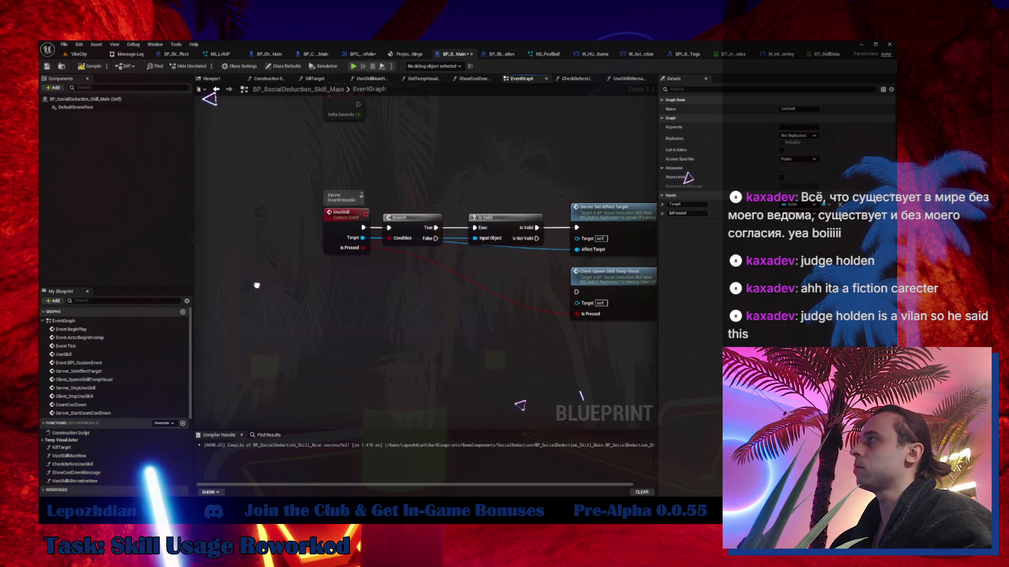
pyautogui.click(413, 221)
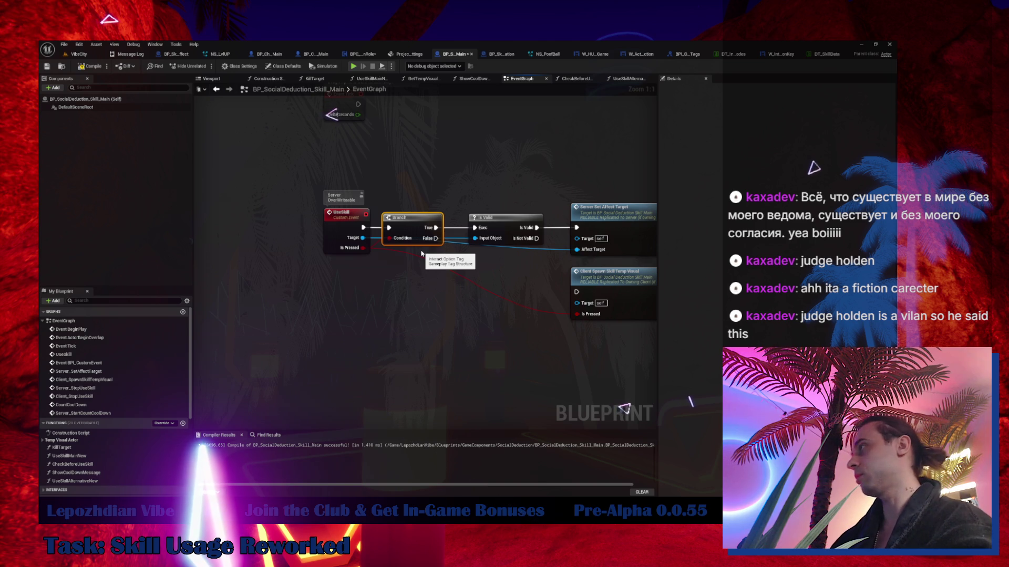
pyautogui.moveTo(497, 230); pyautogui.dragTo(489, 231)
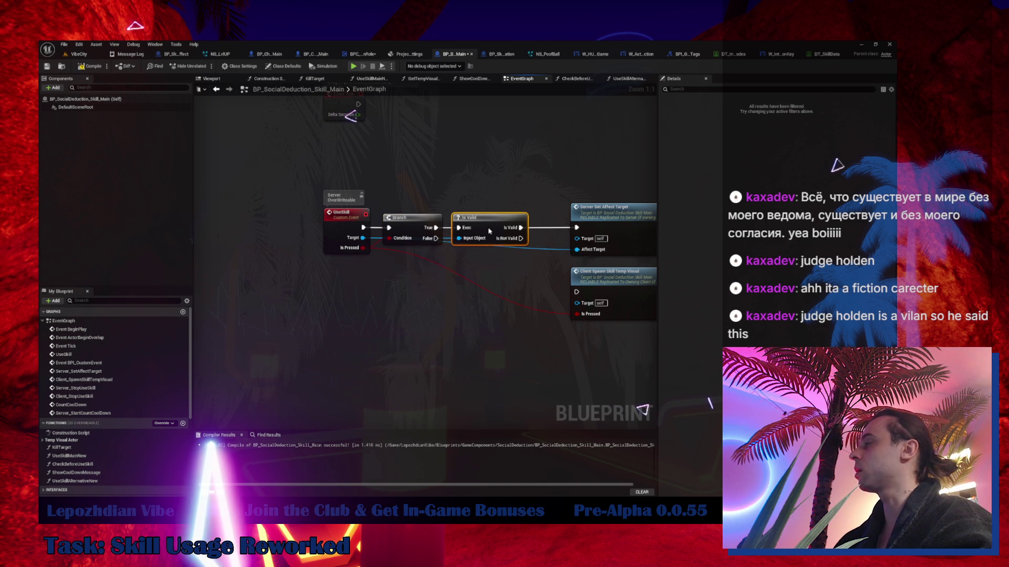
pyautogui.moveTo(493, 290); pyautogui.dragTo(307, 272)
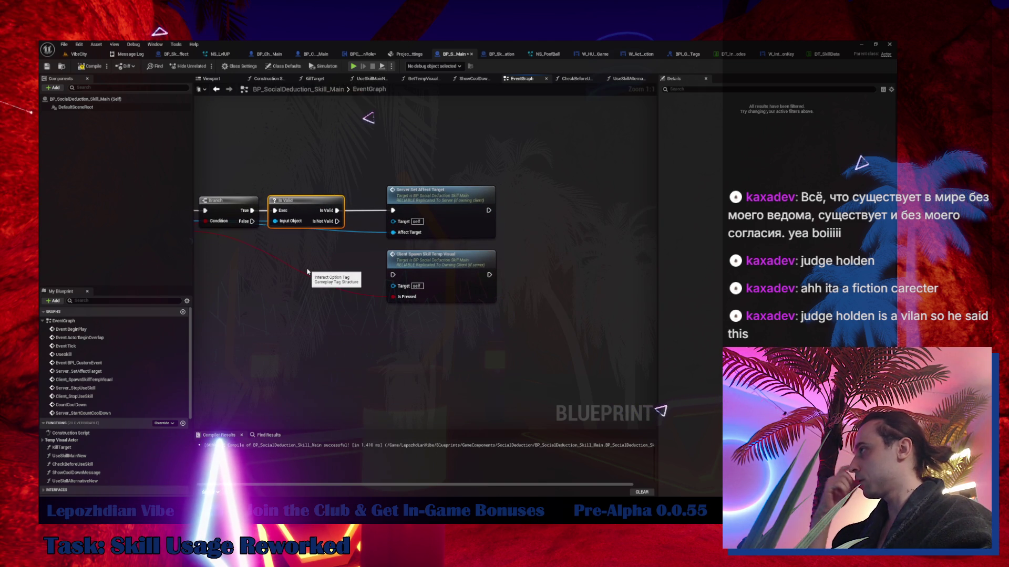
pyautogui.moveTo(420, 256); pyautogui.dragTo(426, 305)
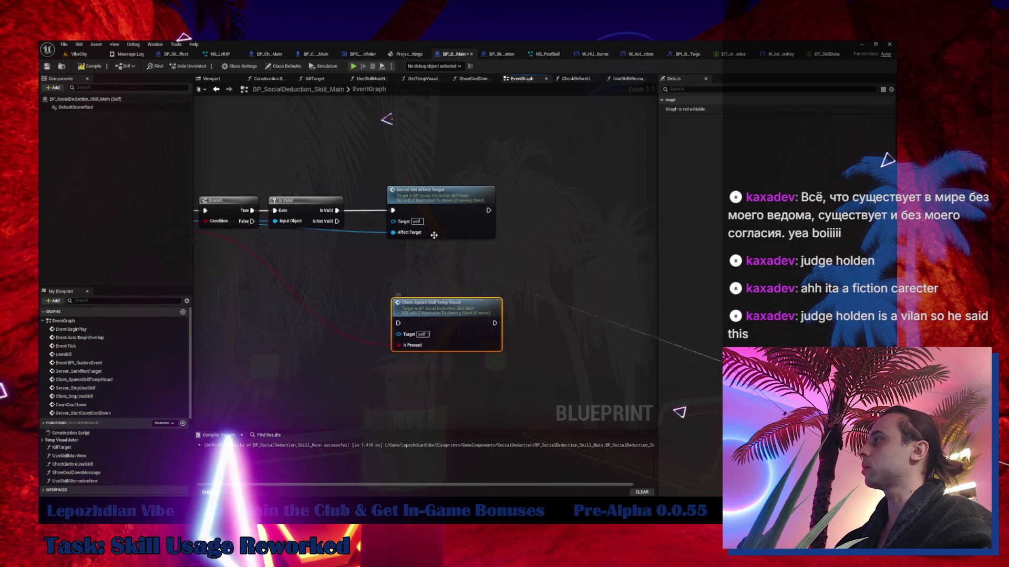
pyautogui.moveTo(434, 217); pyautogui.dragTo(400, 213)
pyautogui.moveTo(350, 271); pyautogui.dragTo(513, 327)
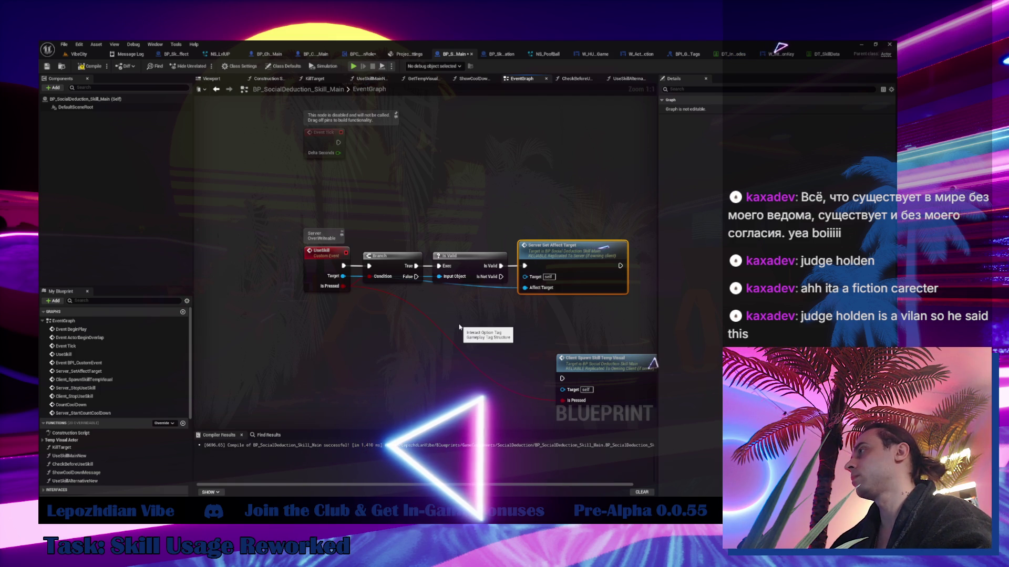
pyautogui.moveTo(423, 303)
pyautogui.mouseDown()
pyautogui.moveTo(244, 301)
pyautogui.moveTo(322, 271)
pyautogui.mouseUp()
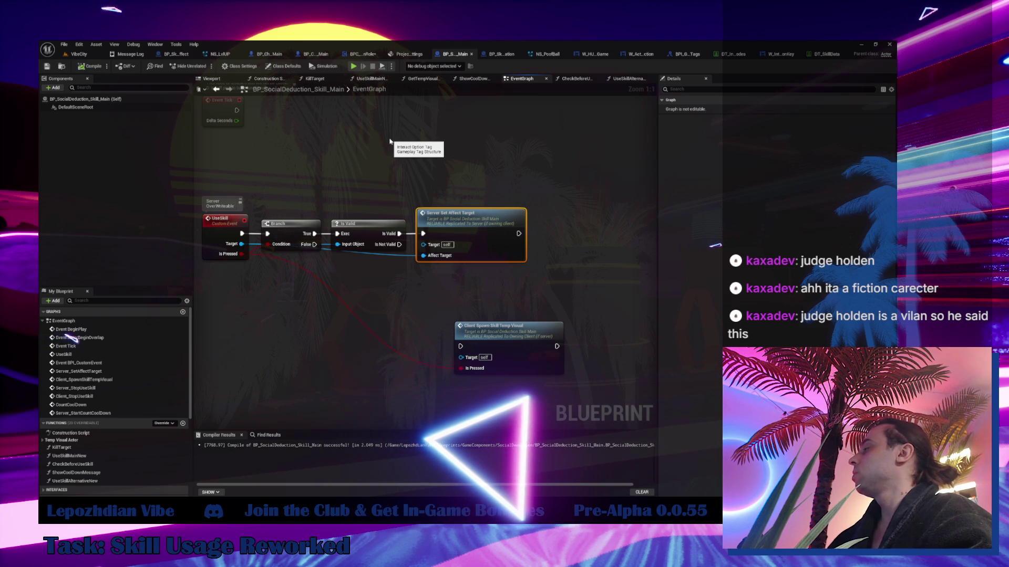
# - Move BPC_SocialDeductionRole's Check Before Use Skill node group up, then open VibeCity's File menu
pyautogui.click(165, 55)
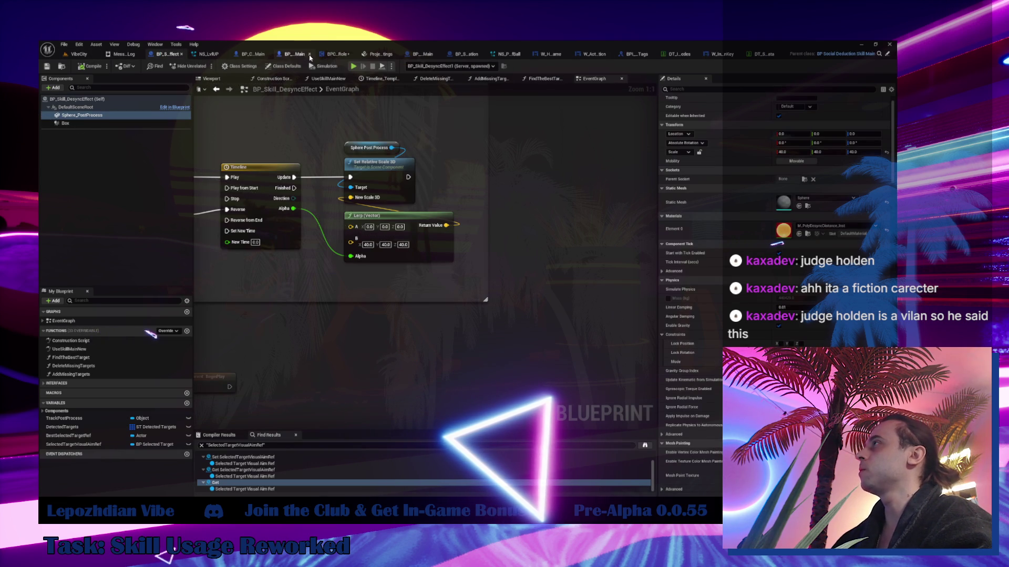
pyautogui.click(293, 55)
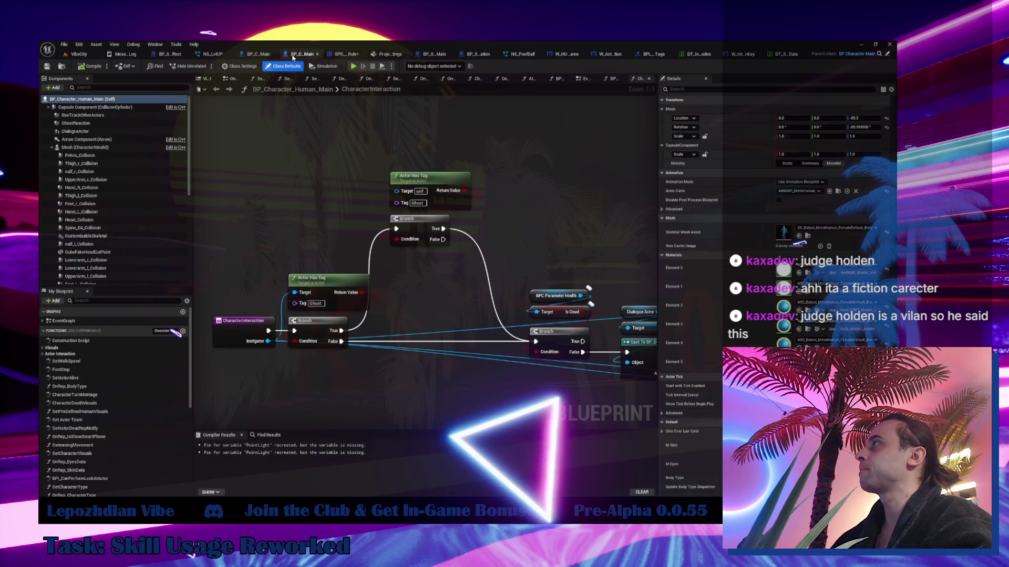
pyautogui.click(350, 56)
pyautogui.moveTo(209, 110)
pyautogui.mouseDown()
pyautogui.moveTo(301, 232)
pyautogui.moveTo(274, 263)
pyautogui.moveTo(244, 200)
pyautogui.moveTo(349, 188)
pyautogui.mouseUp()
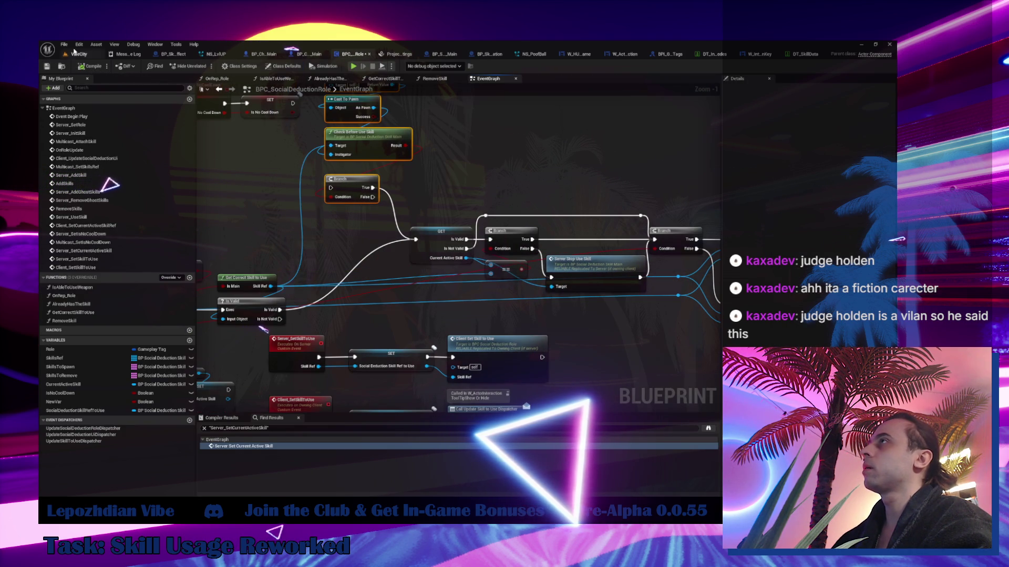
pyautogui.click(76, 55)
pyautogui.click(64, 45)
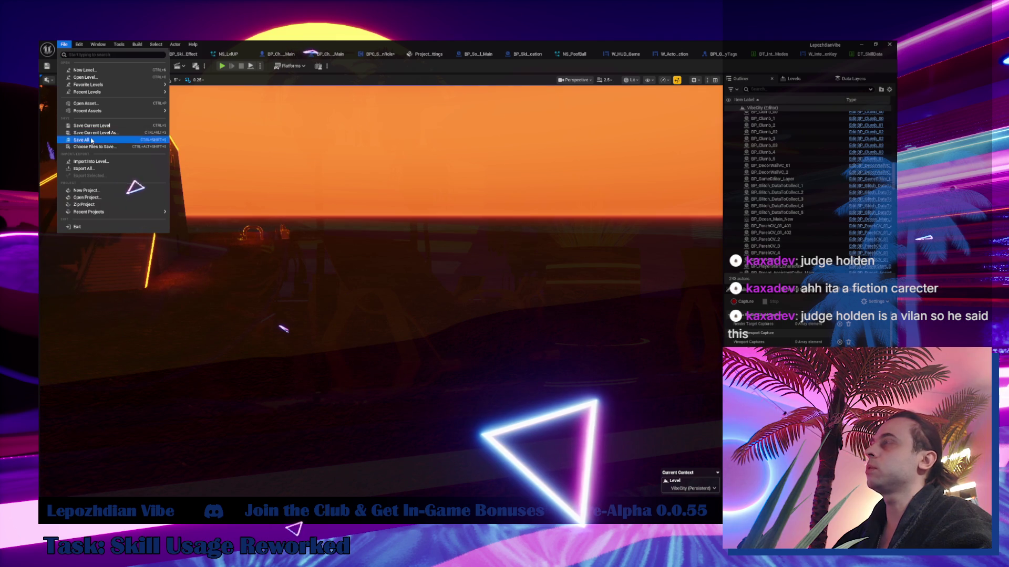
# - Save all assets, run a play-in-editor test triggering the skill with E, and stop it
pyautogui.click(82, 139)
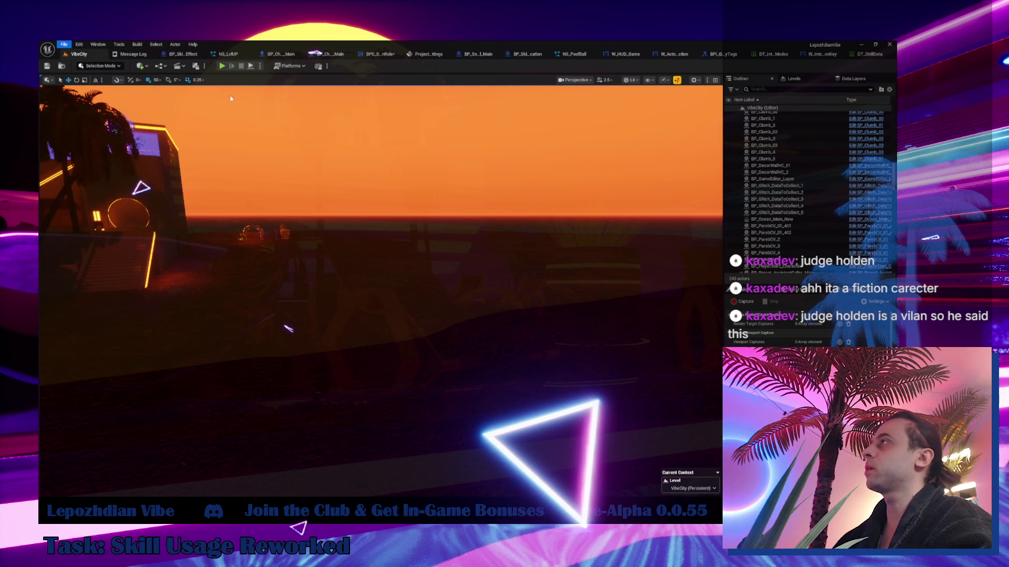
pyautogui.click(221, 67)
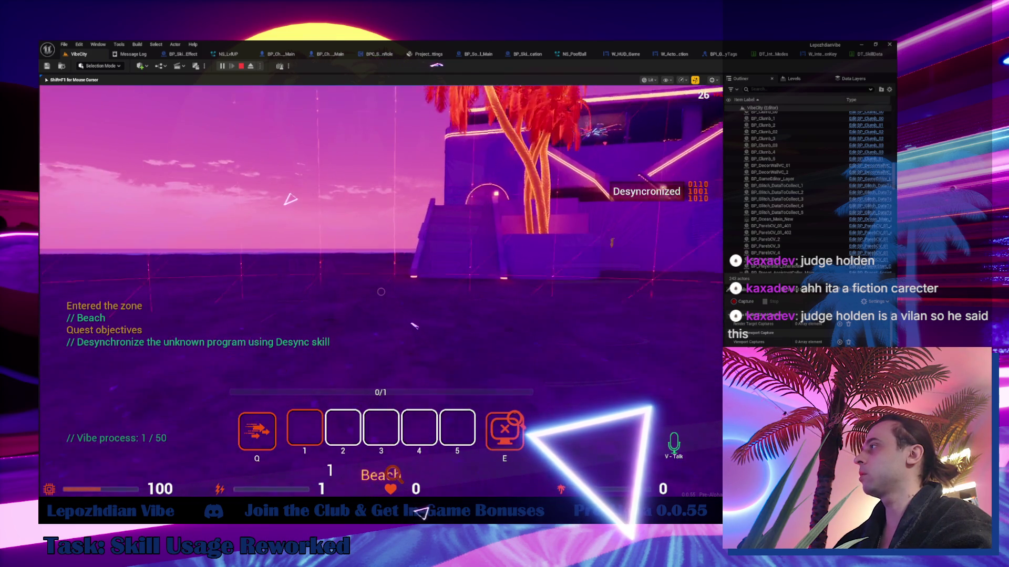
pyautogui.press('e')
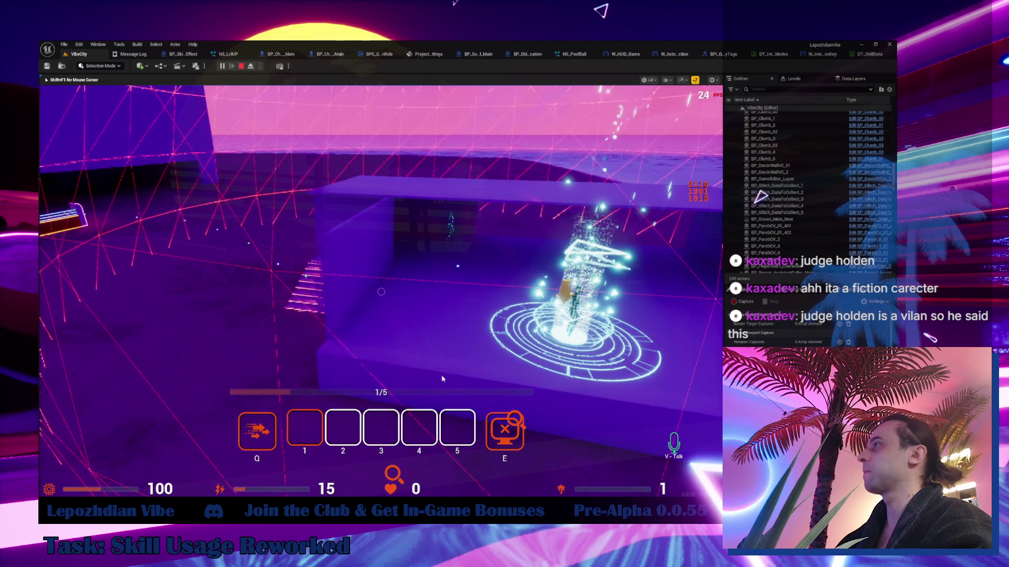
pyautogui.press('Escape')
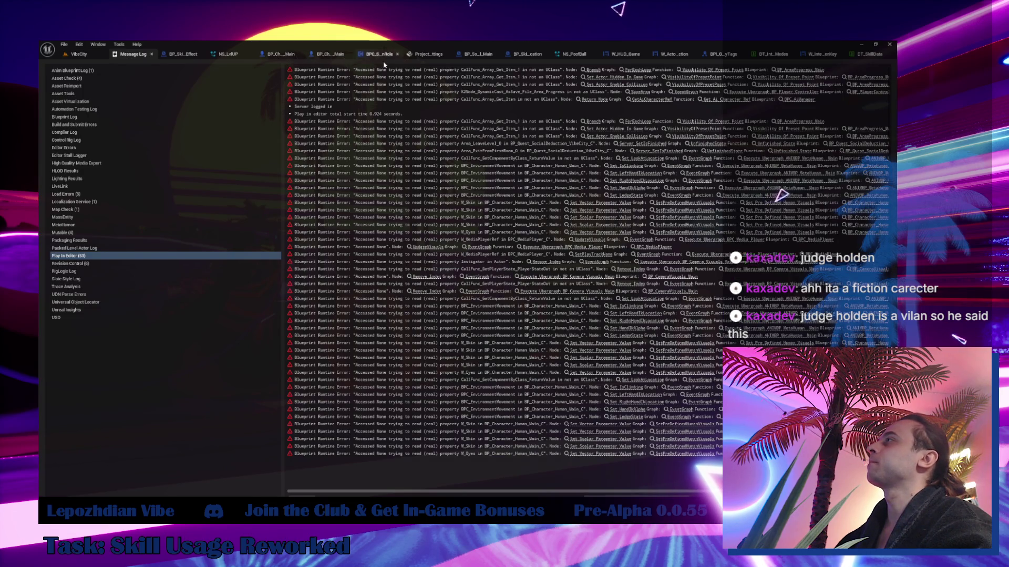
# - Delete the Get Owner, Cast To Pawn, Check Before Use Skill and Branch nodes
pyautogui.click(353, 54)
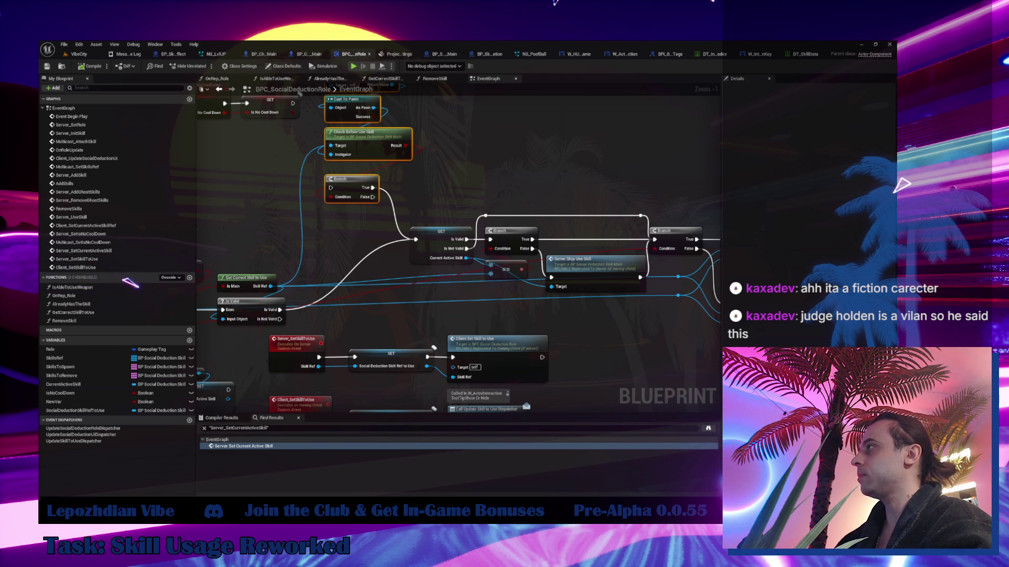
pyautogui.moveTo(416, 186); pyautogui.dragTo(479, 225)
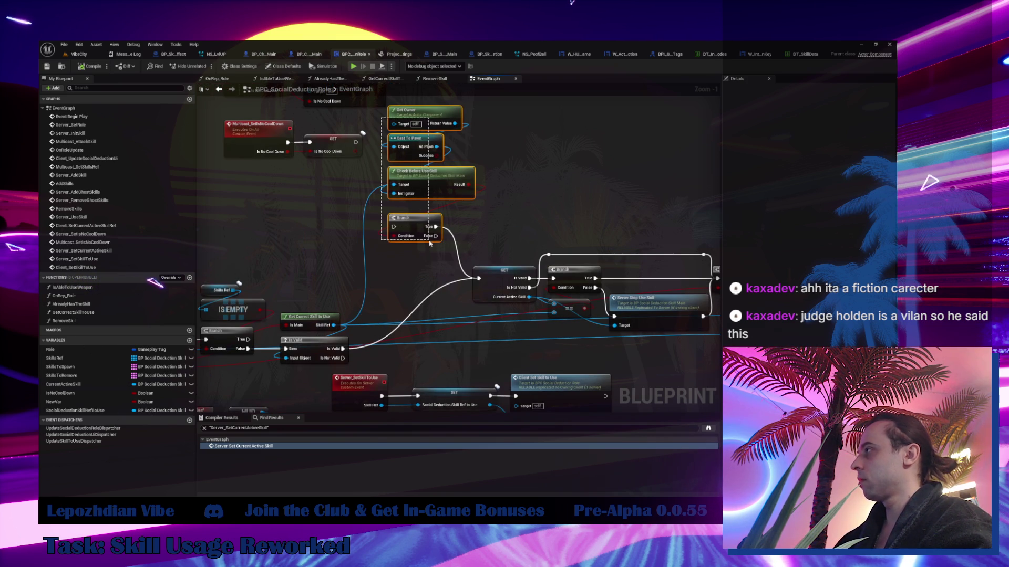
pyautogui.press('Delete')
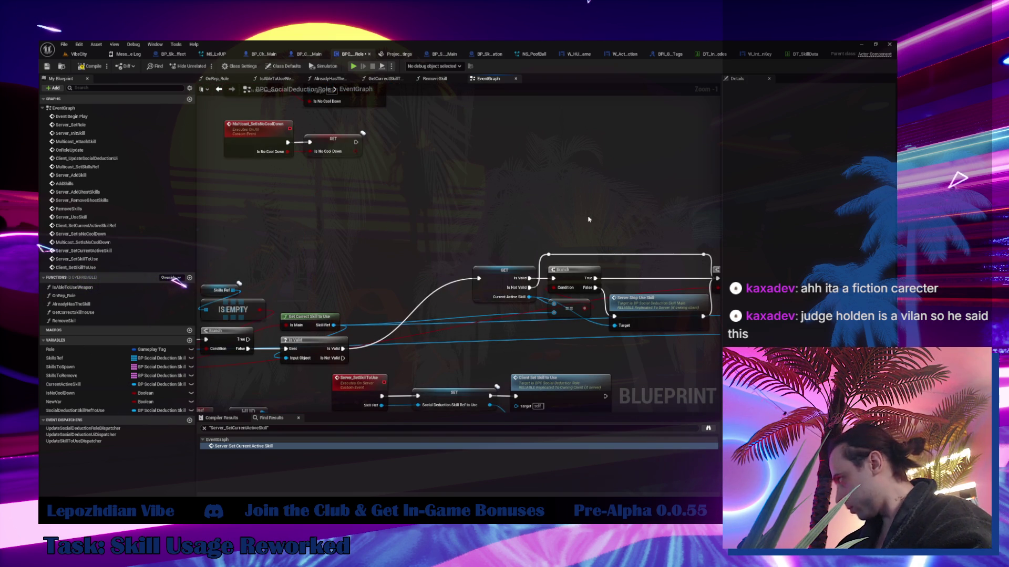
pyautogui.scroll(-2, 588, 219)
# - Move the Server_UseSkill group up and shift GET, Branch, Server Stop Use Skill and Use Skill left
pyautogui.moveTo(340, 196); pyautogui.dragTo(552, 287)
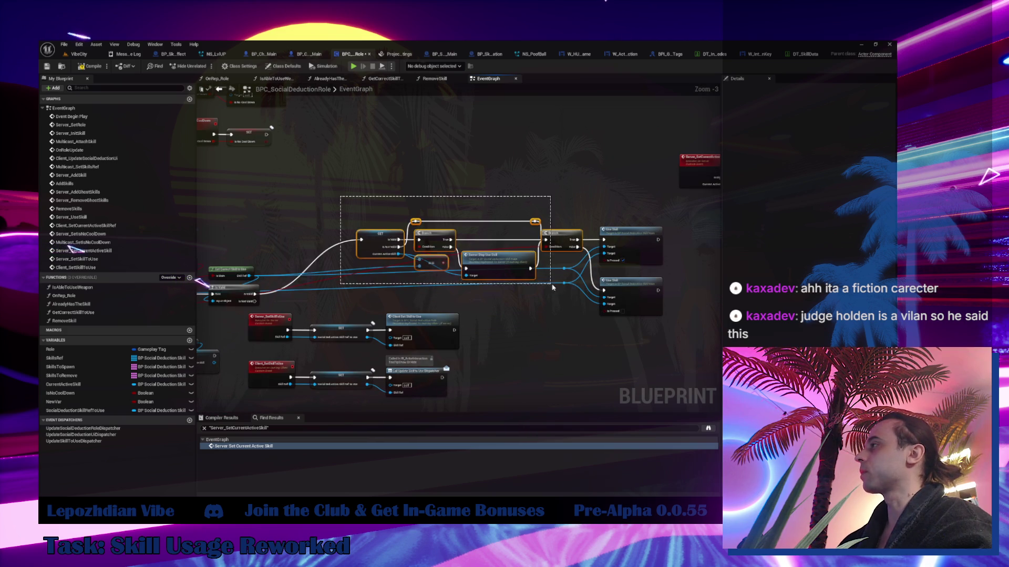
pyautogui.moveTo(331, 296)
pyautogui.mouseDown()
pyautogui.moveTo(404, 210)
pyautogui.moveTo(515, 305)
pyautogui.mouseUp()
pyautogui.moveTo(327, 257); pyautogui.dragTo(367, 302)
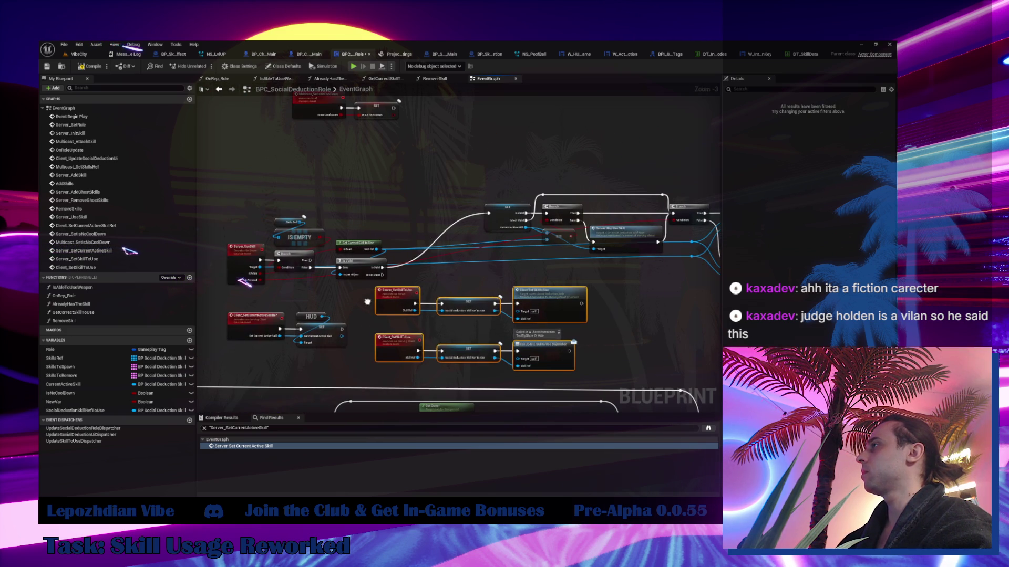
pyautogui.moveTo(240, 209); pyautogui.dragTo(389, 287)
pyautogui.moveTo(245, 255); pyautogui.dragTo(244, 215)
pyautogui.moveTo(525, 168)
pyautogui.mouseDown()
pyautogui.moveTo(418, 174)
pyautogui.moveTo(607, 293)
pyautogui.moveTo(686, 296)
pyautogui.mouseUp()
pyautogui.moveTo(414, 221); pyautogui.dragTo(329, 227)
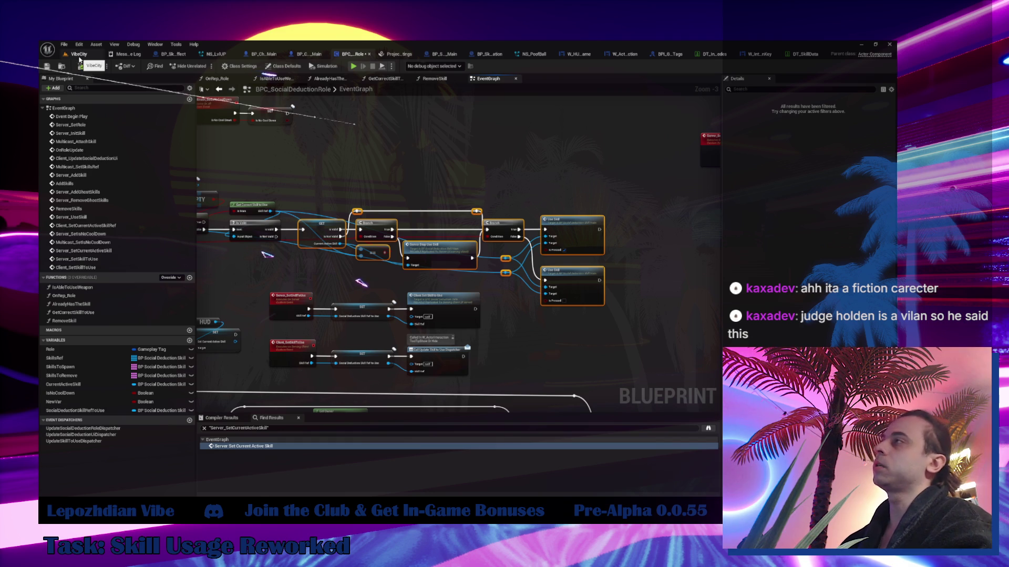
# - Start Play In Editor and debug BPC_SocialDeductionRole on the BP_Character_Player_Main0 instance
pyautogui.click(79, 57)
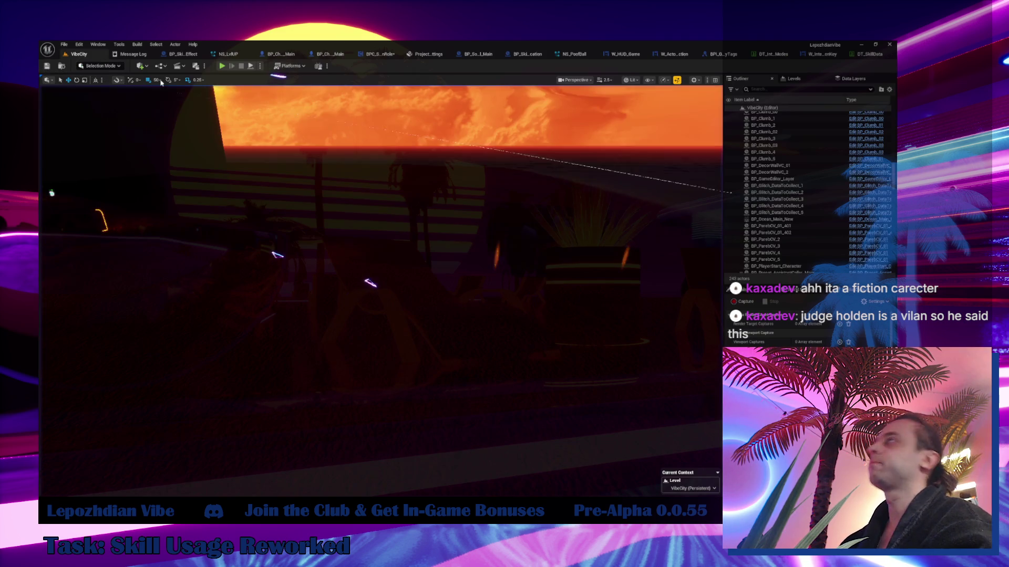
pyautogui.click(222, 66)
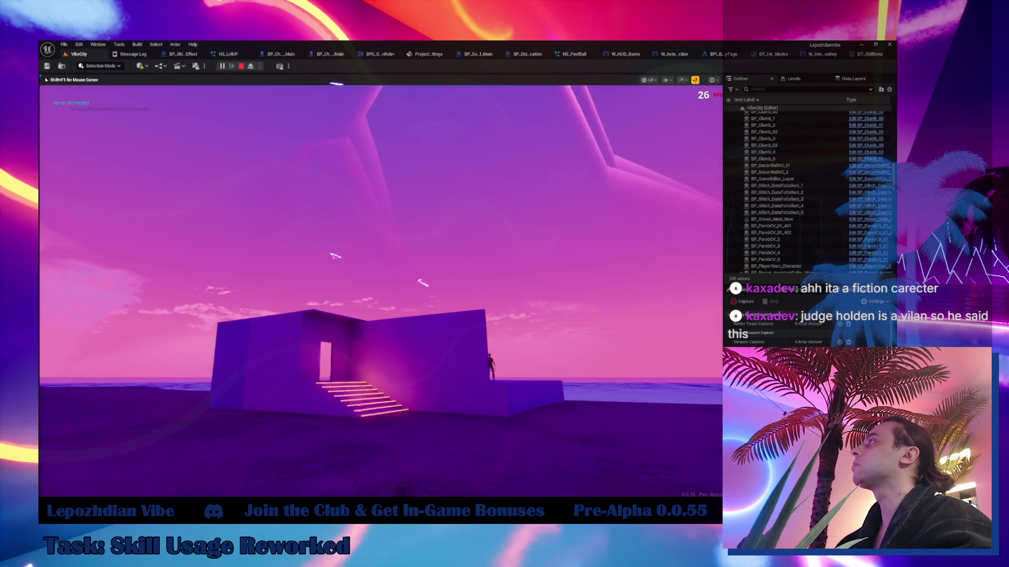
pyautogui.hotkey('shift', 'F1')
pyautogui.click(382, 54)
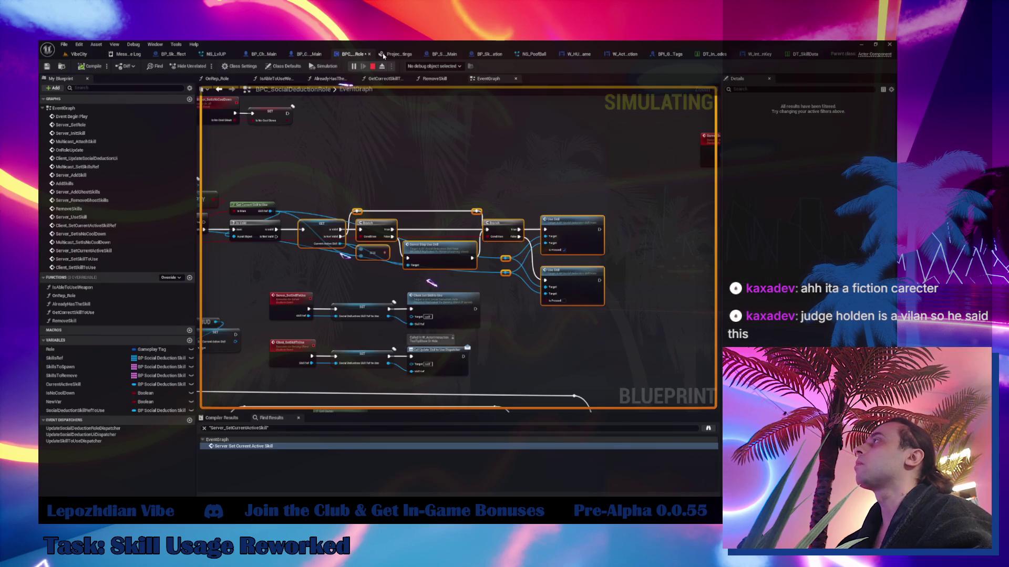
pyautogui.click(425, 66)
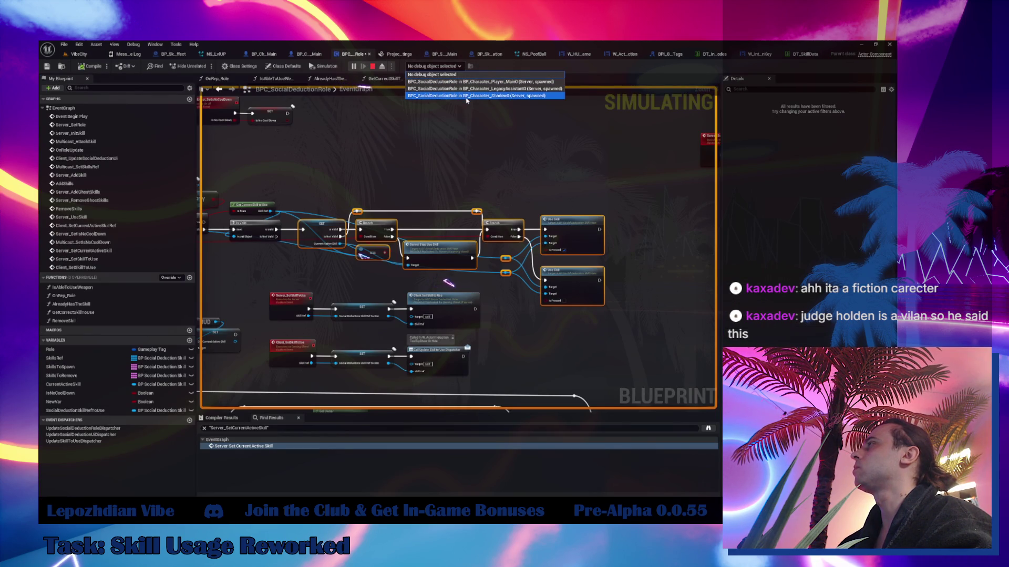
pyautogui.click(438, 82)
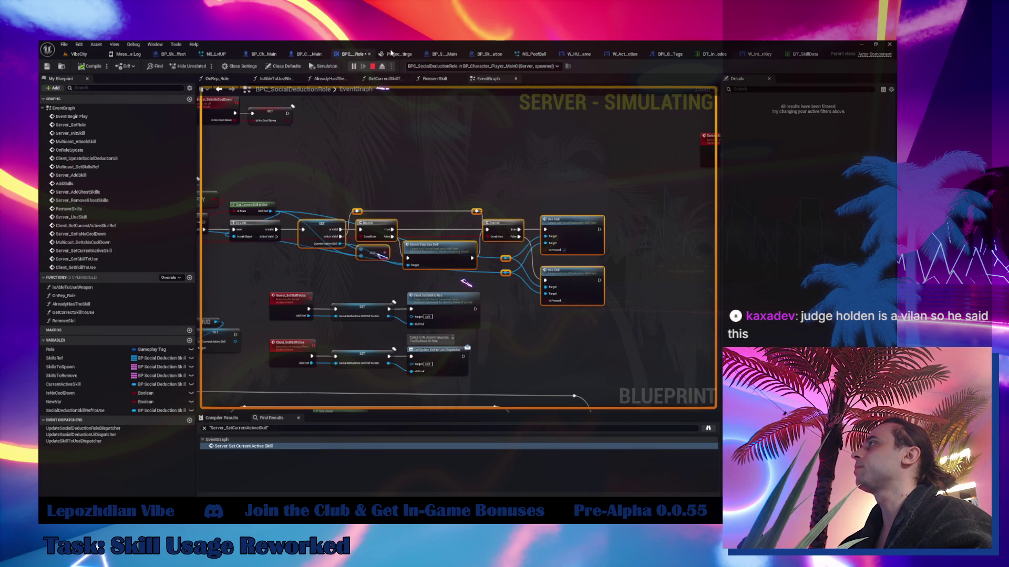
pyautogui.hotkey('alt', 'Tab')
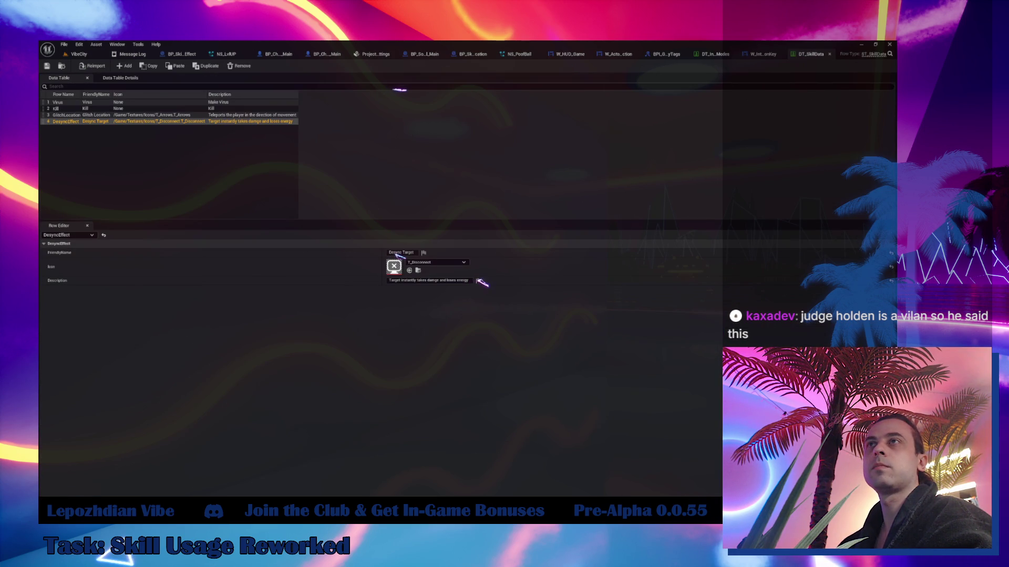
# - Use the skill in the running game, toggle the in-game menu, then stop the session
pyautogui.click(86, 56)
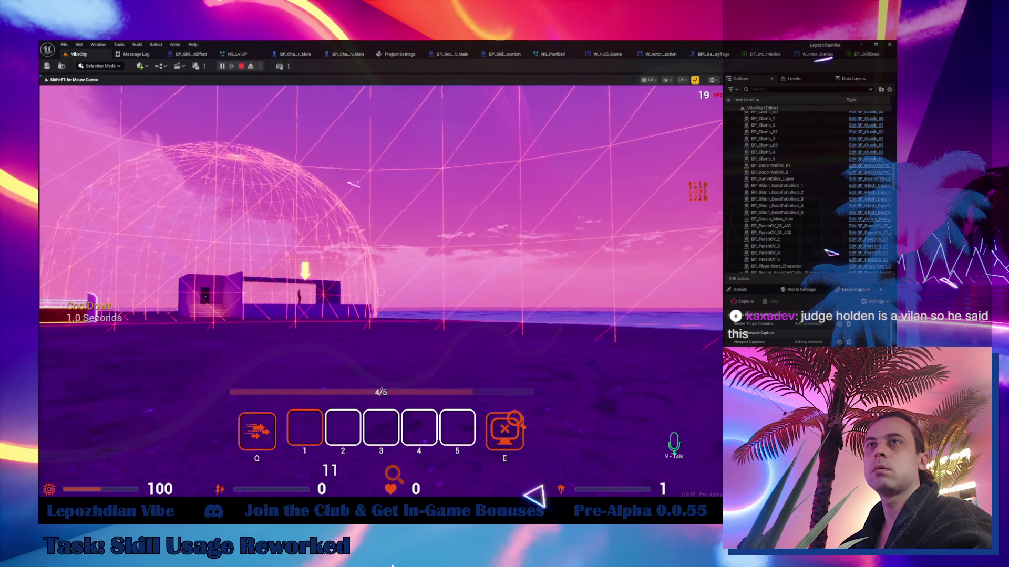
pyautogui.press('Escape')
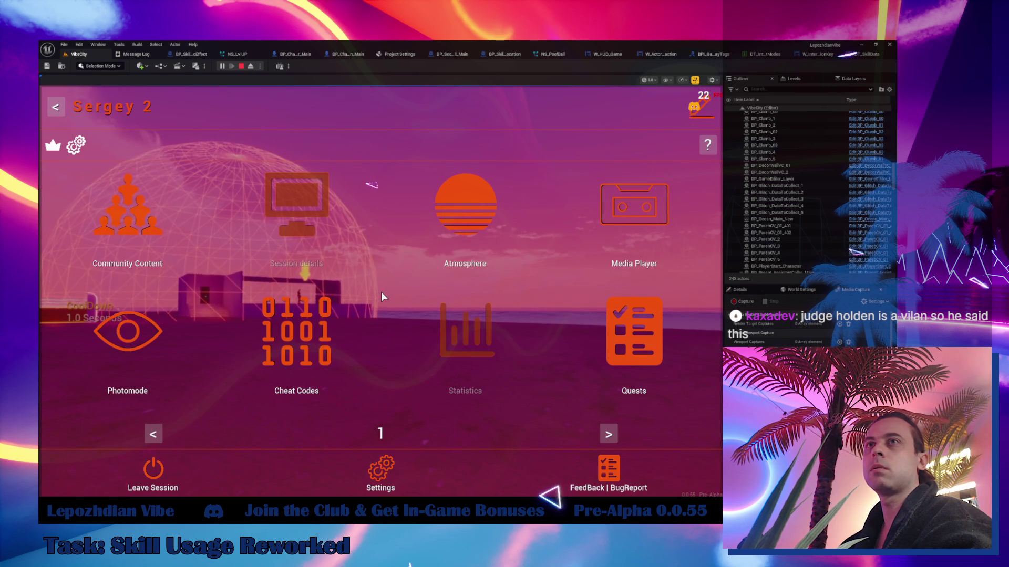
pyautogui.press('Escape')
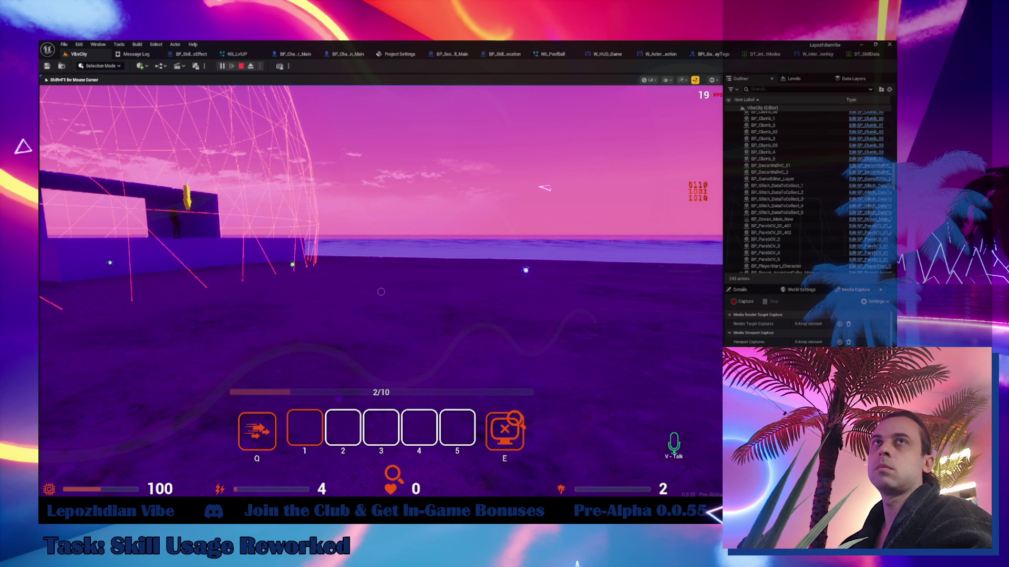
pyautogui.press('Escape')
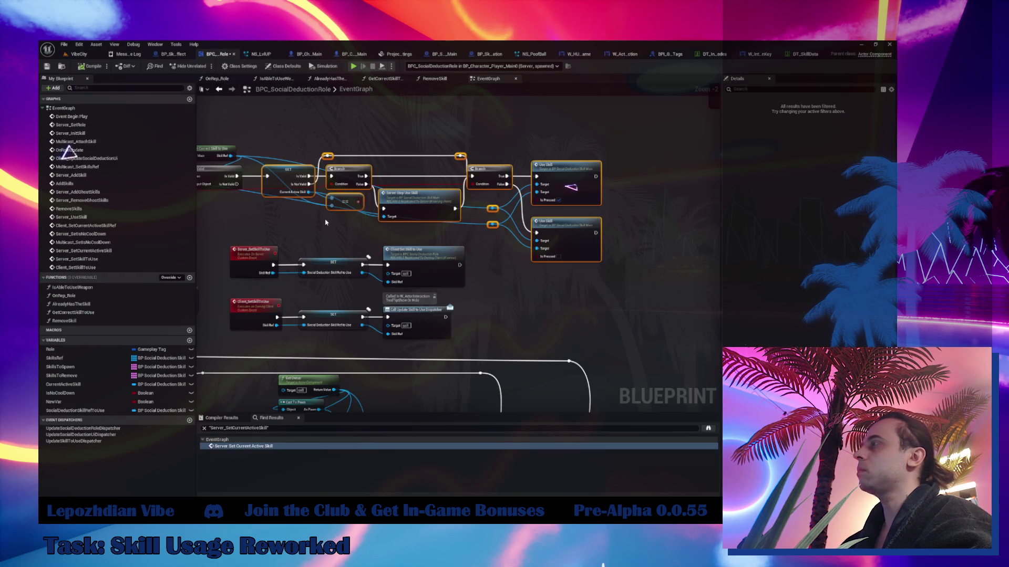
# - Wire Is Valid directly to the Use Skill Branch and delete the GET, Branch, == and Server Stop Use Skill nodes
pyautogui.moveTo(326, 222)
pyautogui.mouseDown()
pyautogui.moveTo(382, 256)
pyautogui.moveTo(507, 269)
pyautogui.moveTo(423, 273)
pyautogui.mouseUp()
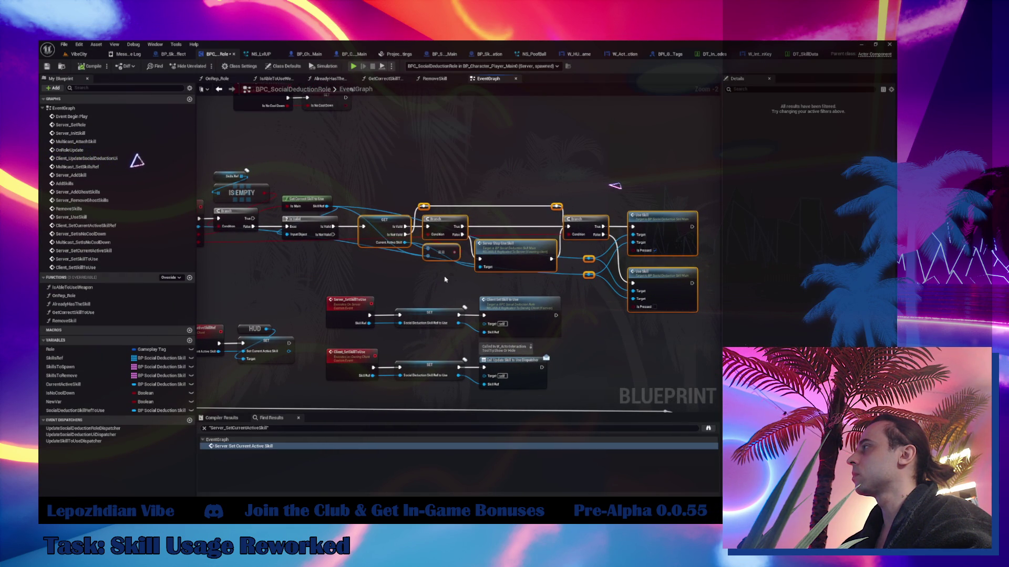
pyautogui.click(444, 280)
pyautogui.moveTo(333, 230)
pyautogui.mouseDown()
pyautogui.moveTo(636, 233)
pyautogui.moveTo(570, 228)
pyautogui.mouseUp()
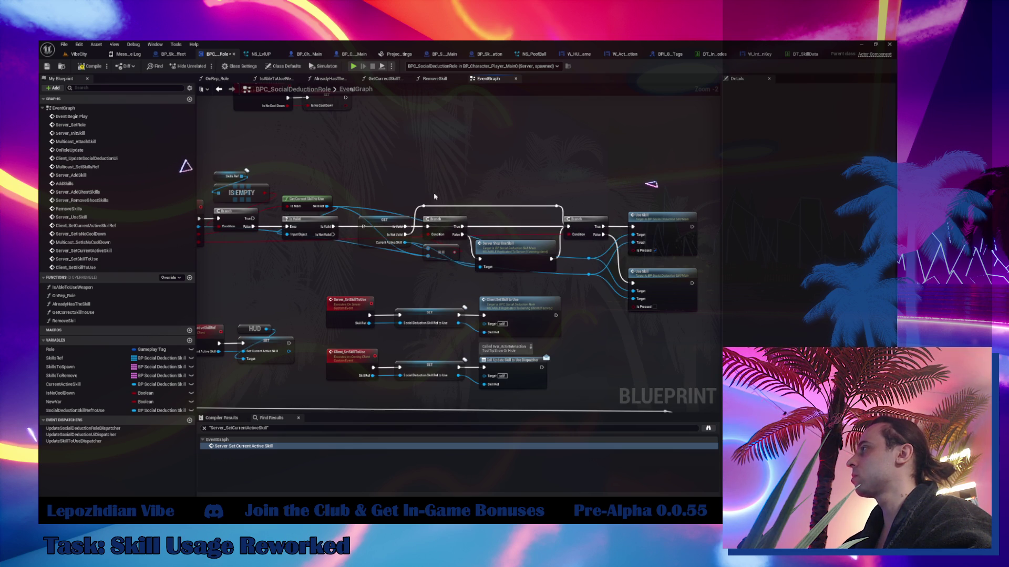
pyautogui.click(424, 207)
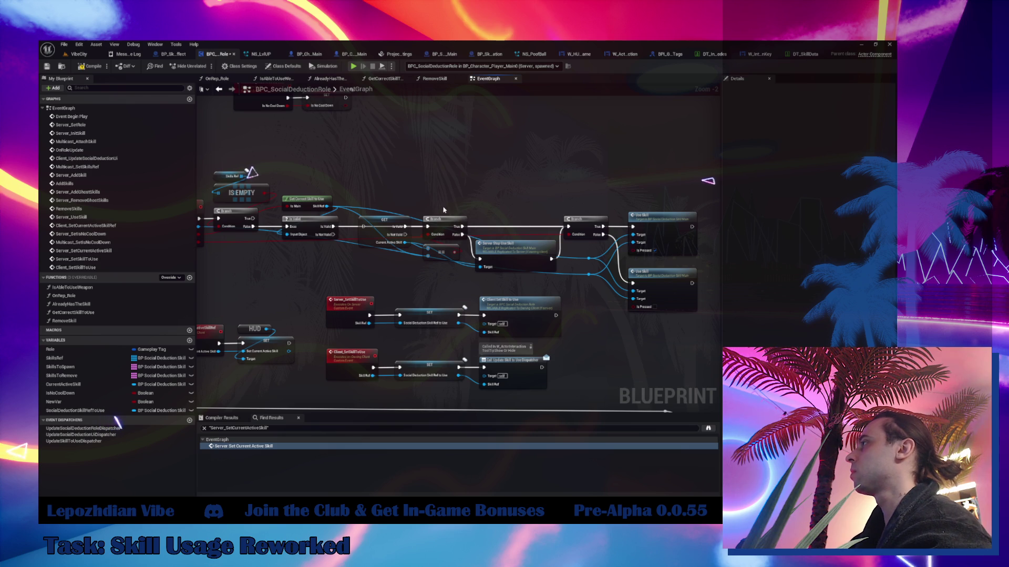
pyautogui.moveTo(442, 209); pyautogui.dragTo(363, 258)
pyautogui.press('Delete')
pyautogui.click(504, 243)
pyautogui.press('Delete')
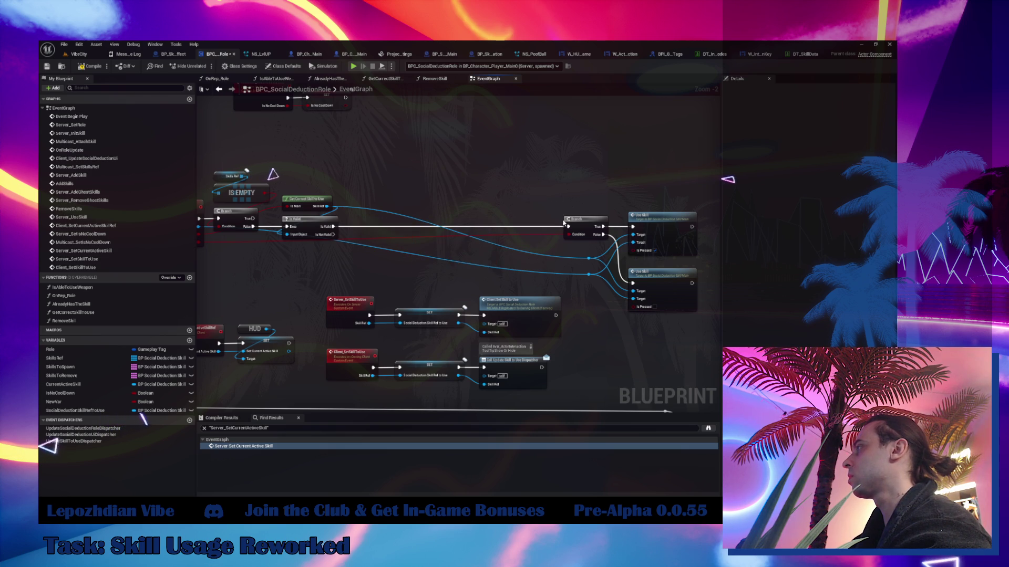
# - Move the Branch and both Use Skill nodes left beside Is Valid and reposition the reroute knots
pyautogui.moveTo(586, 202); pyautogui.dragTo(665, 285)
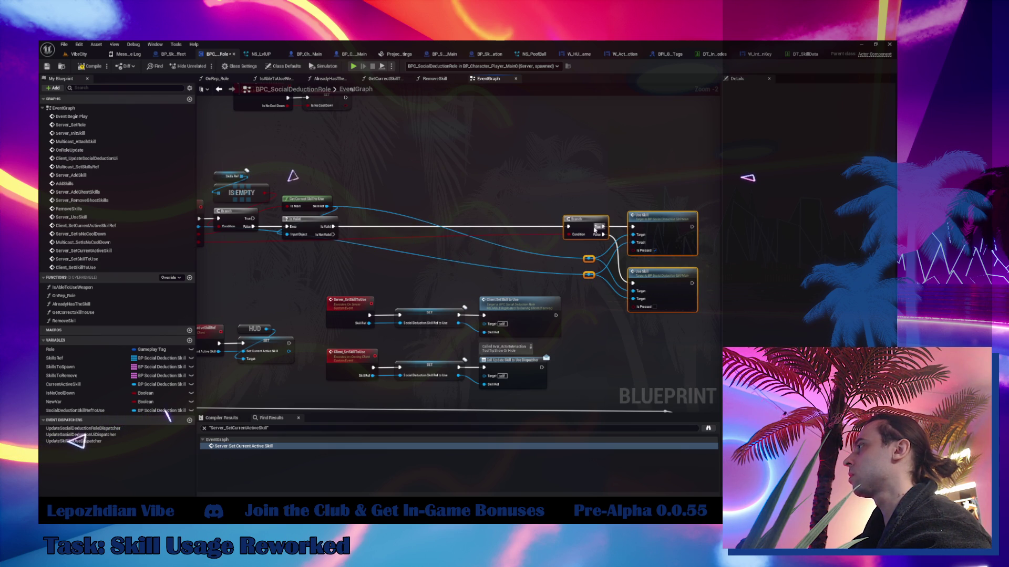
pyautogui.moveTo(595, 229); pyautogui.dragTo(385, 228)
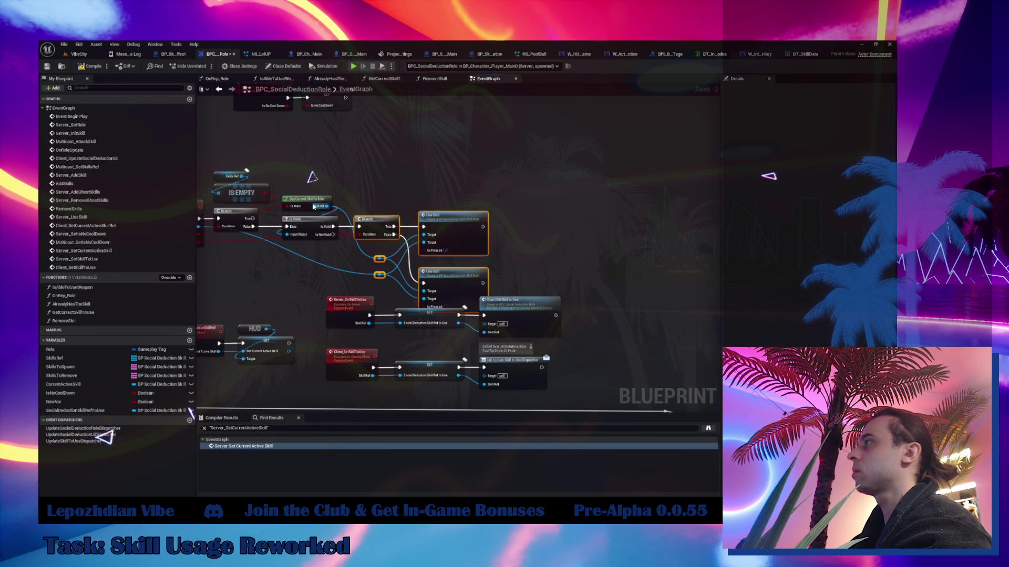
pyautogui.click(386, 258)
pyautogui.scroll(2, 386, 259)
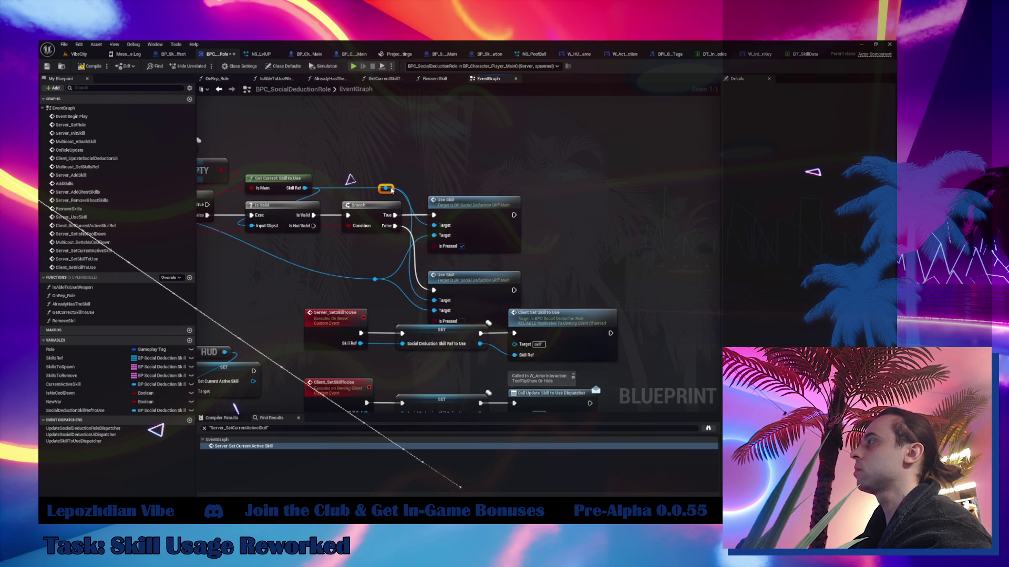
pyautogui.moveTo(374, 191); pyautogui.dragTo(348, 190)
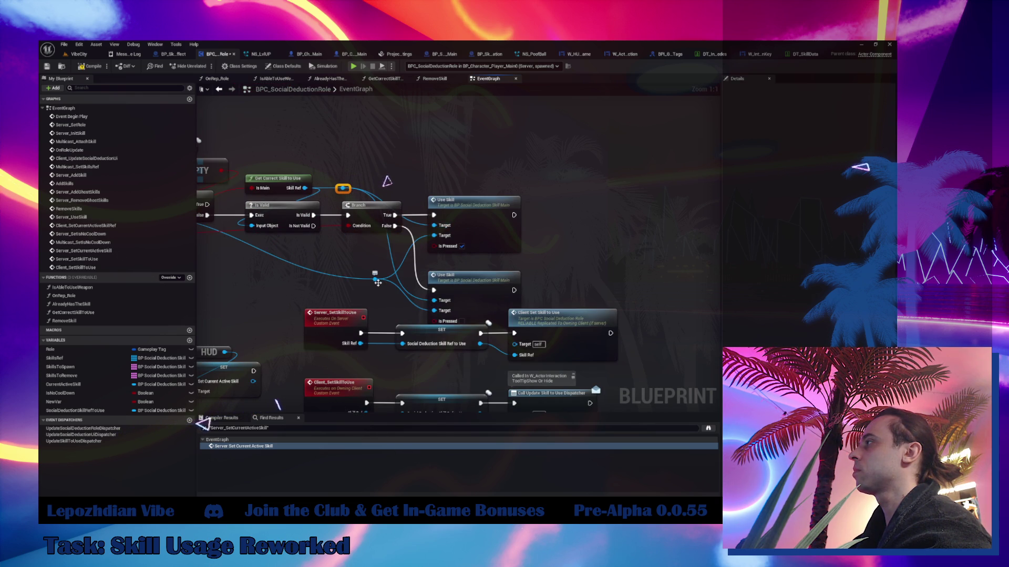
pyautogui.moveTo(374, 281)
pyautogui.mouseDown()
pyautogui.moveTo(333, 253)
pyautogui.moveTo(458, 283)
pyautogui.mouseUp()
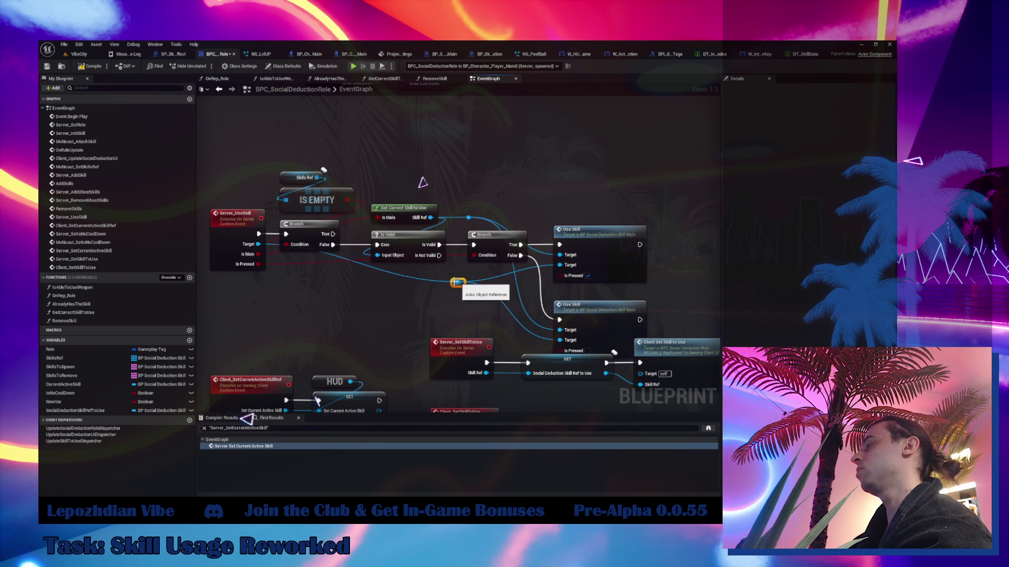